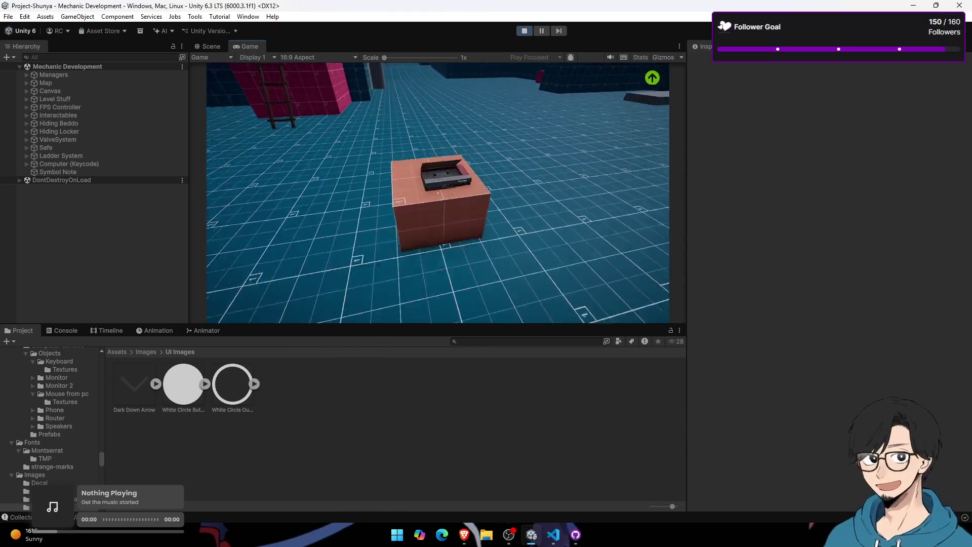
Step: Play-test the crate's tape selection menu and read the patient note
key(e)
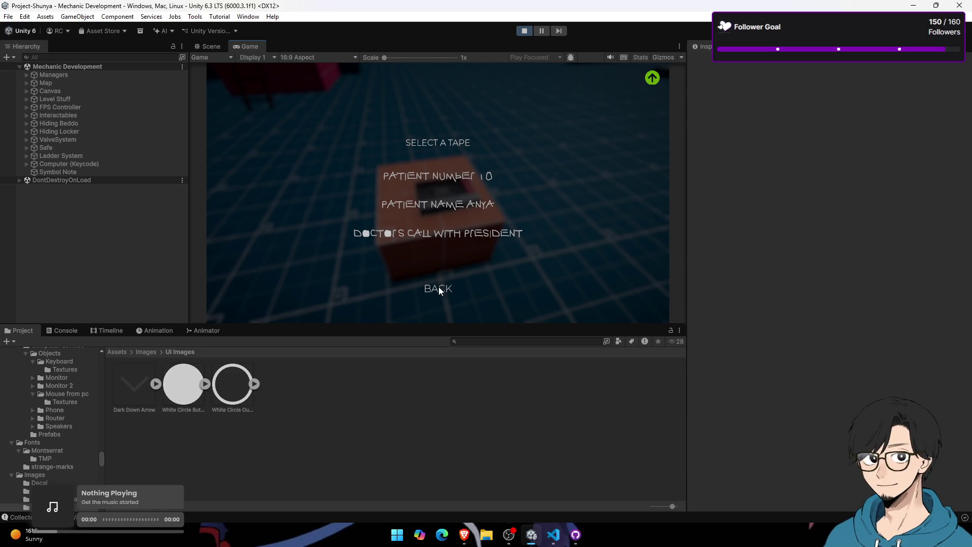
click(439, 288)
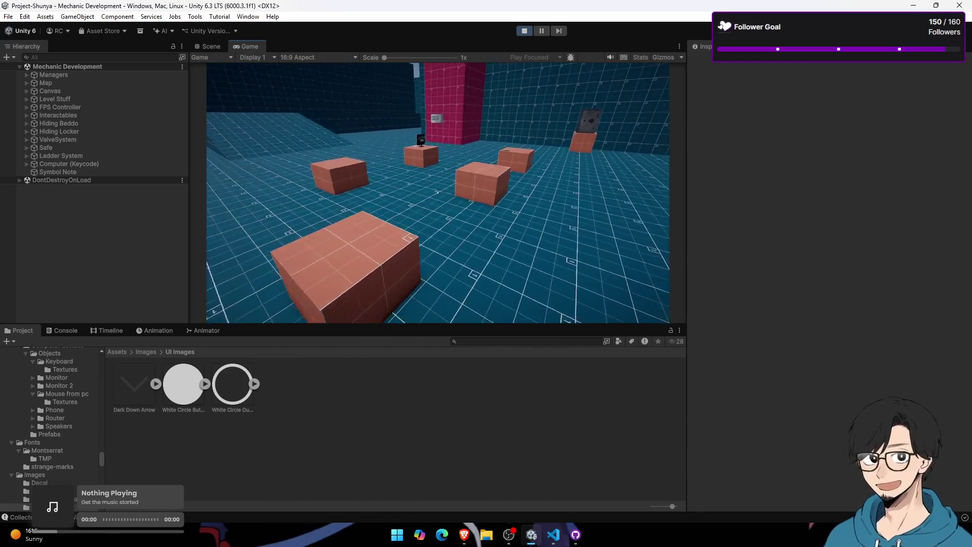
key(e)
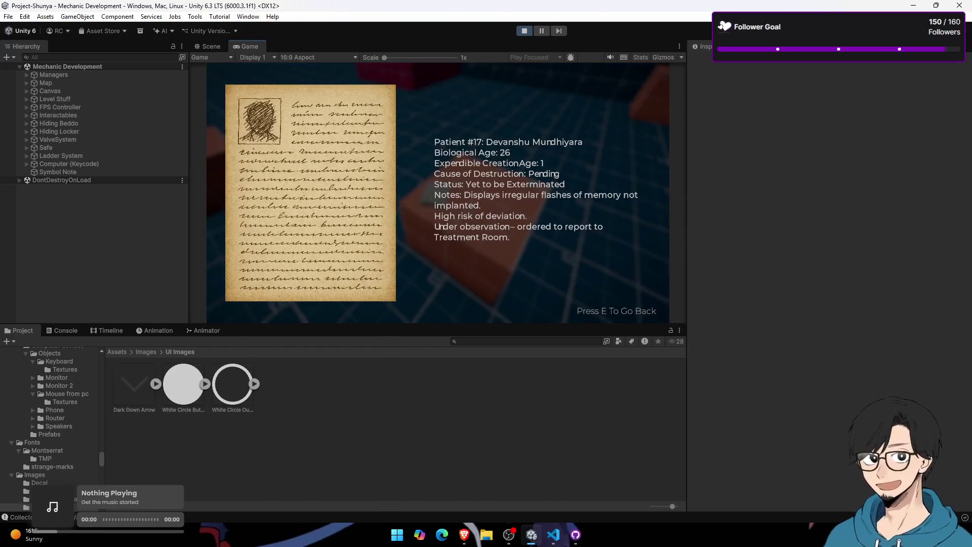
key(e)
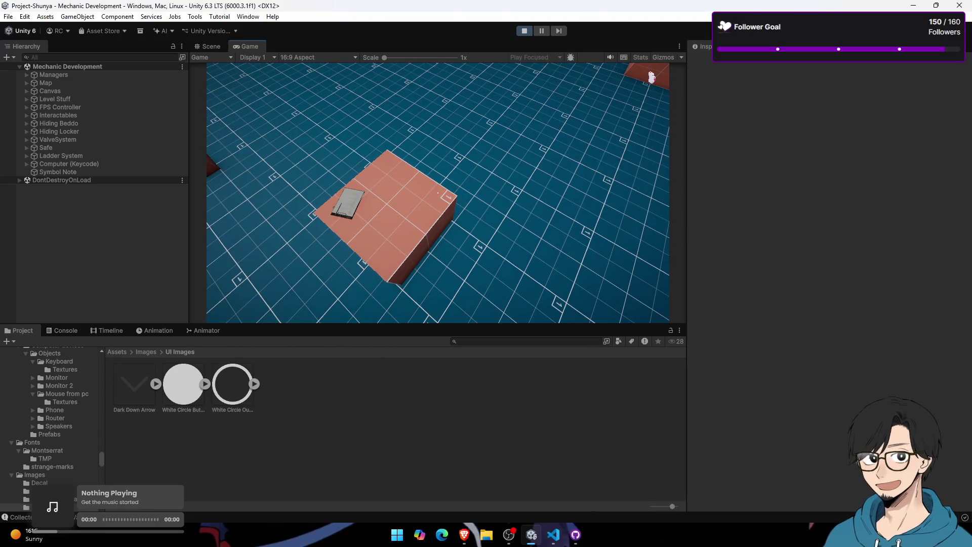
key(e)
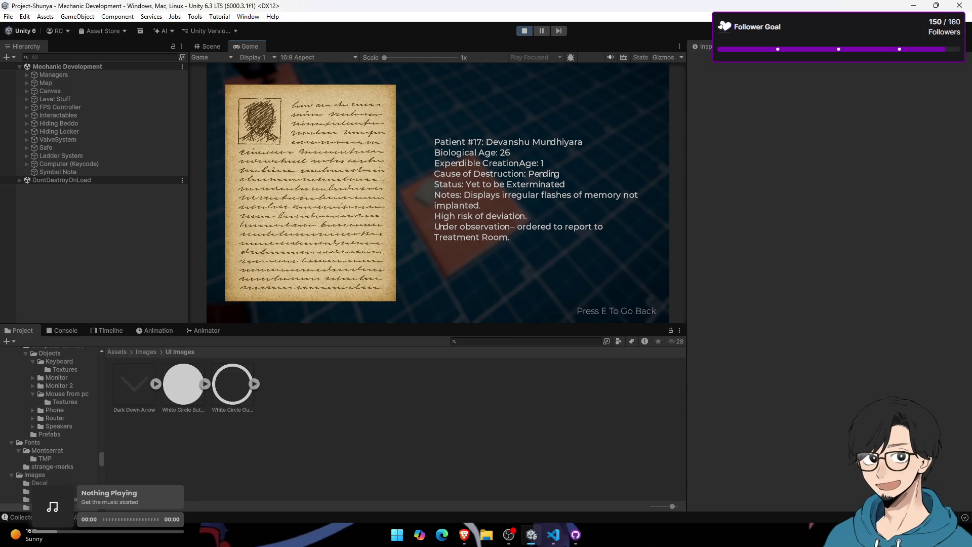
key(e)
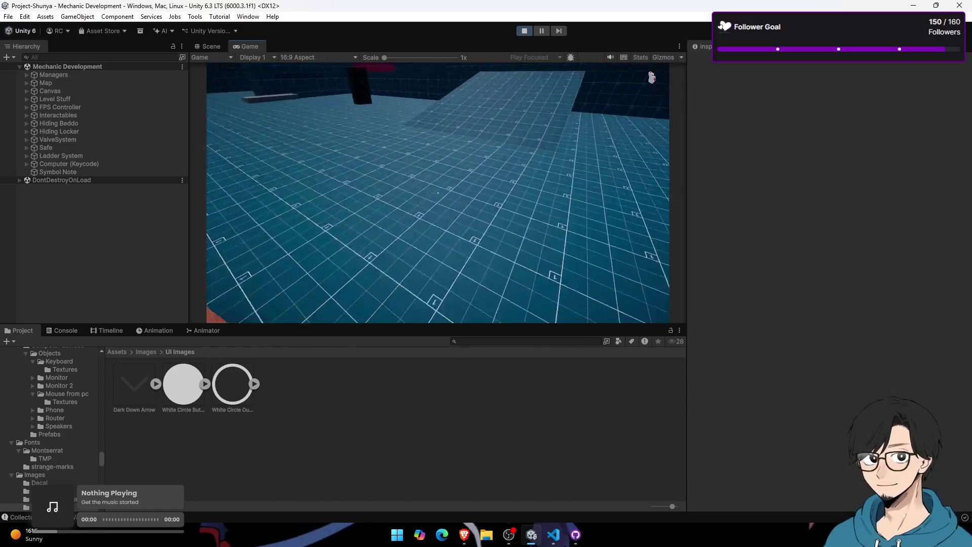
Step: Play-test the computer's password screen on the monitor
key(e)
key(e)
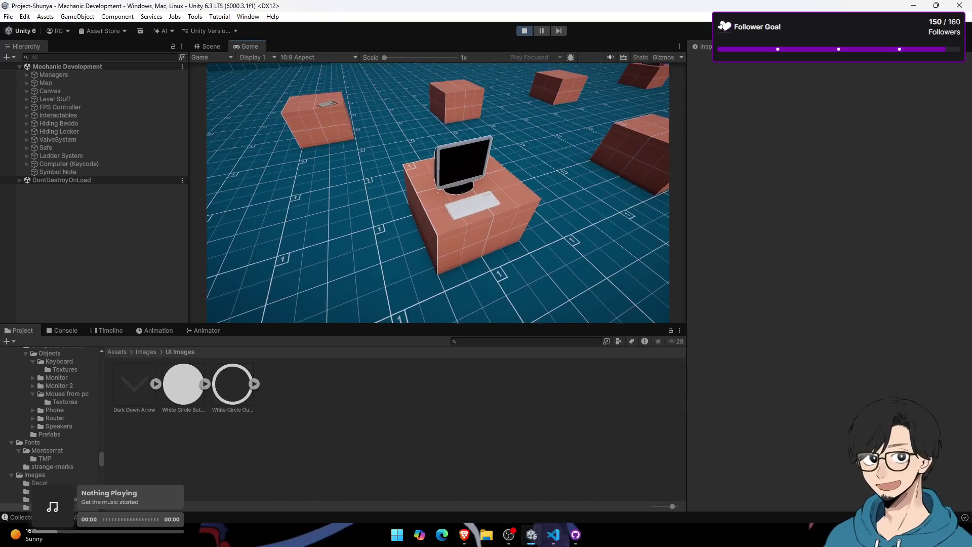
key(e)
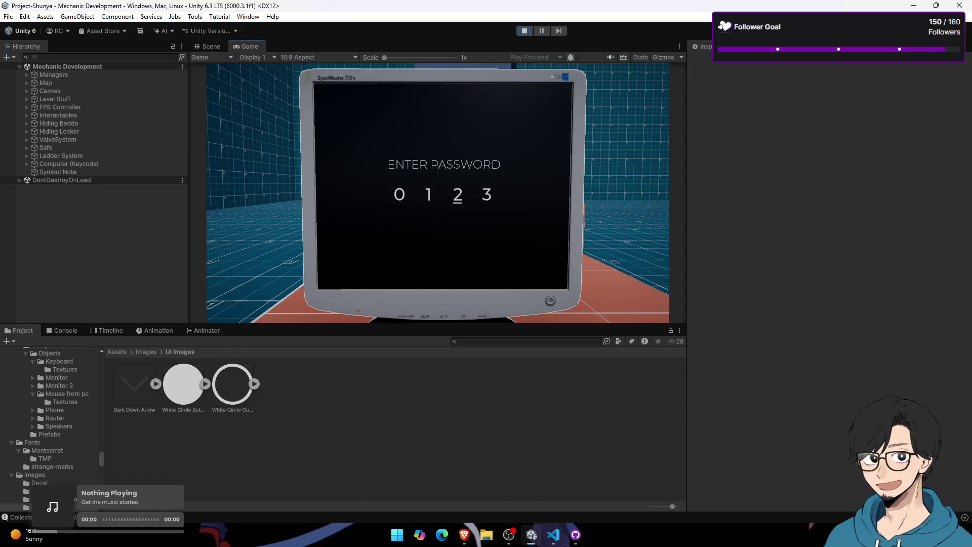
key(e)
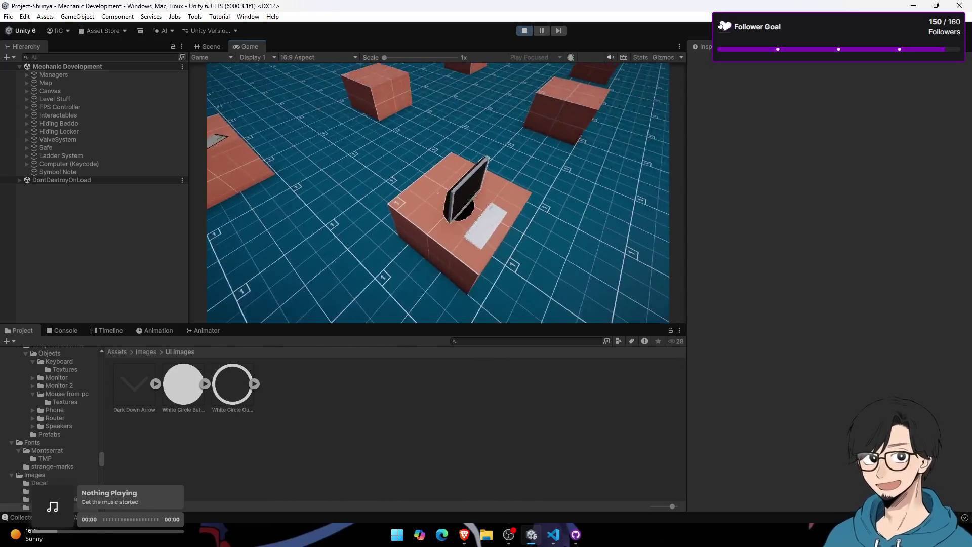
key(e)
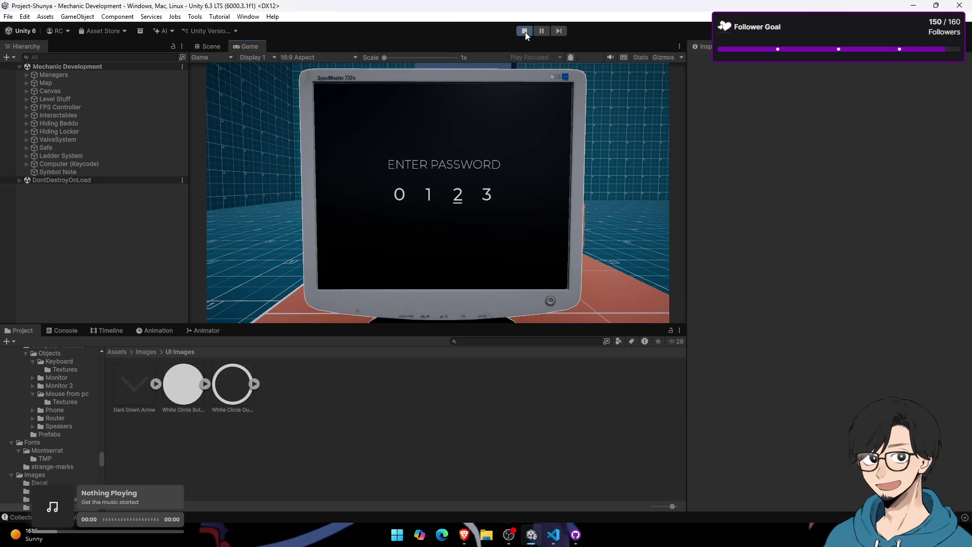
Step: Stop the game and bring Brave forward on the dictionary discussion thread
click(524, 32)
click(576, 534)
scroll(383, 285, down, 4)
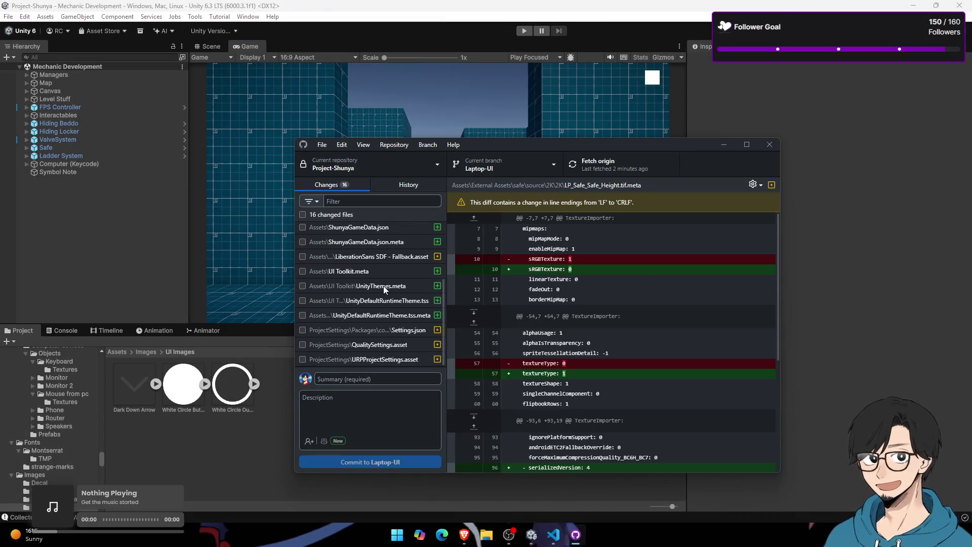
key(alt+Tab)
key(alt+Tab)
key(alt+Tab)
key(alt+Tab)
key(alt+Tab)
key(alt+Tab)
key(alt+Tab)
key(alt+Tab)
key(alt+Tab)
click(53, 135)
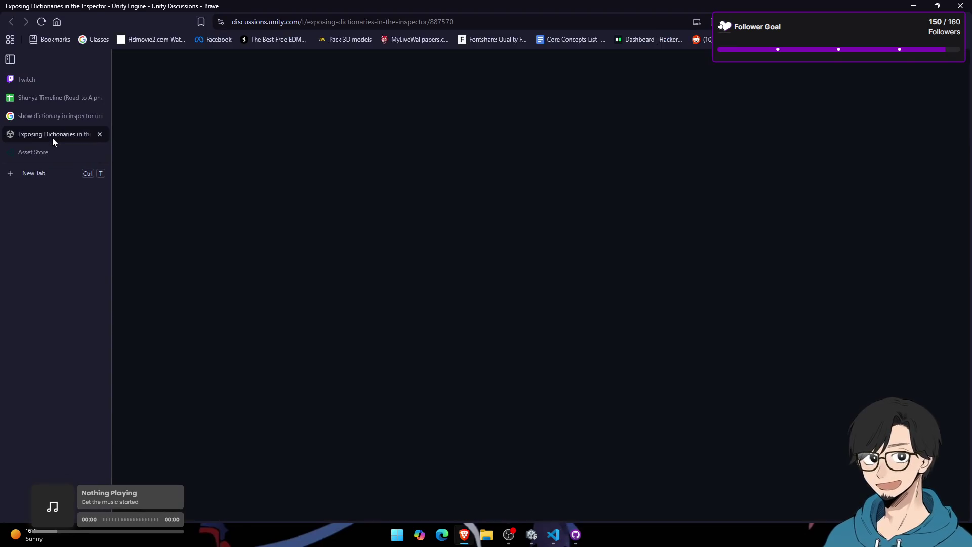
Step: Close the Exposing Dictionaries discussion tab and the Google search results tab
click(105, 135)
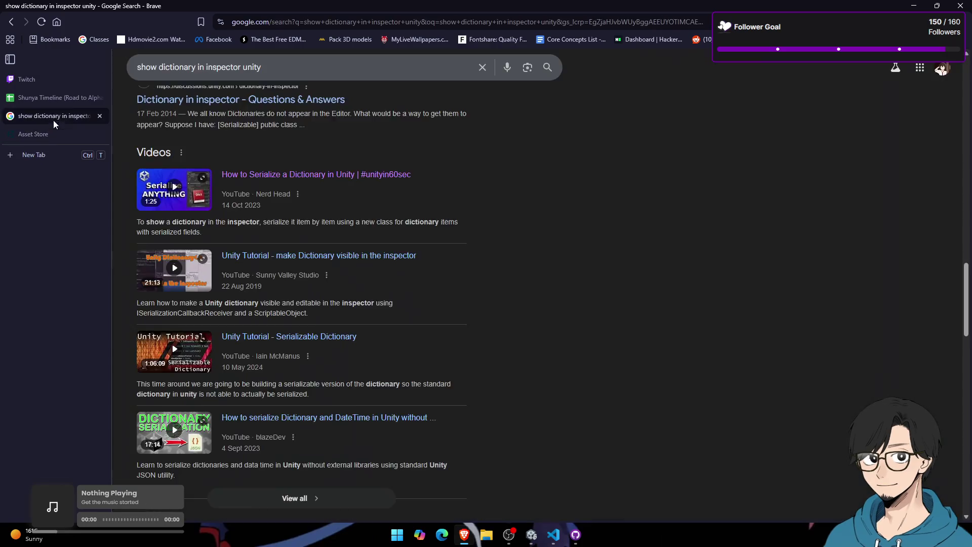
click(54, 133)
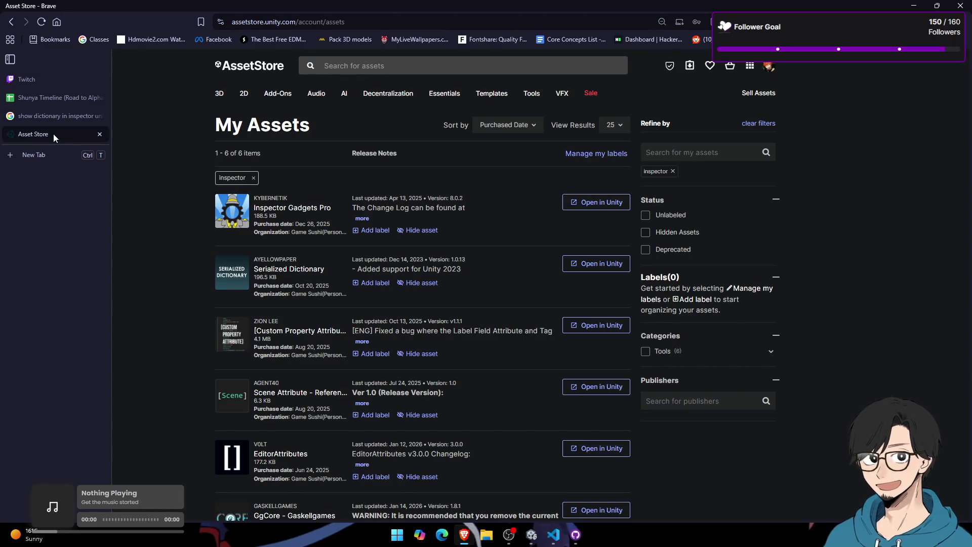
click(64, 117)
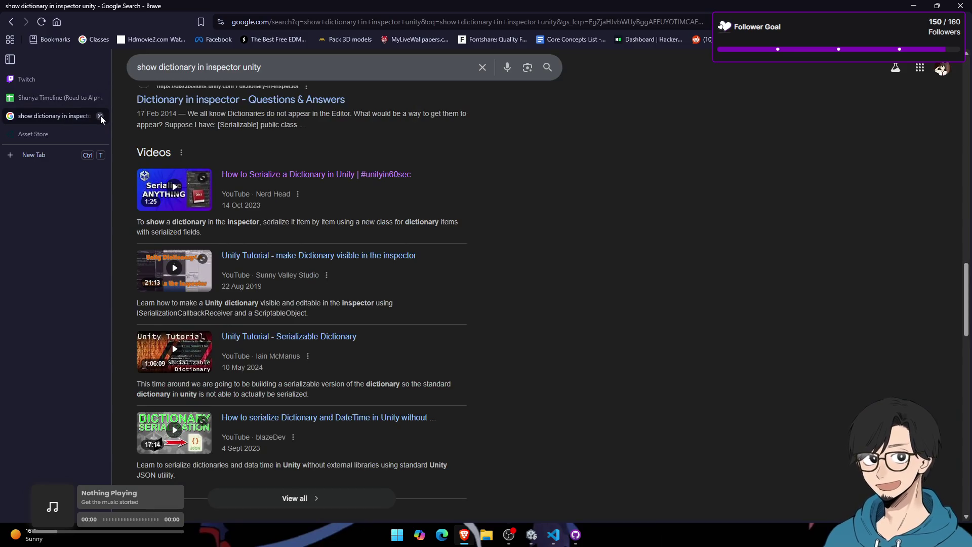
click(100, 116)
Step: Look over the Twitch, Shunya Timeline and Asset Store tabs, then start a new tab
click(74, 81)
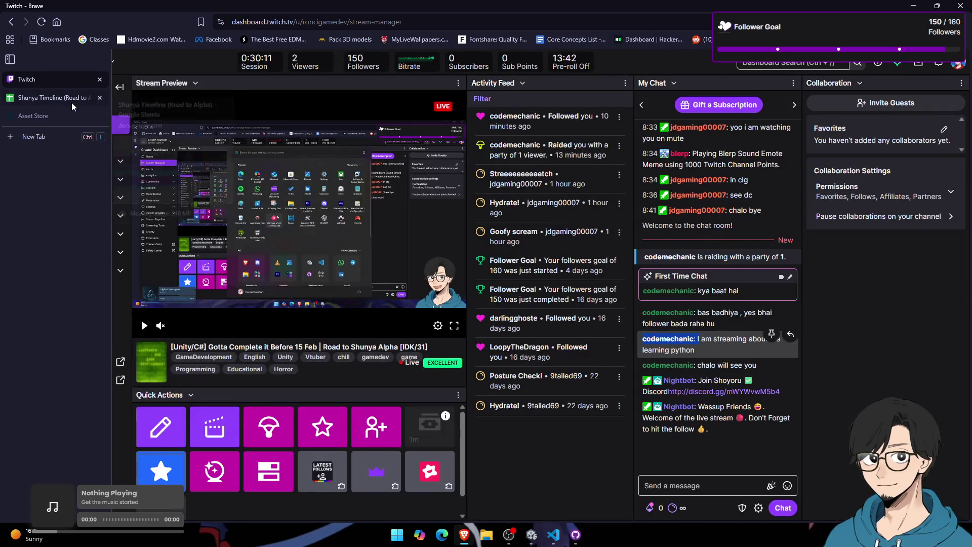
click(71, 102)
click(71, 113)
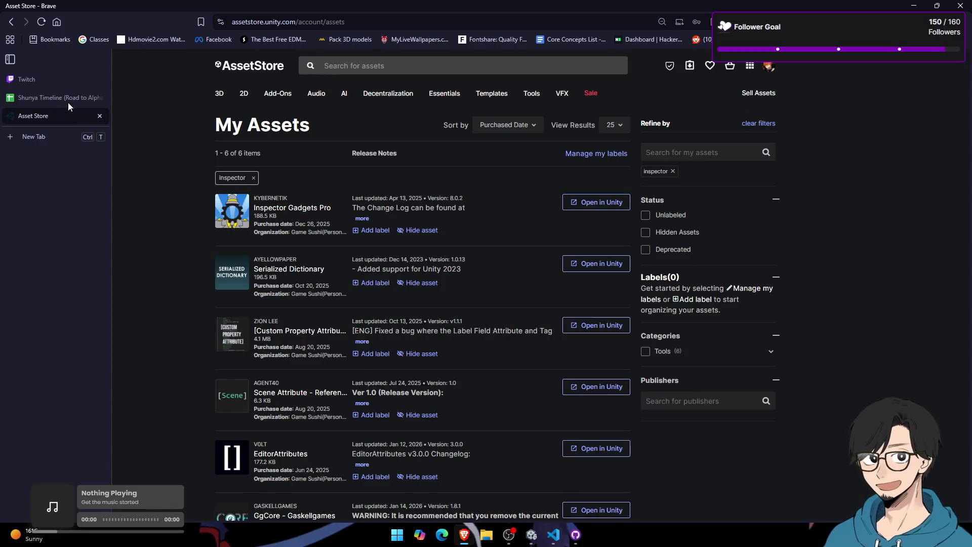
key(alt+Tab)
key(alt+Tab)
key(alt+Tab)
key(alt+Tab)
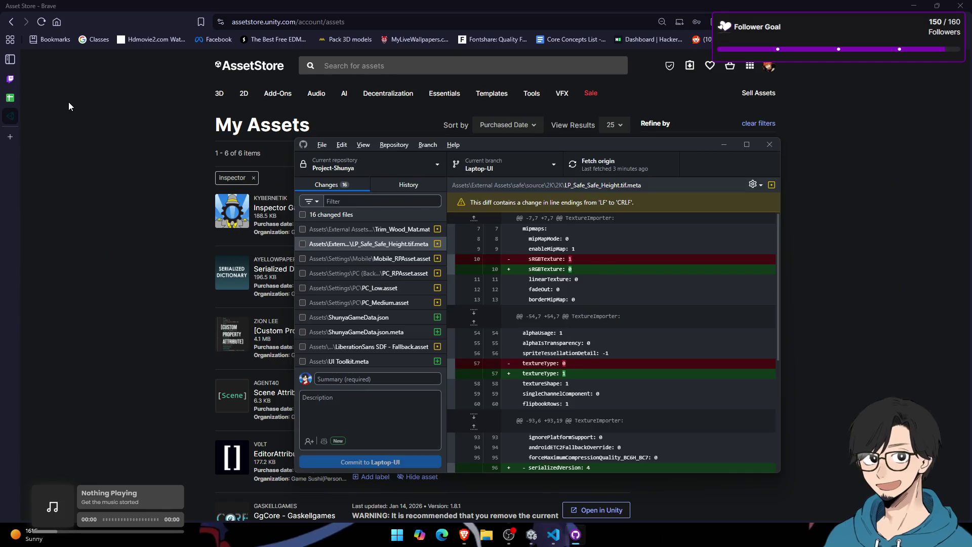
click(69, 106)
click(35, 141)
Step: Go to github.com and open the rounaktech/Project-Shunya repository
text(github.com)
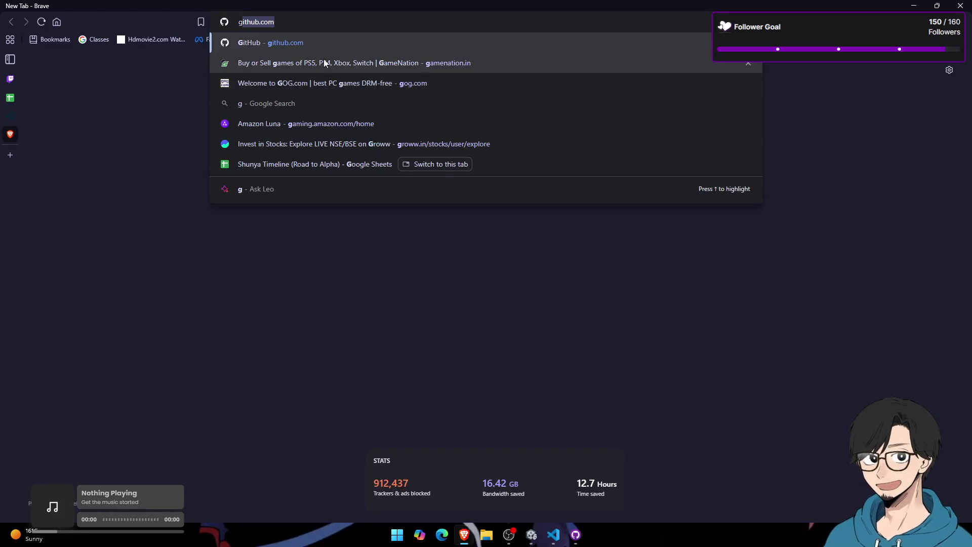
key(Return)
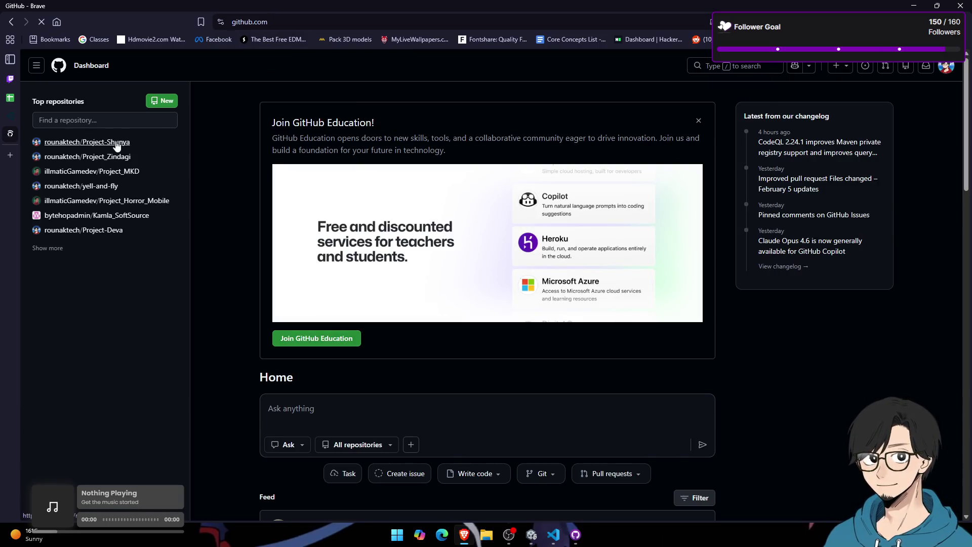
click(117, 144)
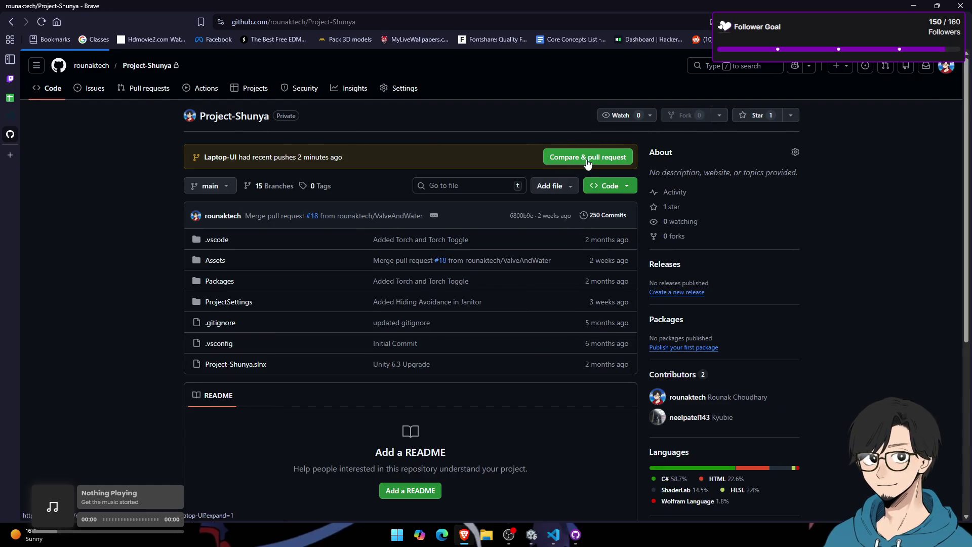
Step: Create pull request 'Laptop UI Added' from Laptop-UI into main and view its changed files
click(587, 157)
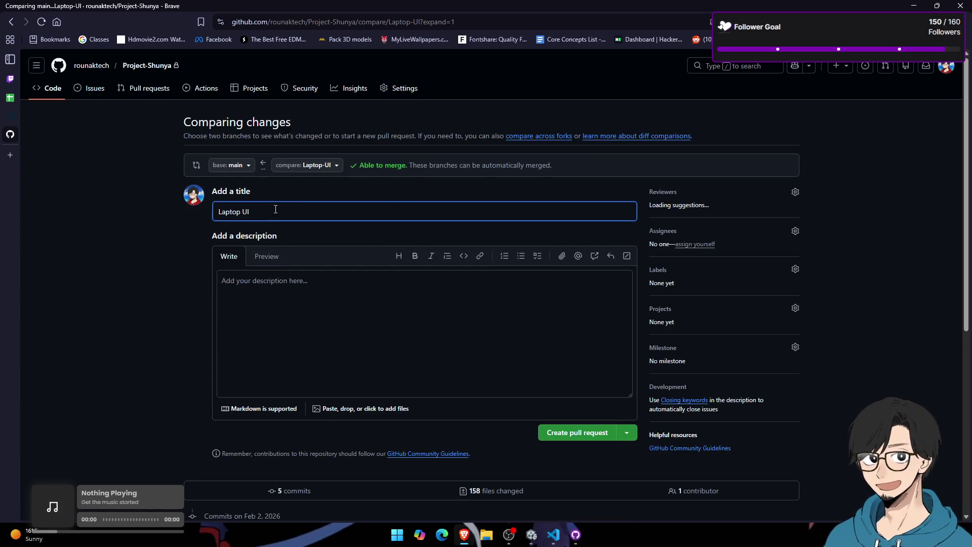
text( Added)
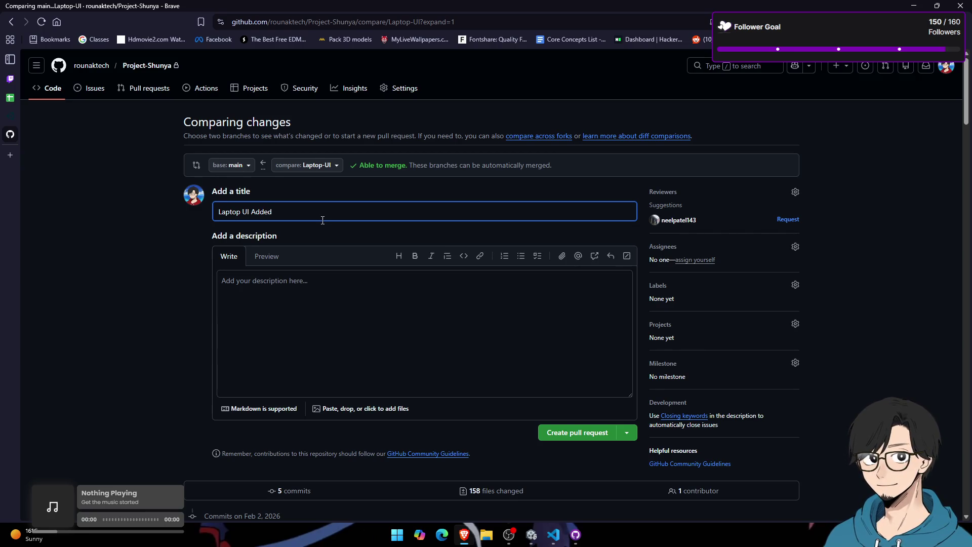
scroll(323, 263, down, 3)
scroll(693, 192, up, 3)
click(572, 434)
scroll(473, 294, down, 1)
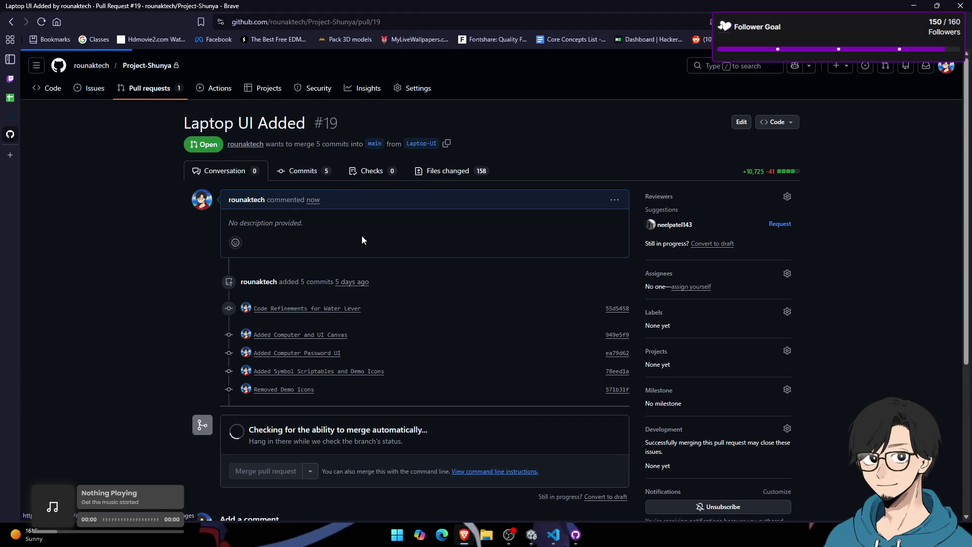
click(448, 170)
Step: Review the changed files of pull request #19, then return to its conversation
scroll(122, 353, down, 1)
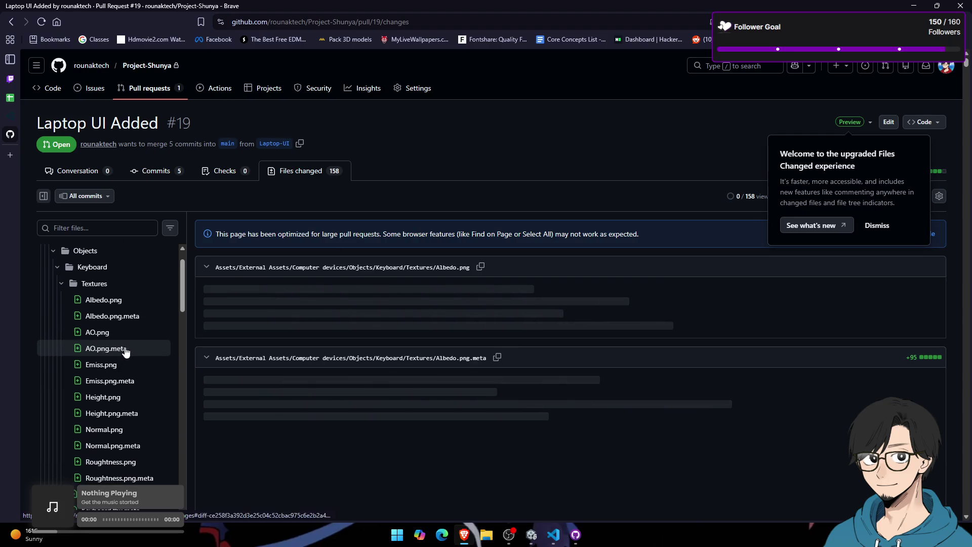
scroll(127, 344, up, 1)
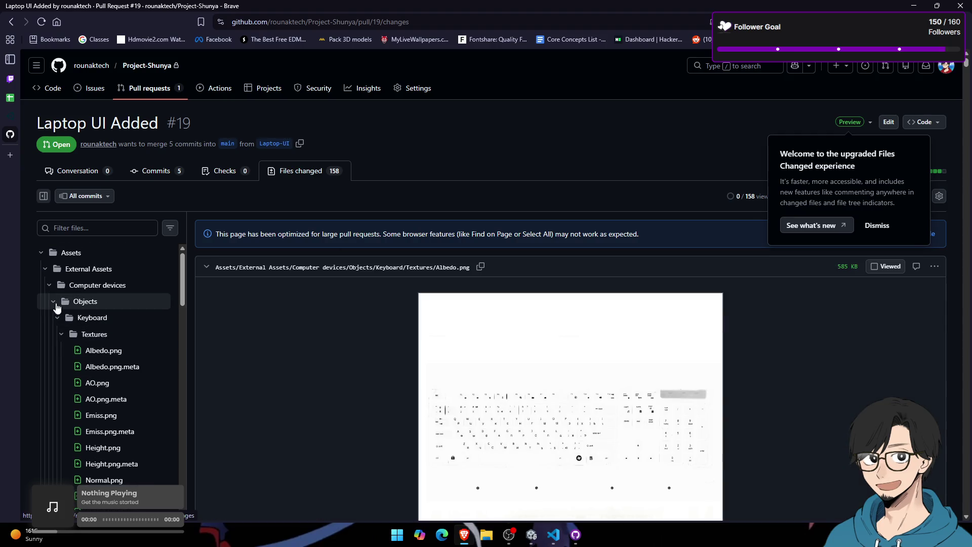
click(49, 286)
click(49, 286)
click(49, 286)
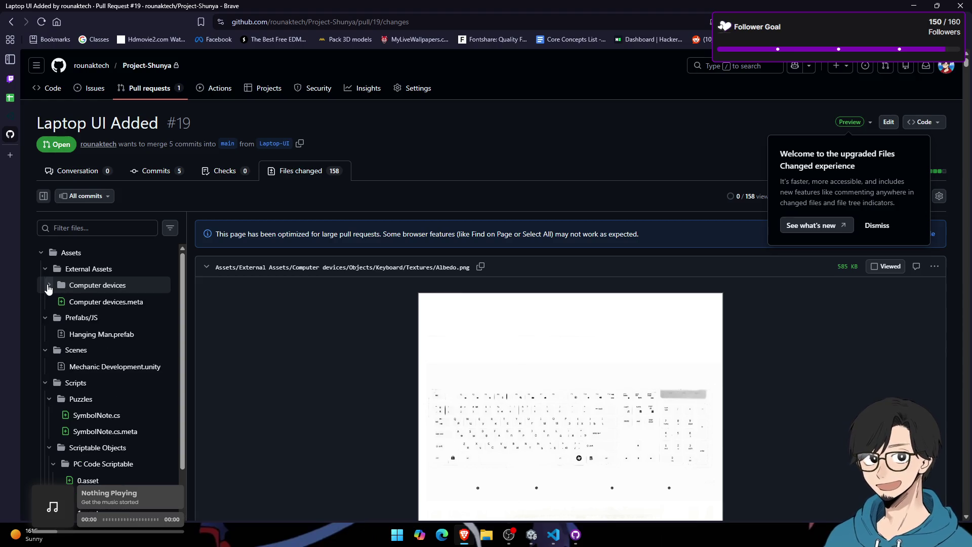
scroll(91, 378, down, 5)
scroll(91, 375, up, 5)
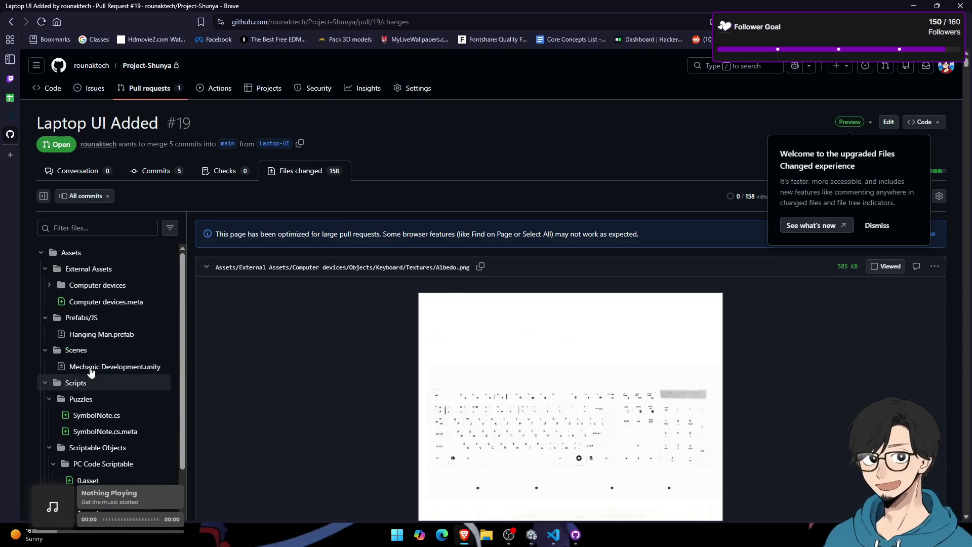
click(83, 171)
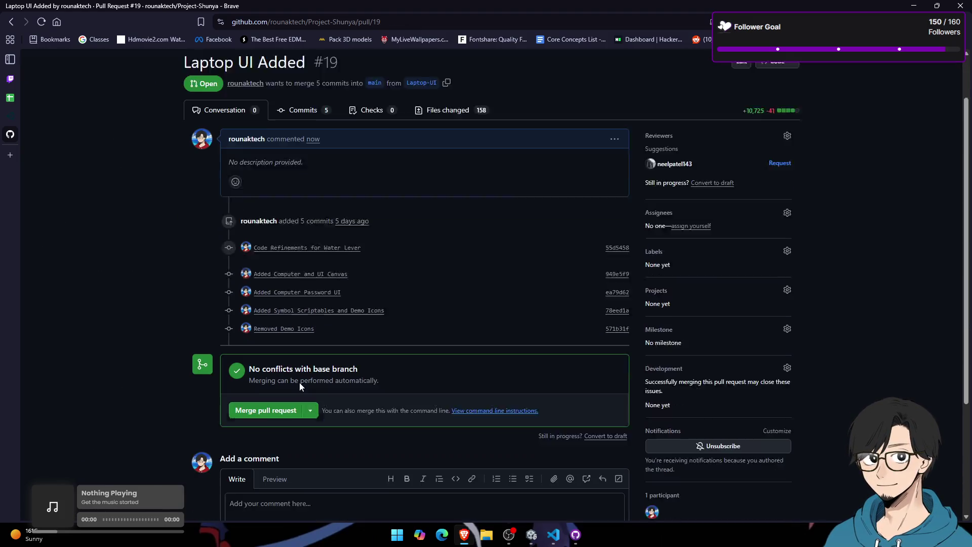
scroll(354, 400, down, 2)
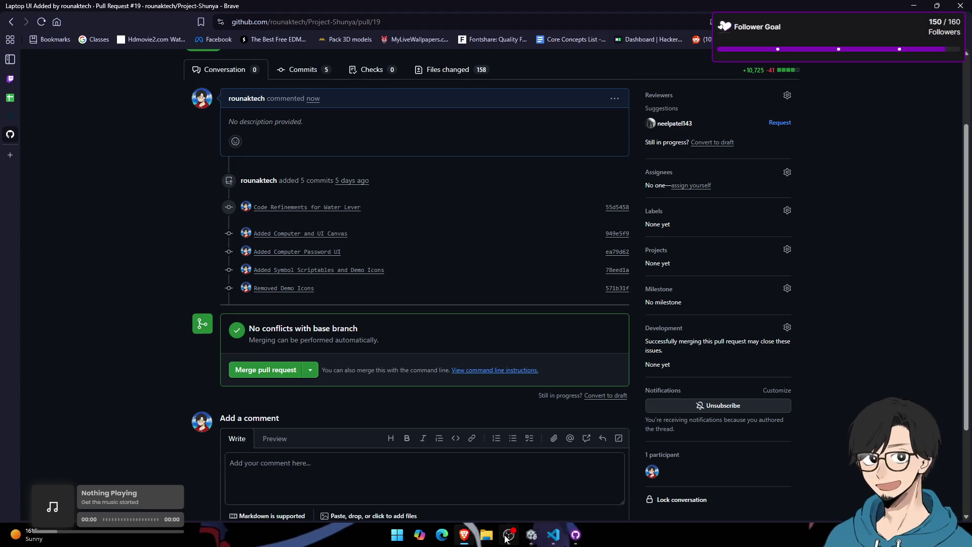
Step: Check the Unity Assets folder, then start merging pull request #19
click(532, 540)
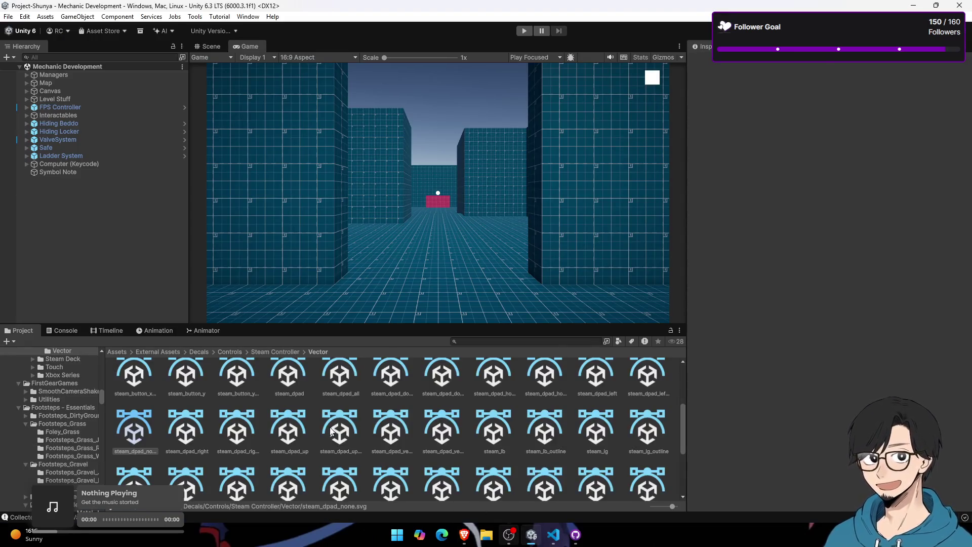
click(531, 540)
click(532, 539)
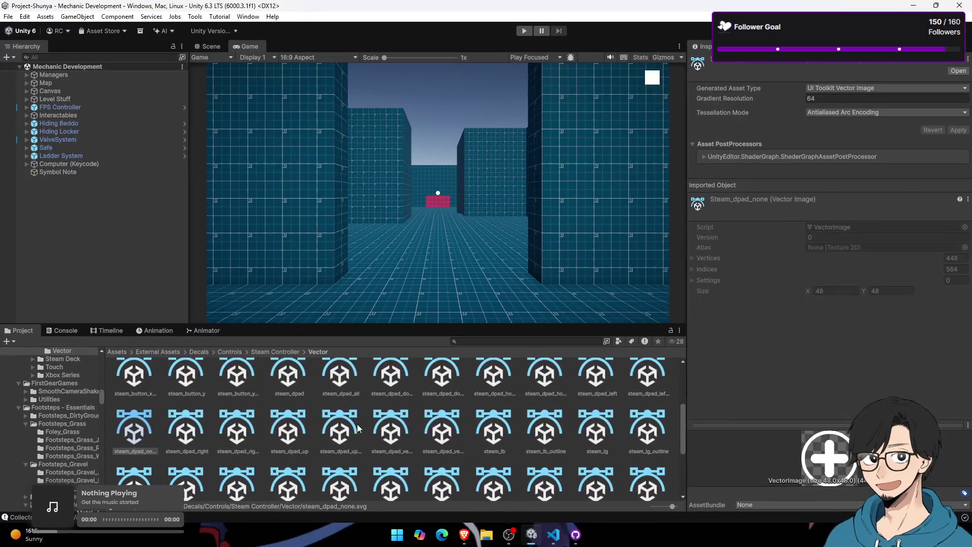
click(121, 353)
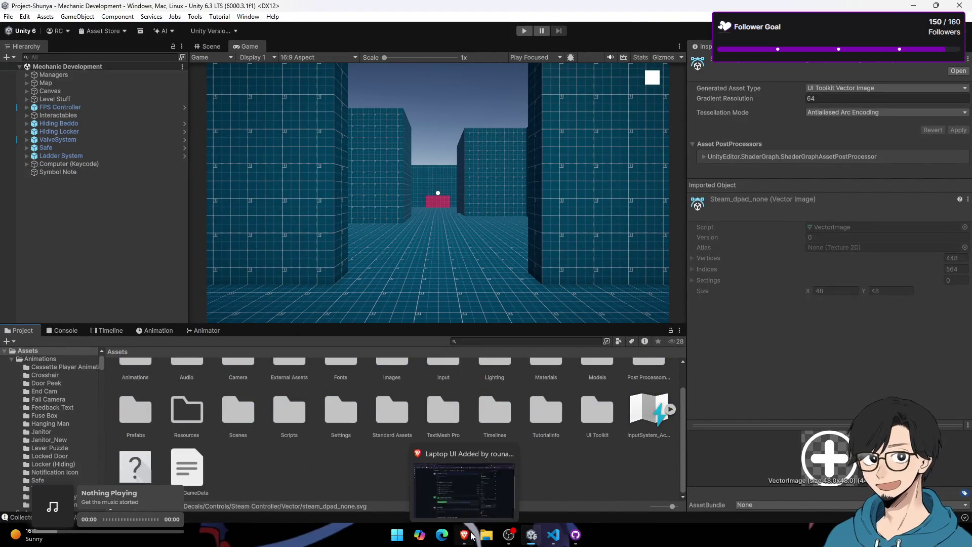
click(465, 537)
click(279, 375)
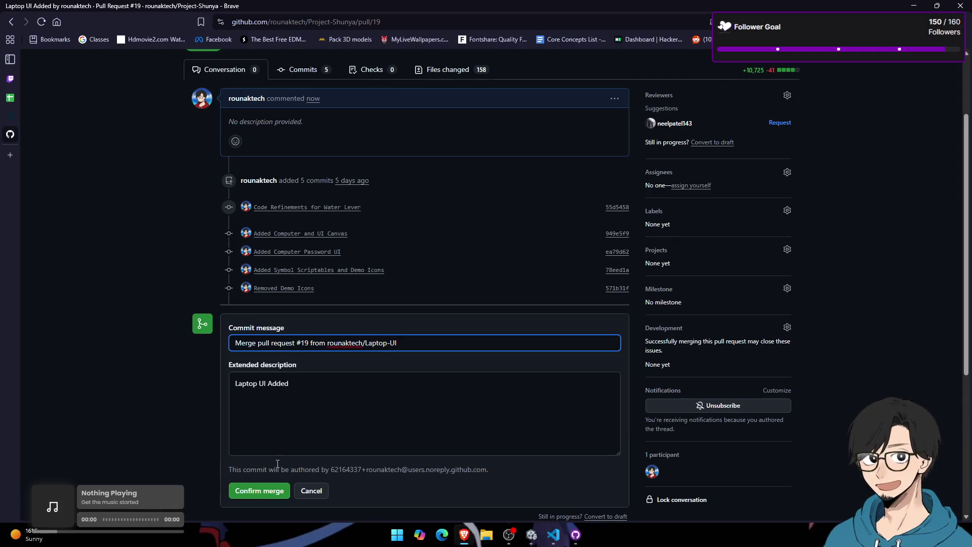
Step: Confirm the merge of pull request #19, then open the Project-Shunya code page
scroll(277, 464, down, 1)
click(276, 445)
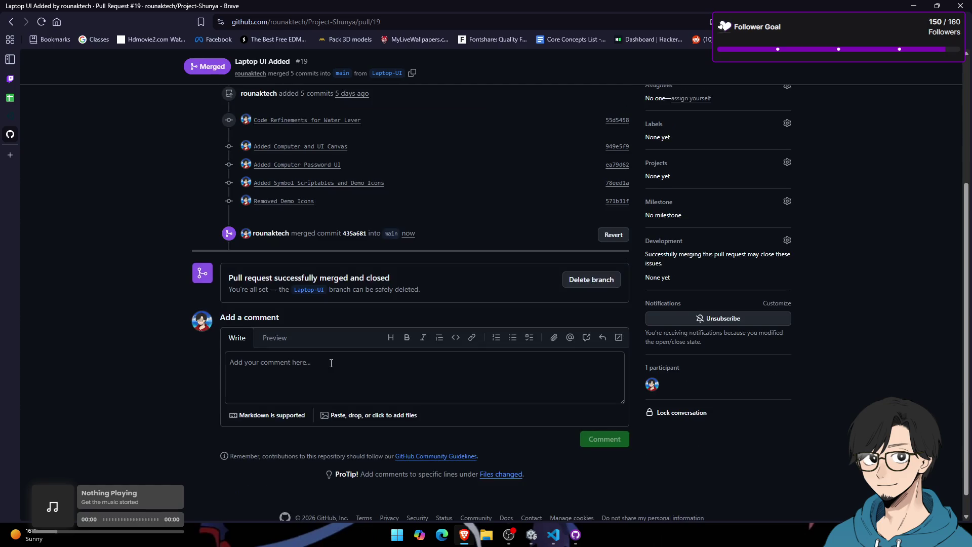
click(161, 90)
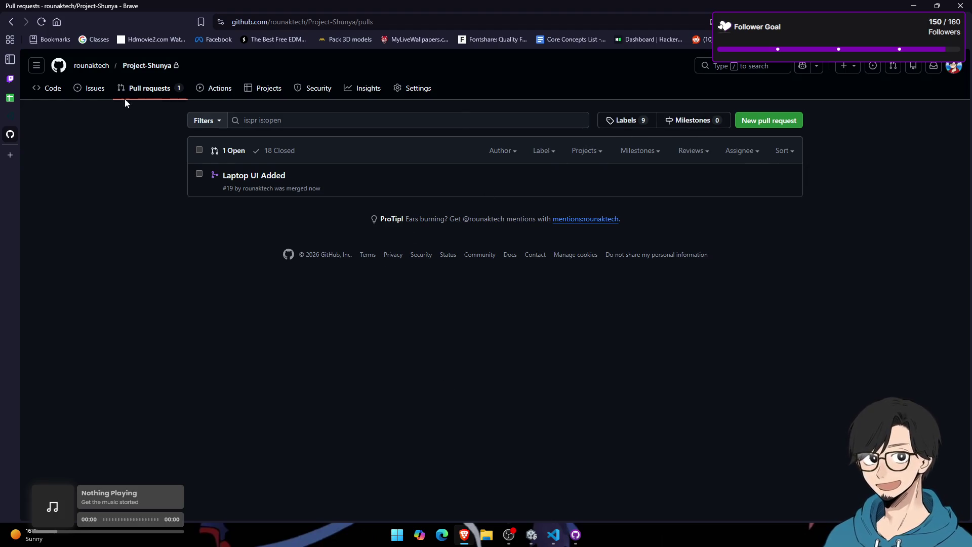
click(144, 69)
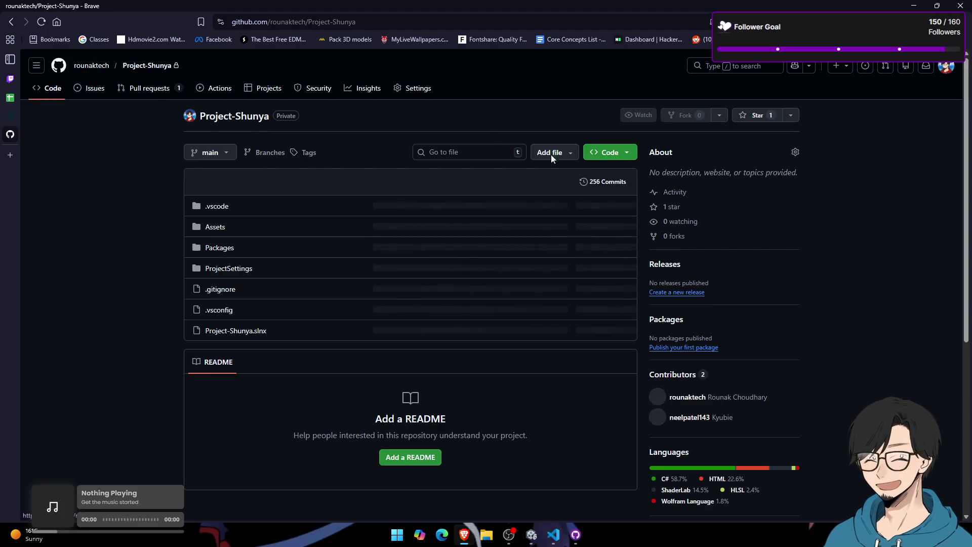
Step: Switch the repository view to the jumpscare-development branch
click(218, 155)
scroll(273, 388, down, 2)
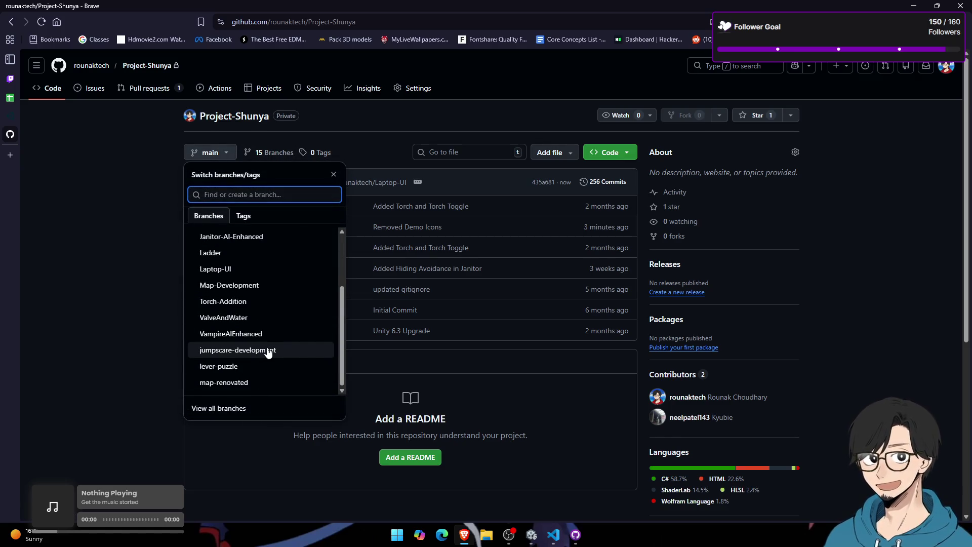
scroll(269, 353, up, 3)
scroll(271, 352, down, 3)
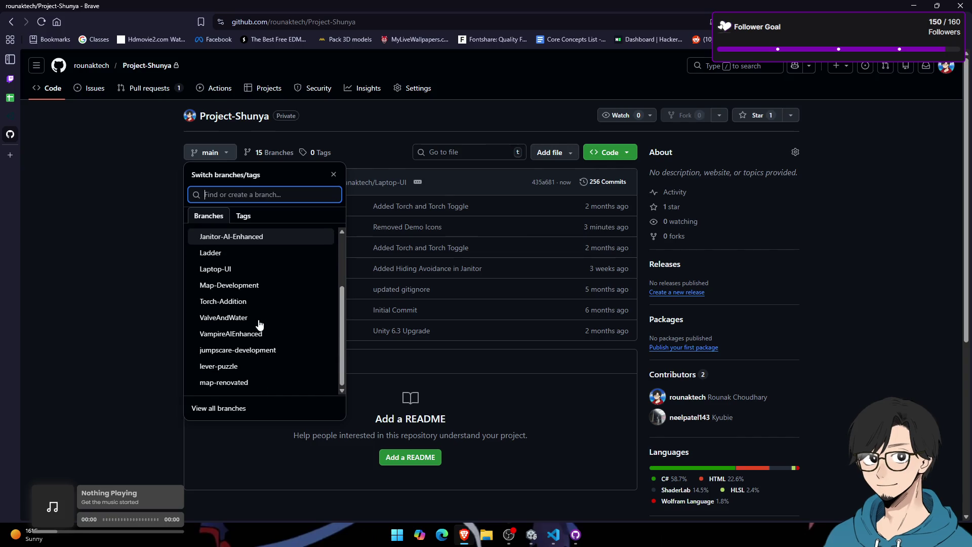
click(248, 350)
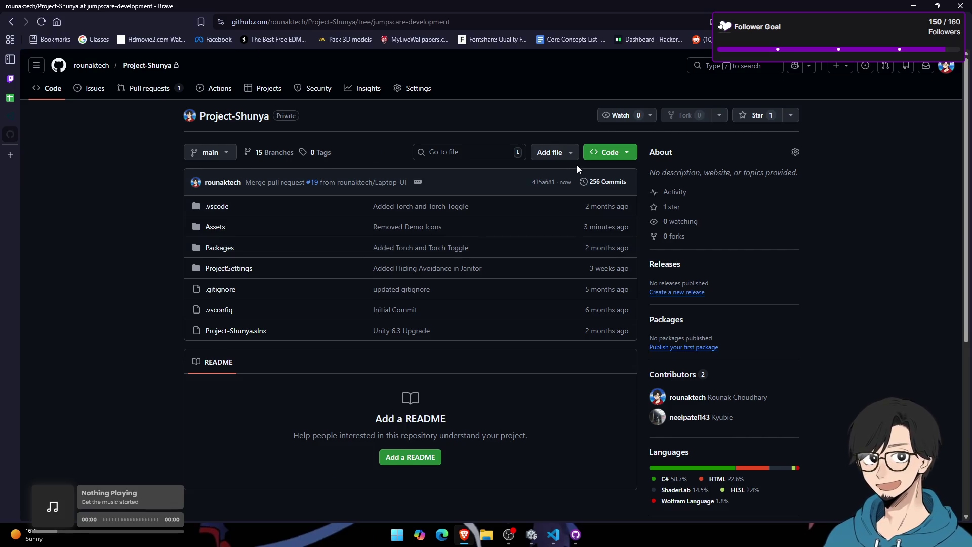
click(582, 189)
click(350, 174)
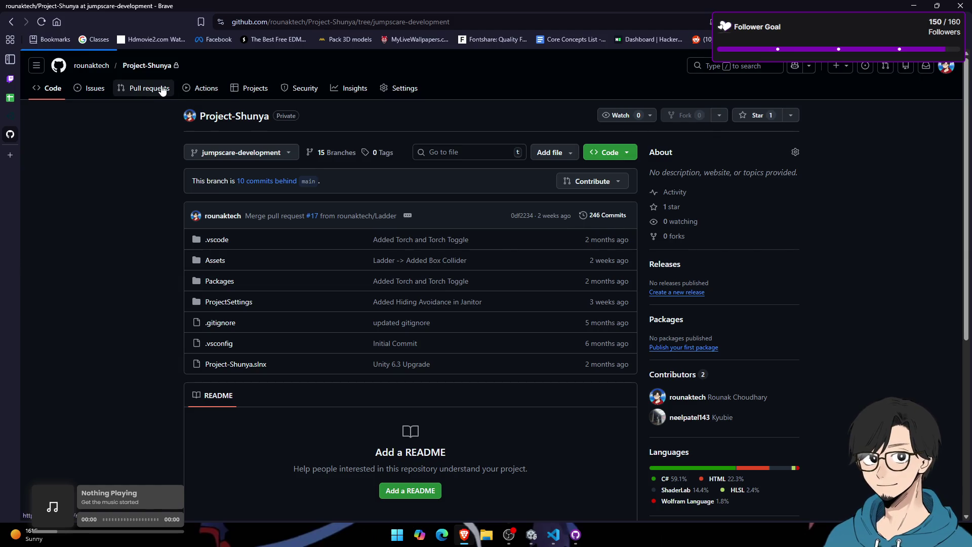
Step: Compare main into base jumpscare-development for a new pull request
click(162, 90)
click(742, 124)
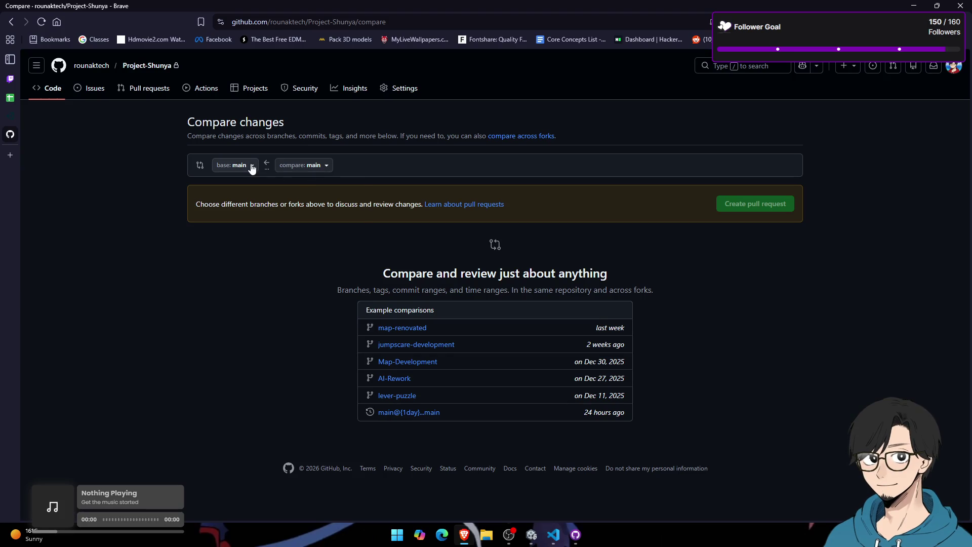
click(251, 168)
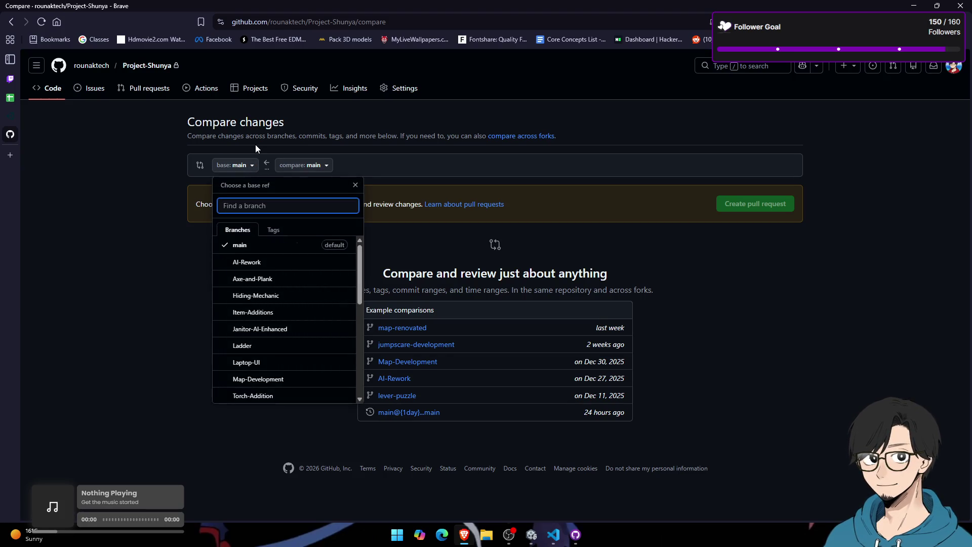
text(jump)
click(268, 245)
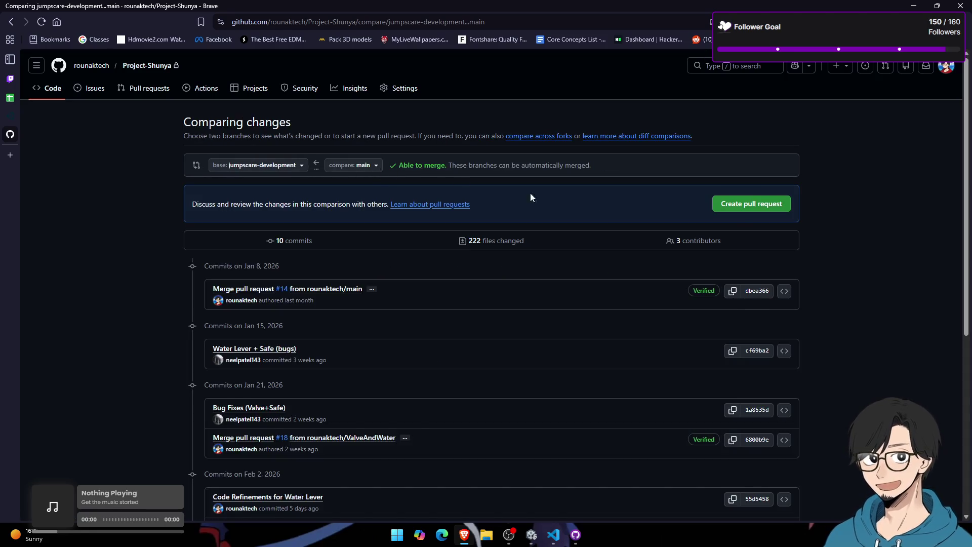
click(747, 206)
Step: Title the pull request 'New Updates from Main' and submit it
click(368, 211)
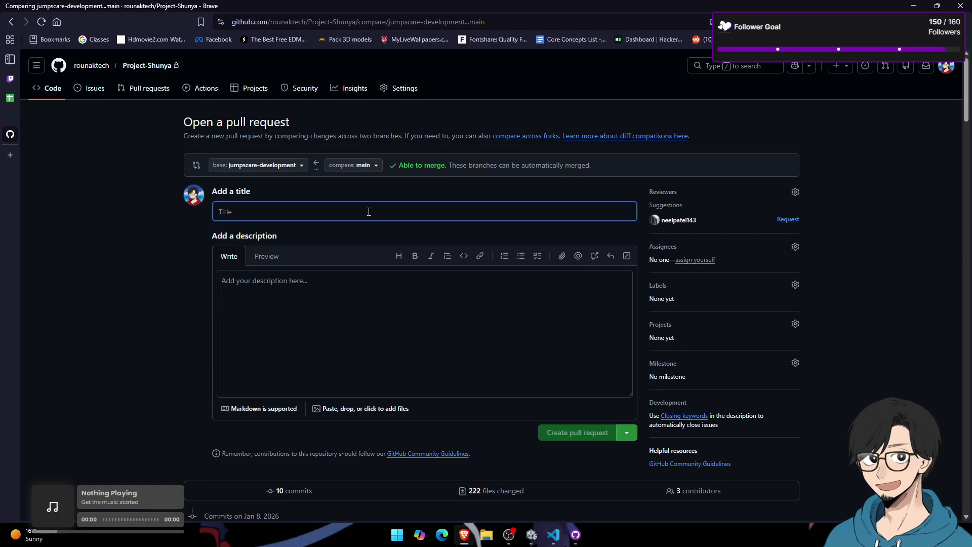
text(New Update)
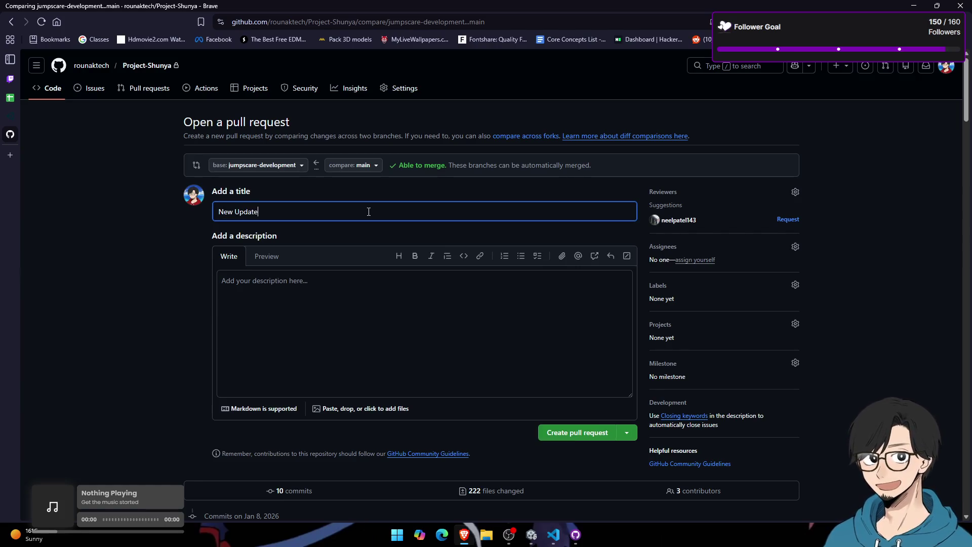
text(rop)
key(BackSpace)
text(m Main)
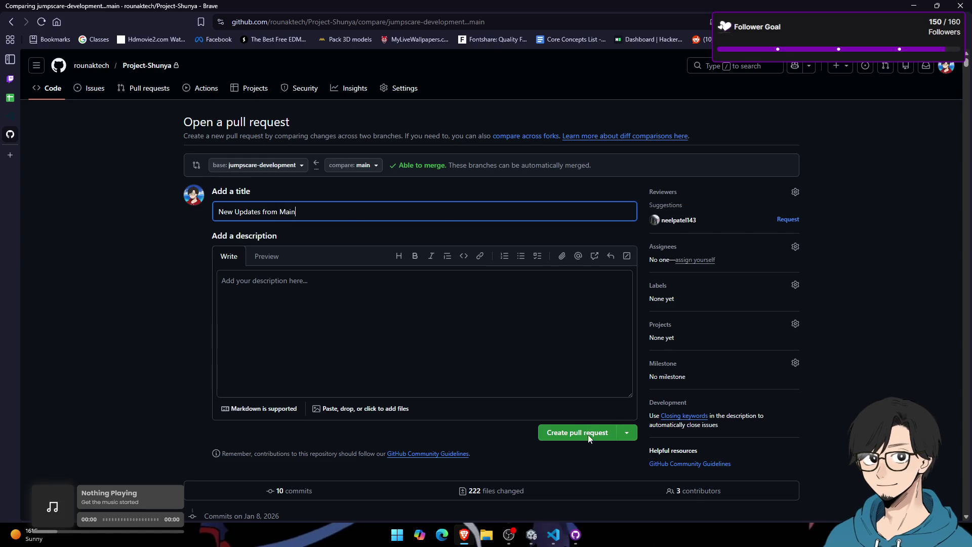
click(588, 435)
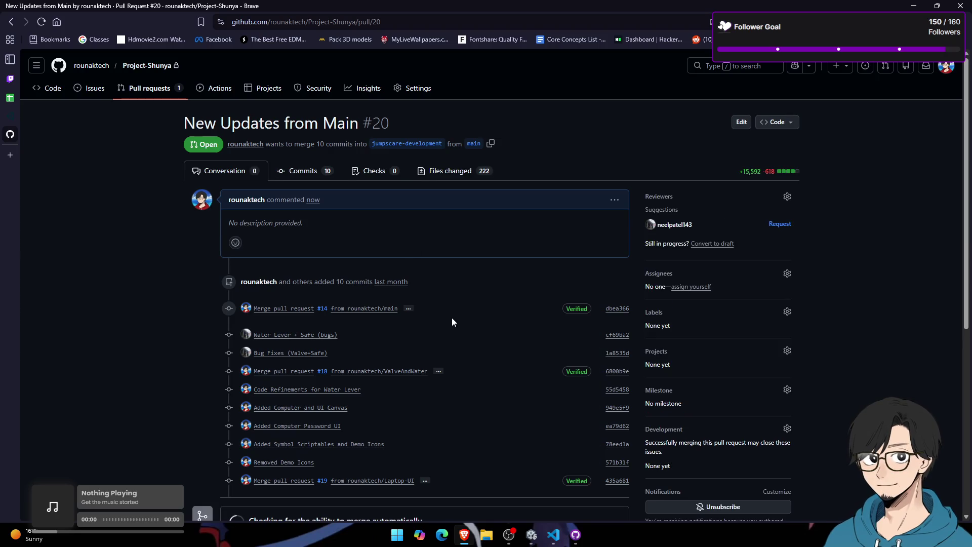
Step: Merge and confirm pull request #20 'New Updates from Main' into jumpscare-development
scroll(157, 298, down, 5)
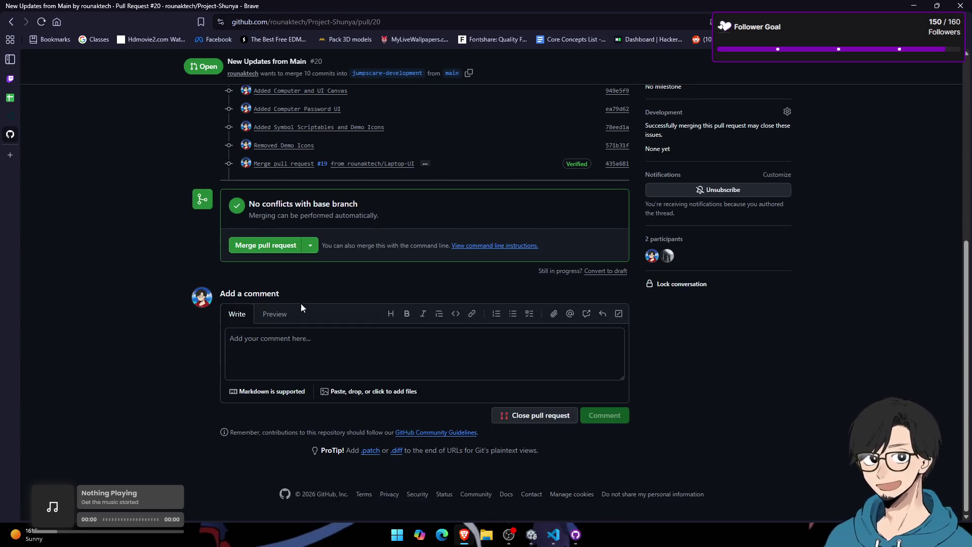
scroll(527, 397, up, 2)
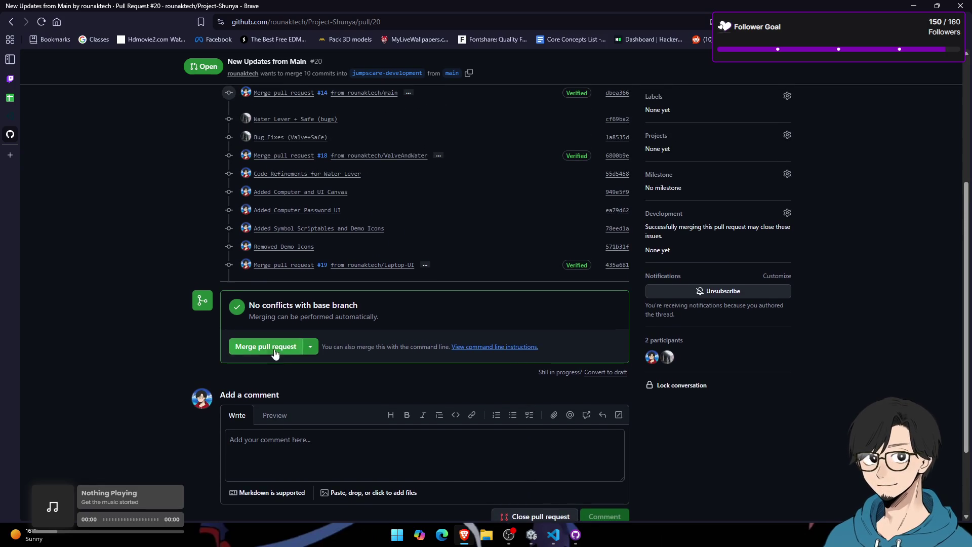
click(275, 352)
click(272, 468)
scroll(400, 366, up, 4)
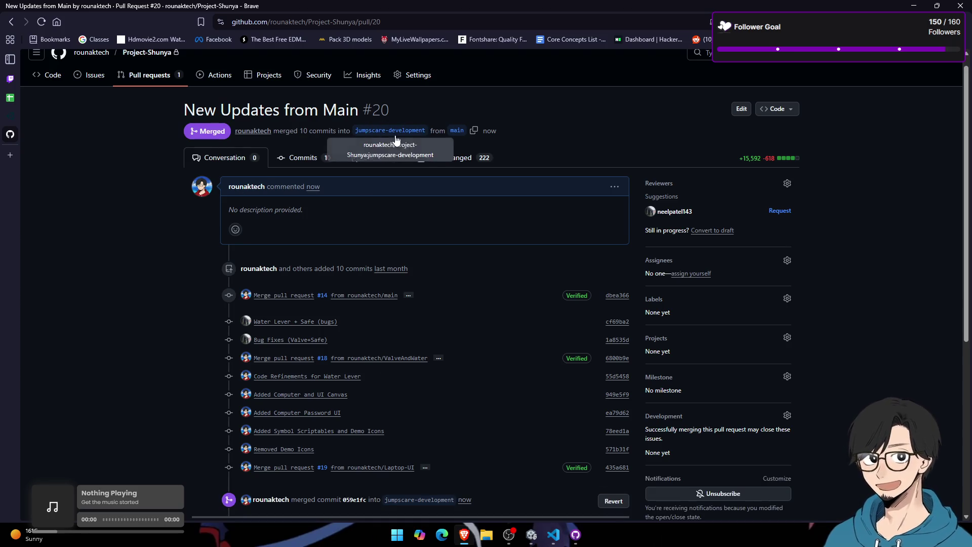
Step: Check out origin/jumpscare-development in GitHub Desktop, bringing the uncommitted changes along
click(397, 535)
click(576, 534)
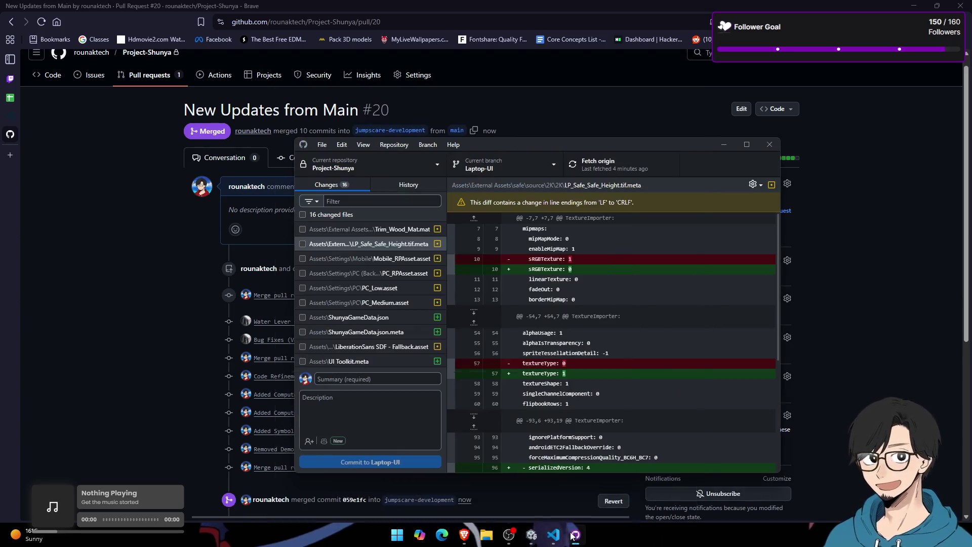
click(493, 167)
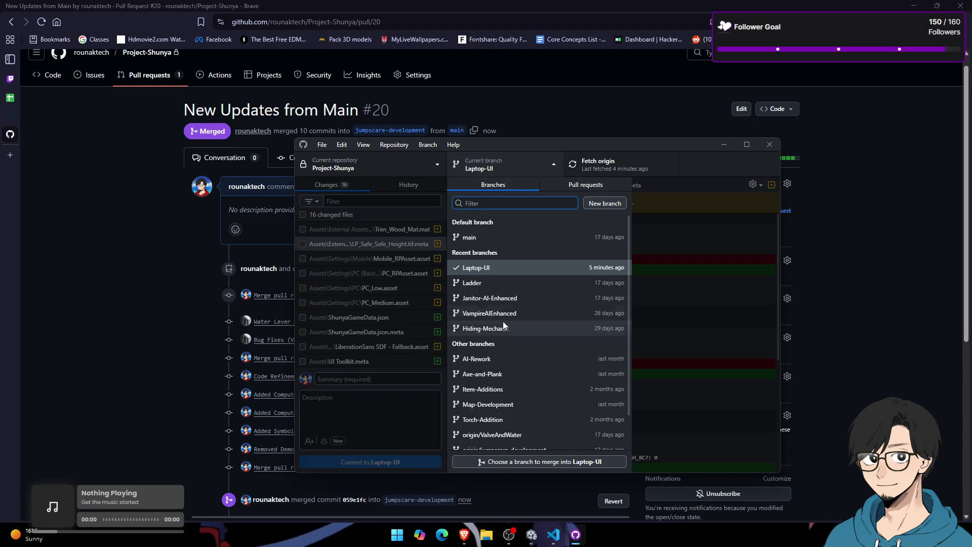
scroll(524, 296, down, 1)
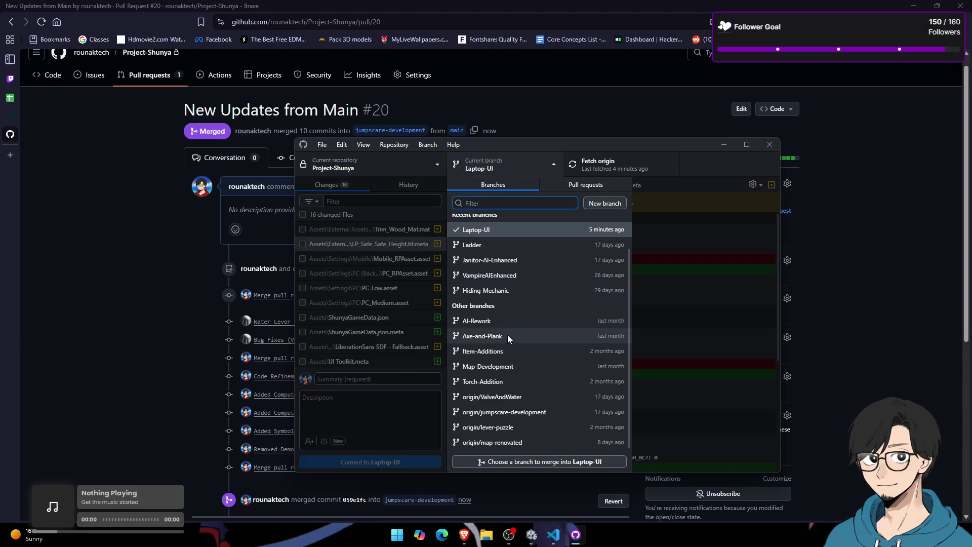
click(517, 412)
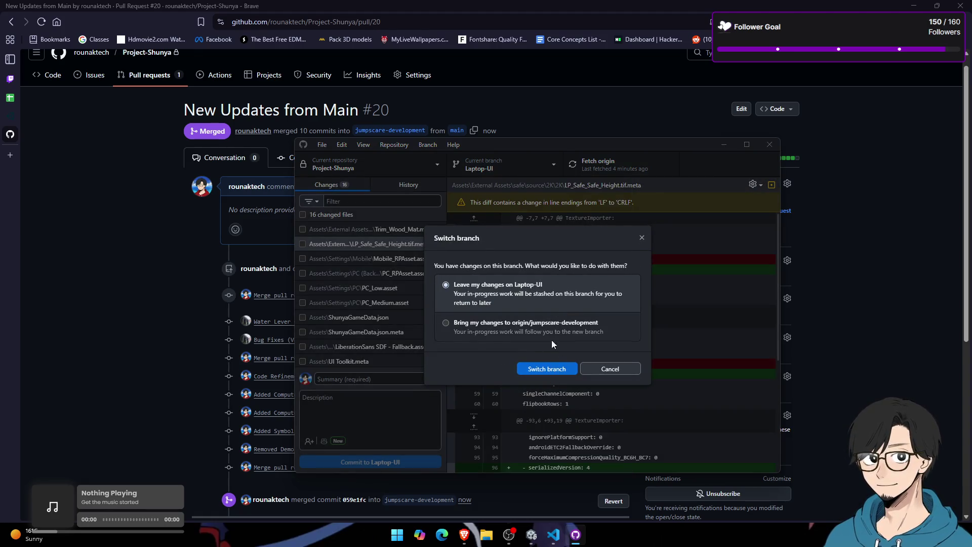
click(552, 334)
click(533, 371)
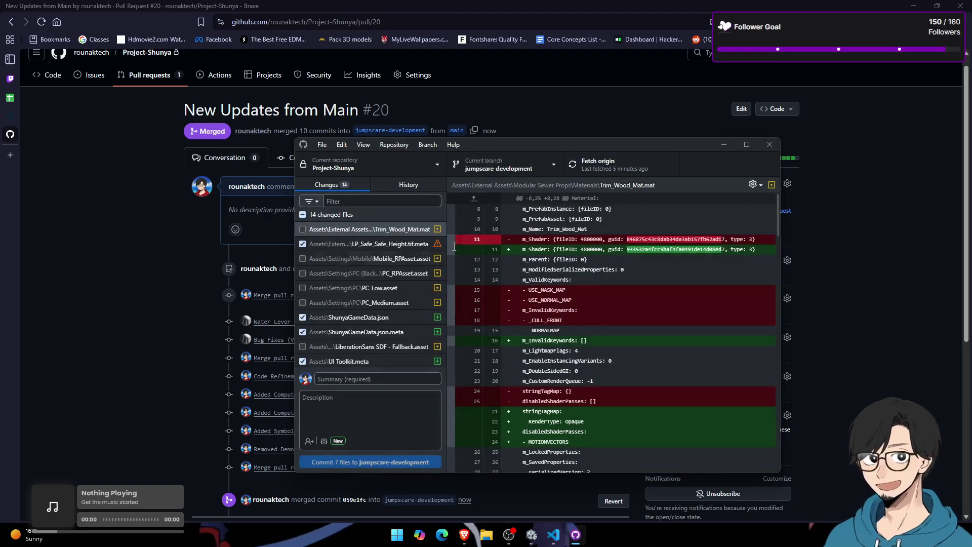
Step: Fetch origin and inspect the LP_Safe_Safe_Height.tif.meta changes, cancelling a first discard attempt
click(398, 246)
click(594, 173)
scroll(401, 281, down, 2)
scroll(399, 264, up, 2)
scroll(399, 263, down, 2)
scroll(382, 348, up, 2)
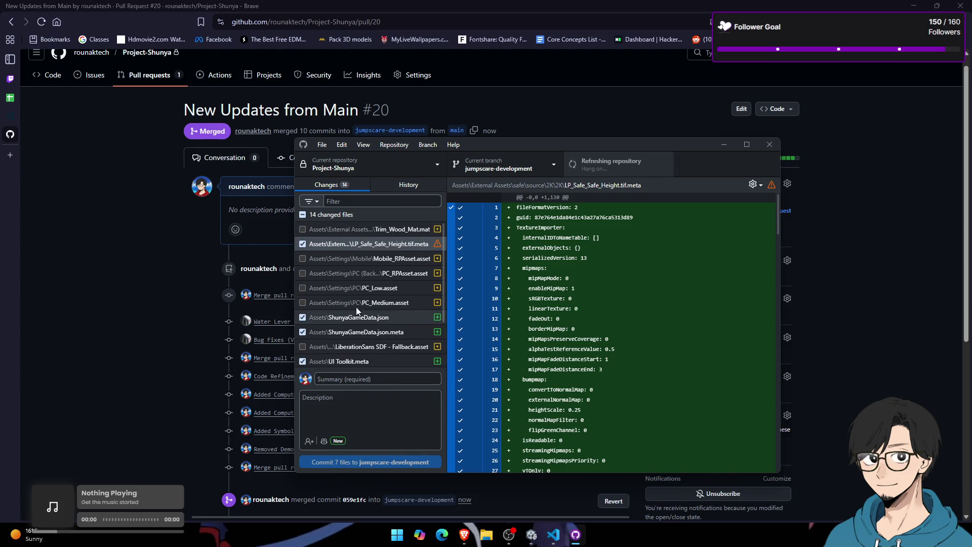
click(301, 245)
right_click(347, 245)
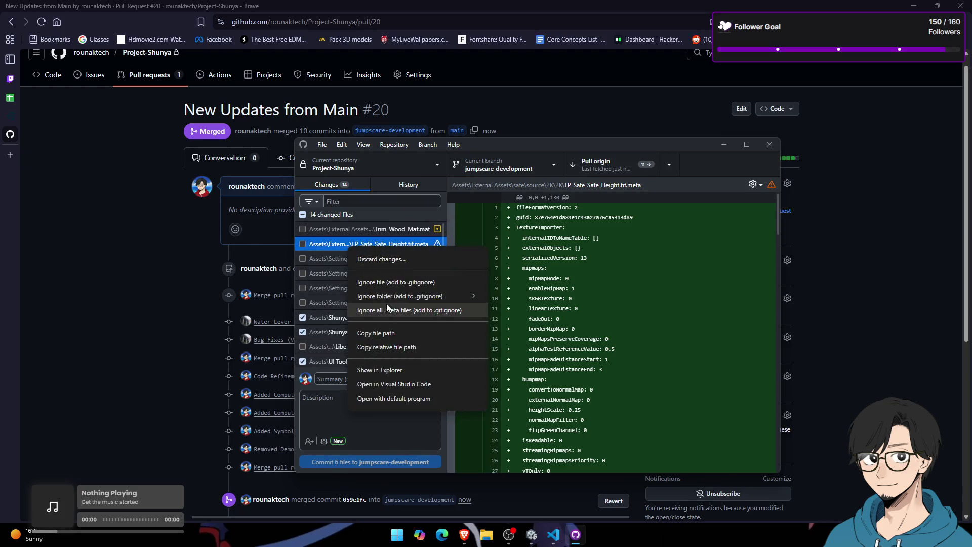
click(412, 260)
click(639, 363)
Step: Try pulling origin, dismiss the conflicts error, and review Trim_Wood_Mat.mat and QualitySettings.asset changes
click(624, 171)
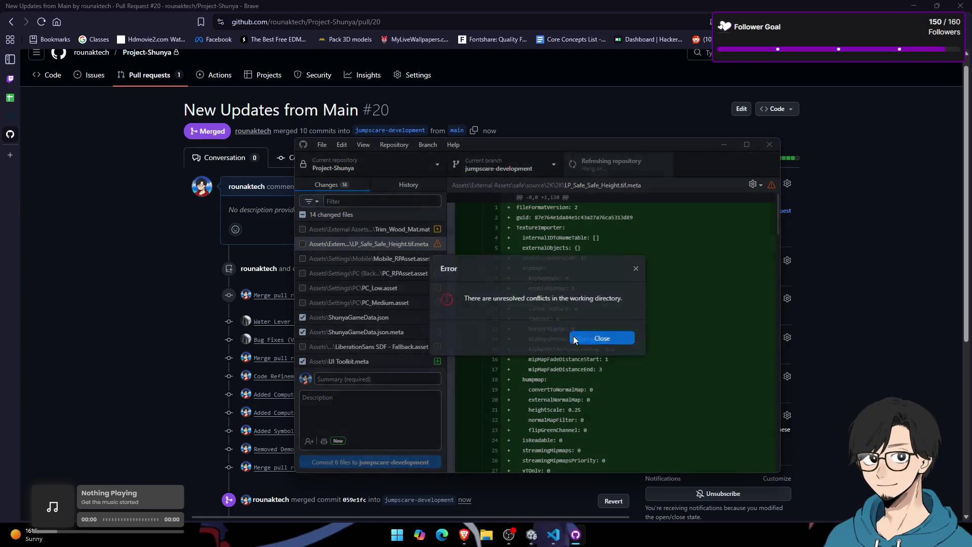
click(573, 336)
click(366, 228)
scroll(385, 294, down, 2)
scroll(393, 329, down, 1)
click(390, 358)
scroll(389, 293, up, 3)
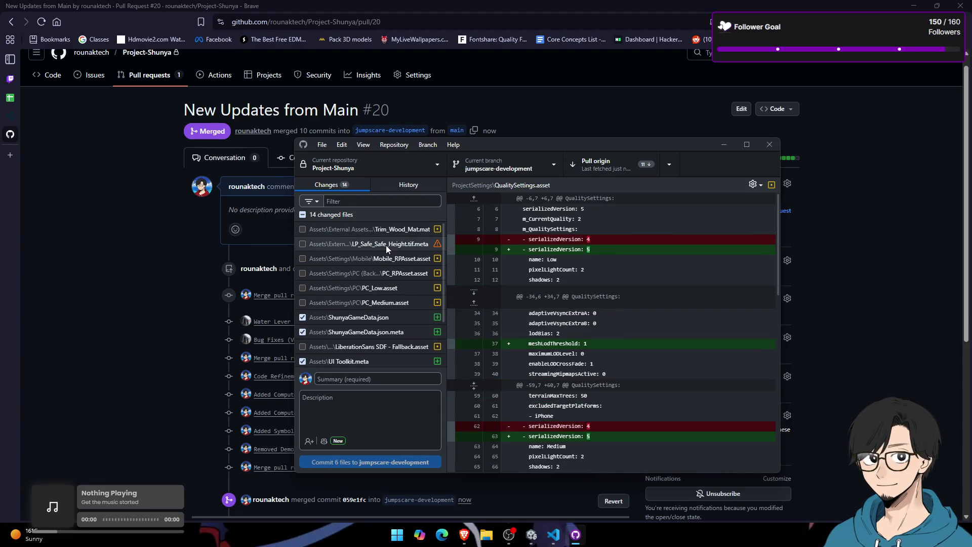
Step: Discard the LP_Safe_Safe_Height.tif.meta changes and pull origin
right_click(385, 246)
click(458, 258)
click(569, 356)
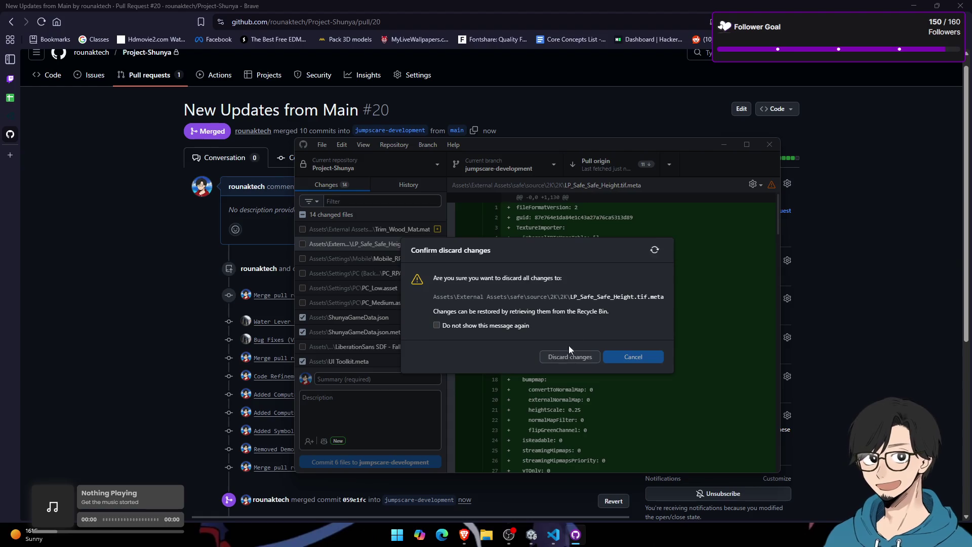
click(620, 163)
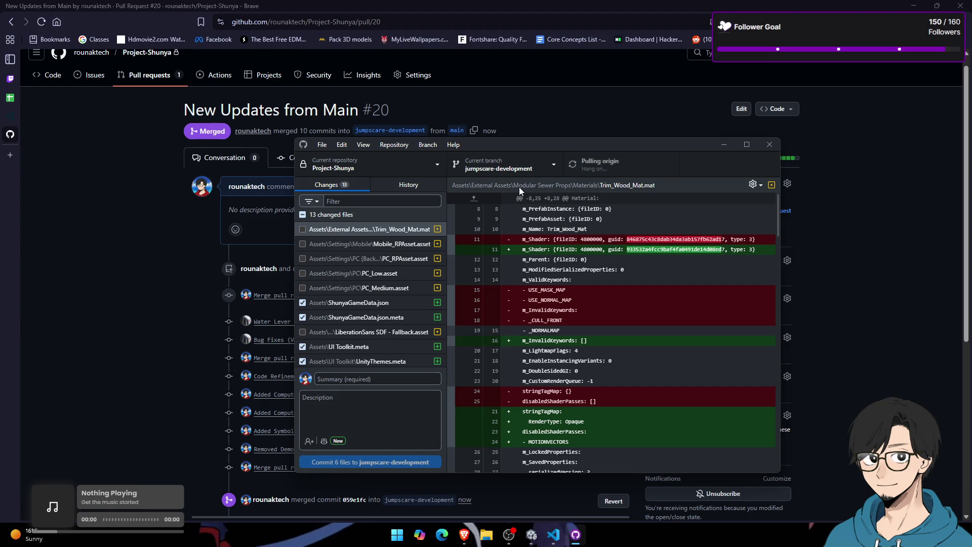
Step: Glance at the commit history, return to the changed files, then switch to Unity
click(390, 182)
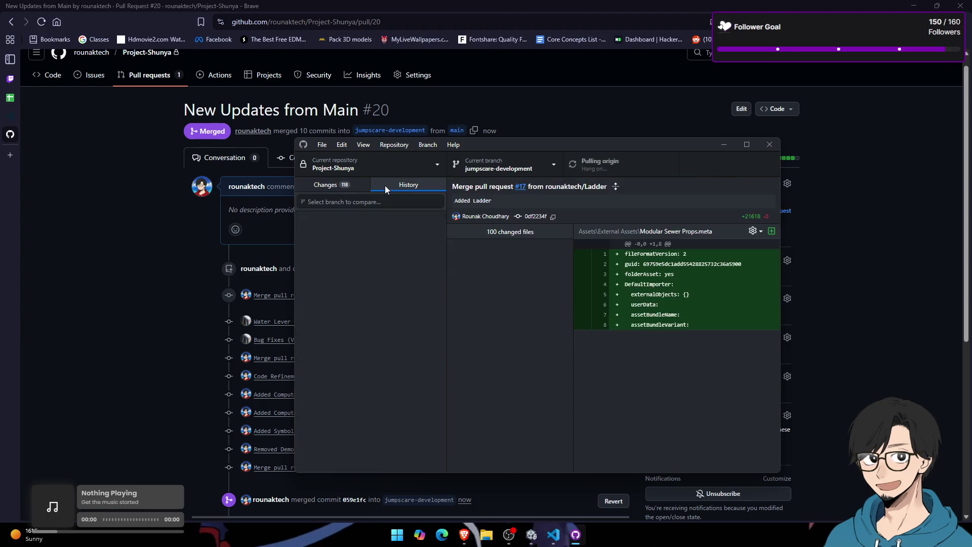
click(353, 184)
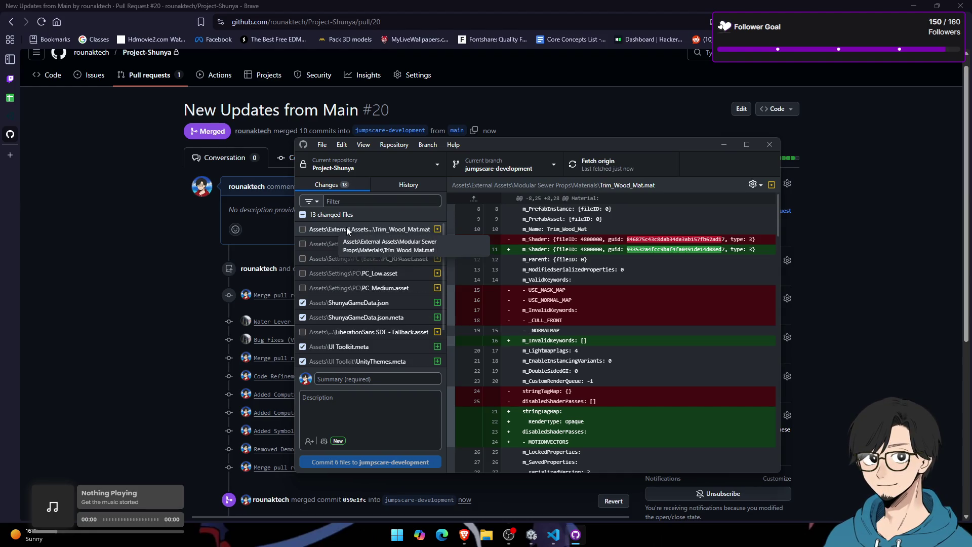
scroll(369, 294, down, 2)
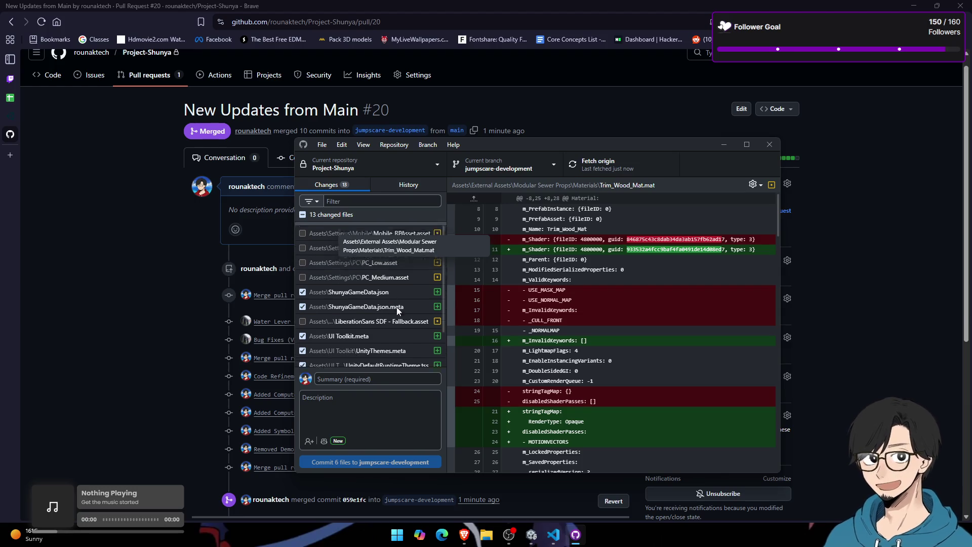
click(539, 532)
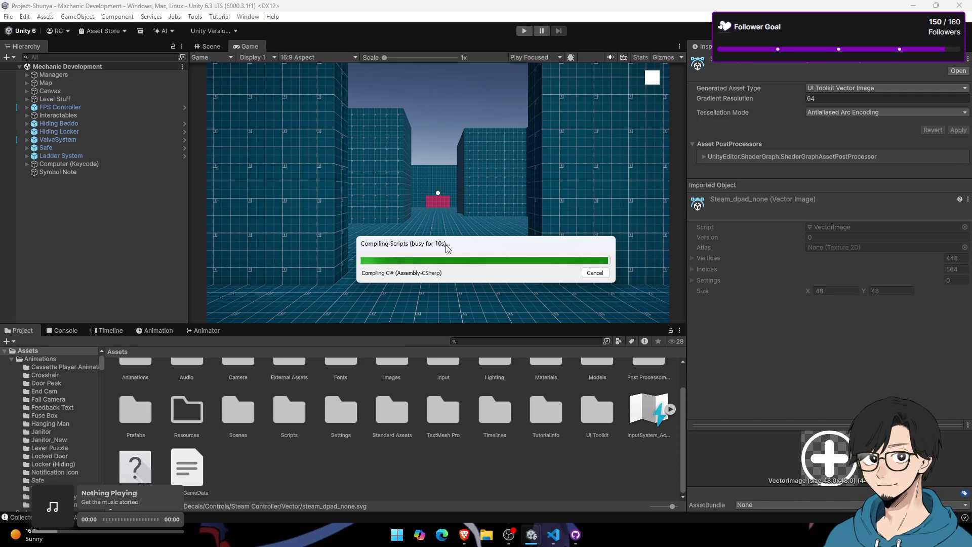
Step: Reload the externally modified scene after compiling and view it in the Scene tab
mouse_move(446, 249)
mouse_down()
mouse_move(453, 270)
mouse_move(512, 256)
mouse_move(440, 212)
mouse_move(364, 263)
mouse_move(392, 278)
mouse_move(455, 287)
mouse_move(457, 217)
mouse_up()
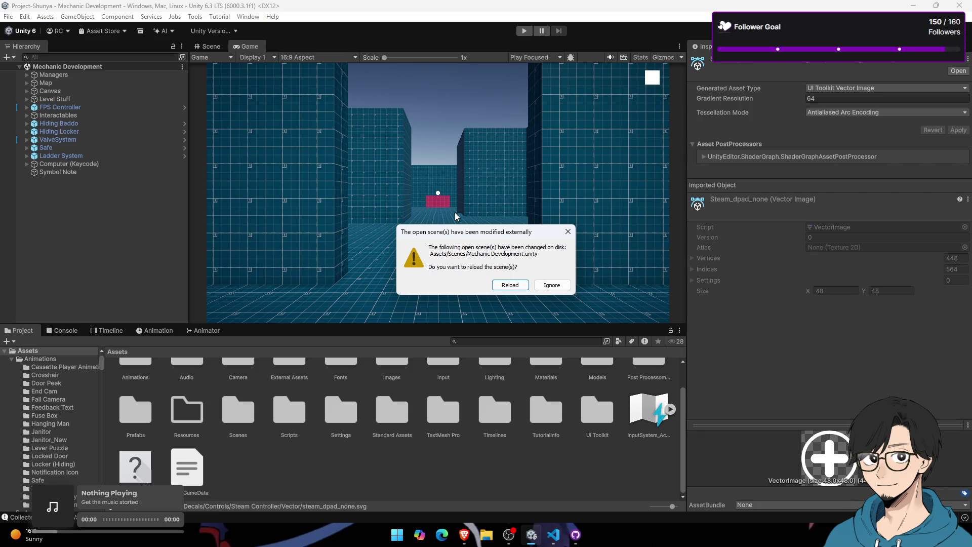
click(506, 284)
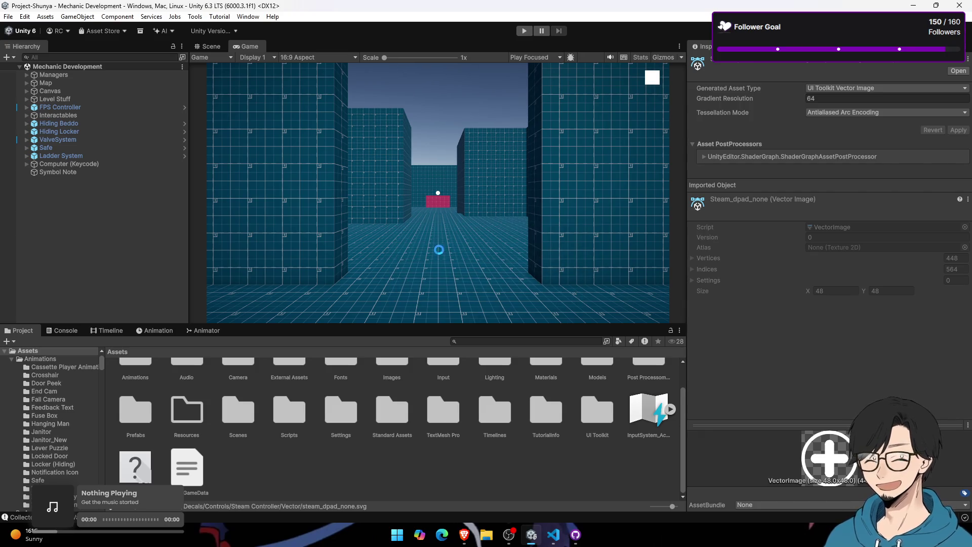
click(211, 47)
mouse_move(364, 234)
mouse_down()
mouse_move(346, 238)
mouse_move(410, 219)
mouse_move(296, 428)
mouse_up()
Step: Open the Jumpscare Development scene from Assets > Scenes
double_click(226, 425)
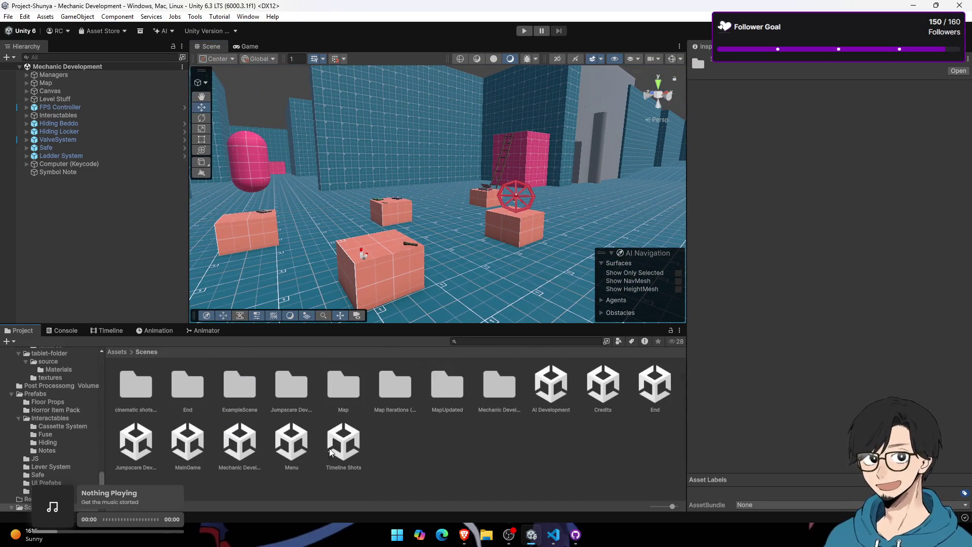
click(147, 450)
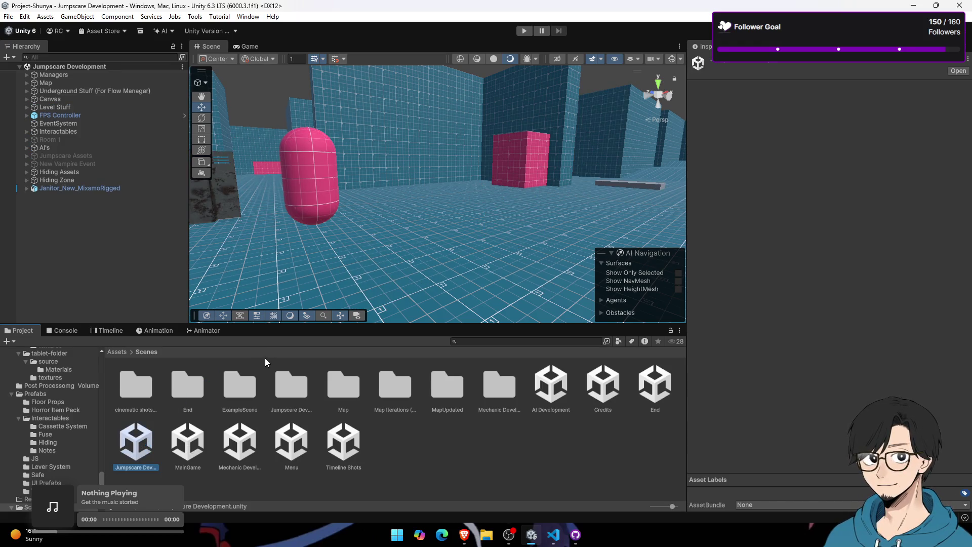
mouse_move(357, 165)
mouse_down()
mouse_move(518, 177)
mouse_move(638, 170)
mouse_up()
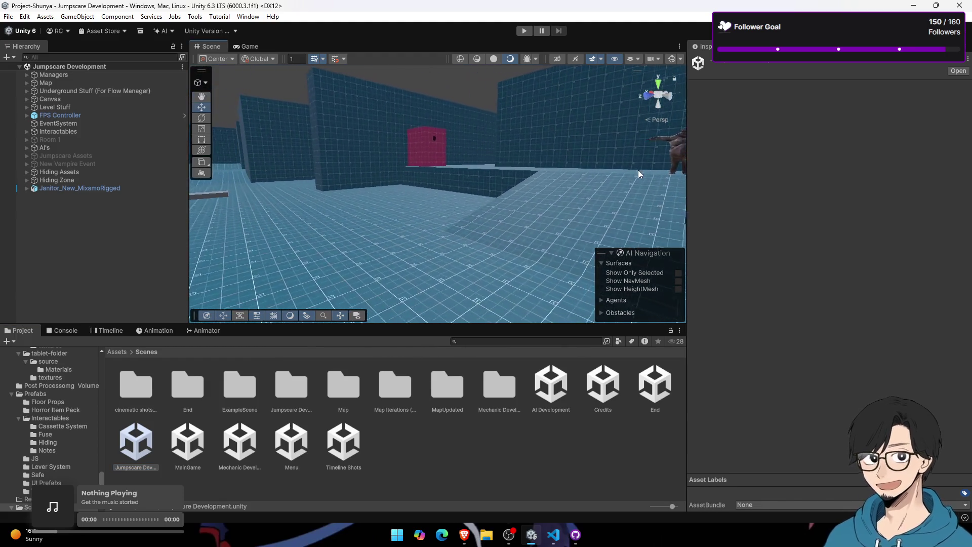
click(258, 48)
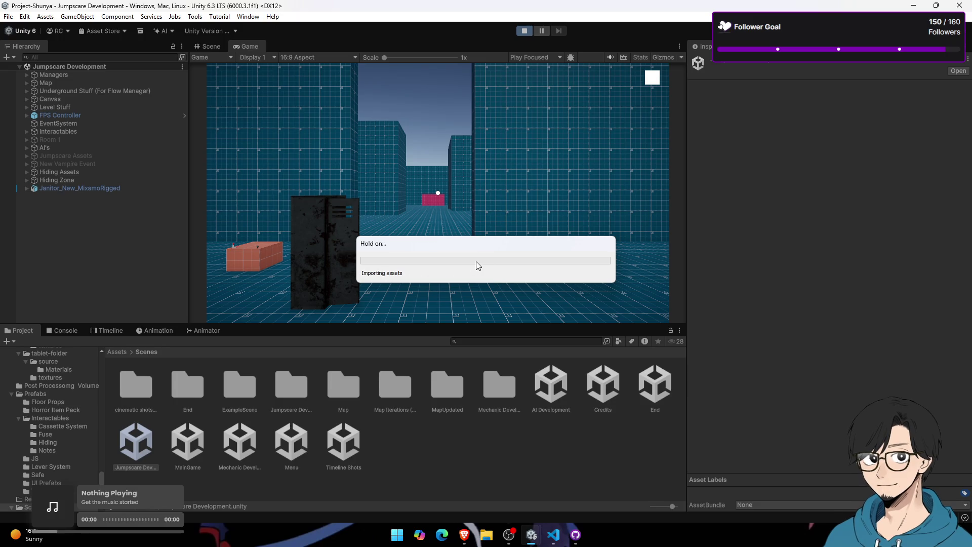
Step: In play mode, walk the player to the locker and hide in it and step out, twice
click(442, 232)
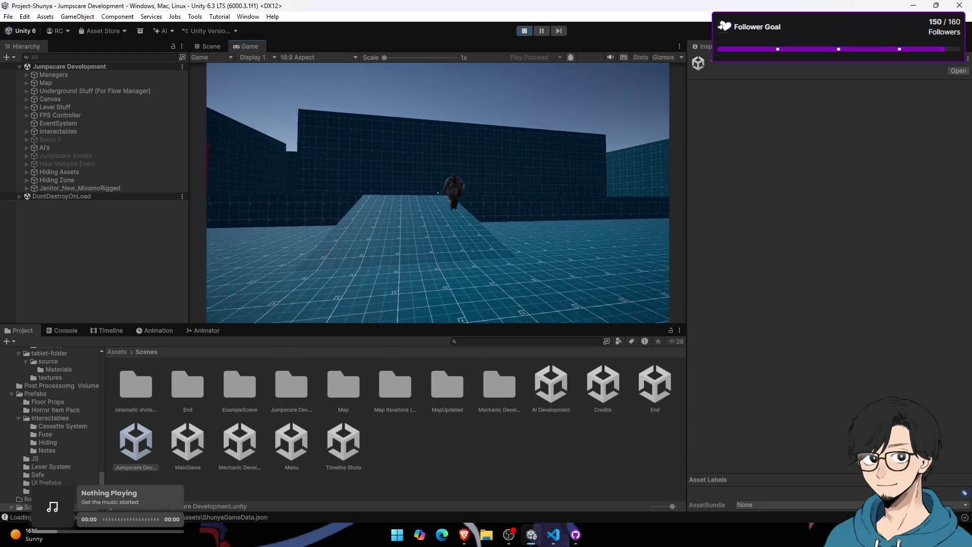
key(w)
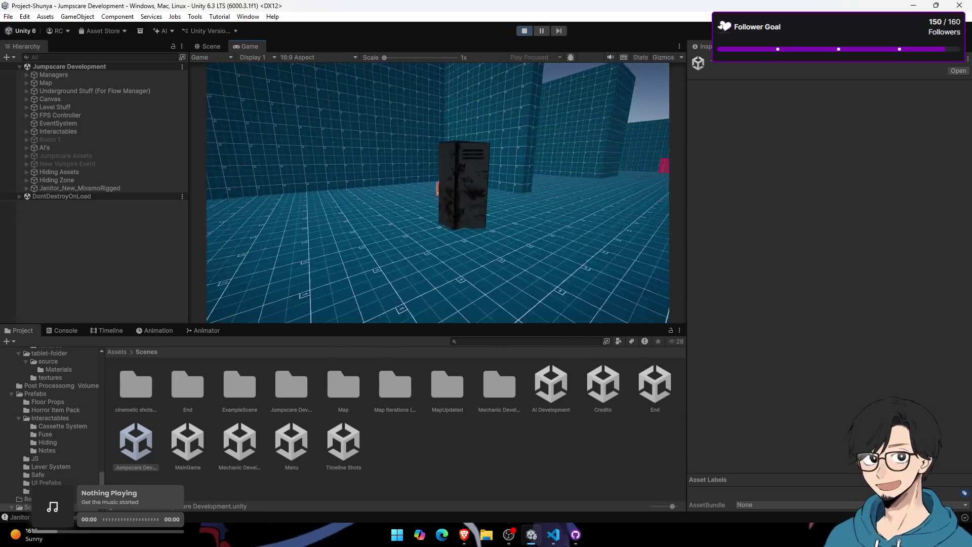
key(e)
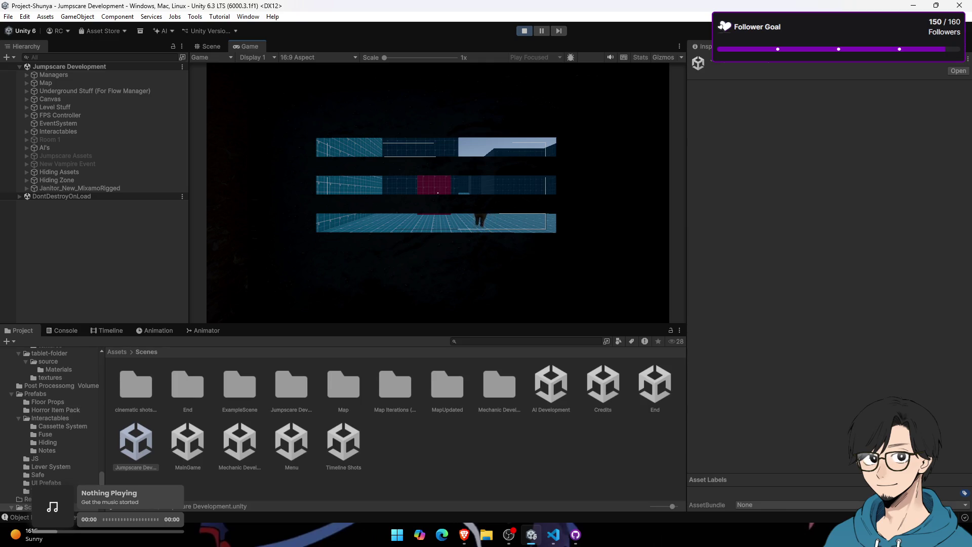
key(e)
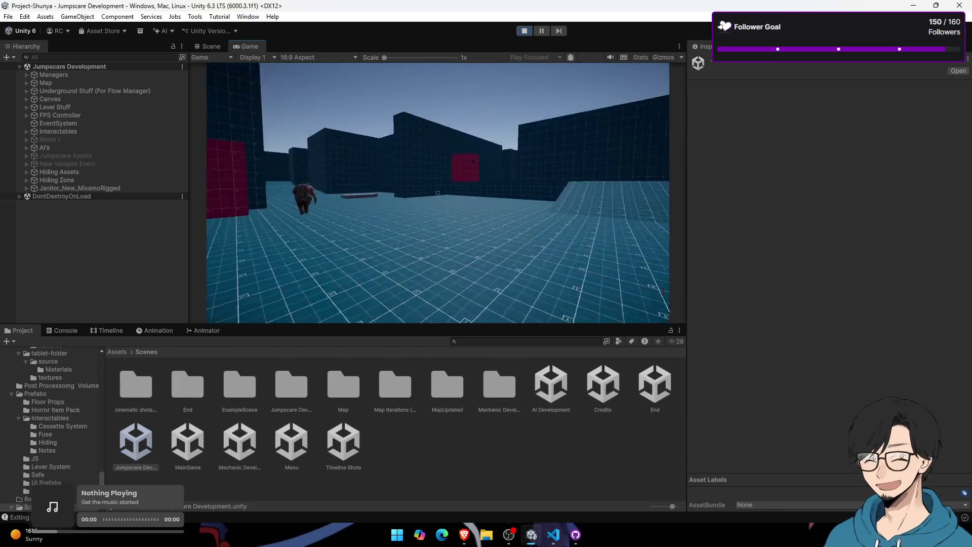
key(e)
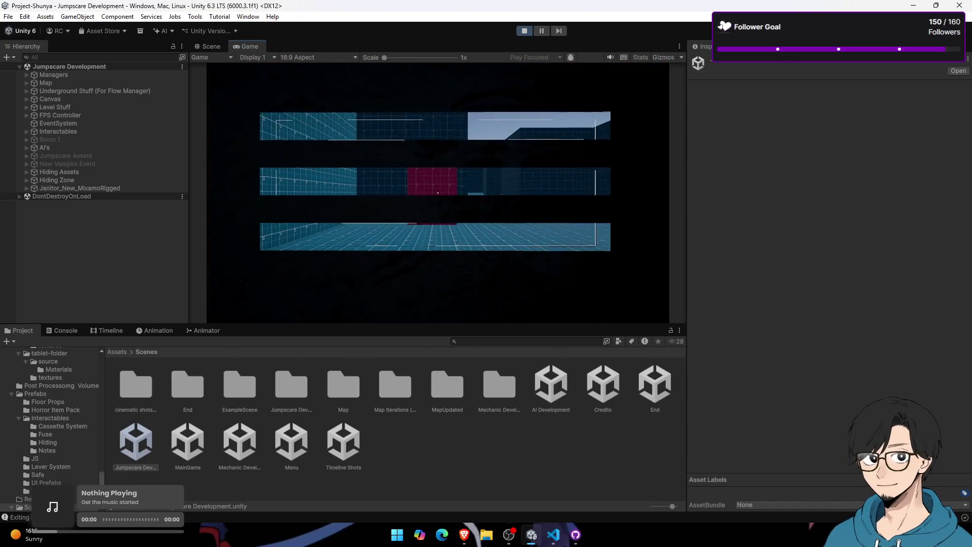
key(e)
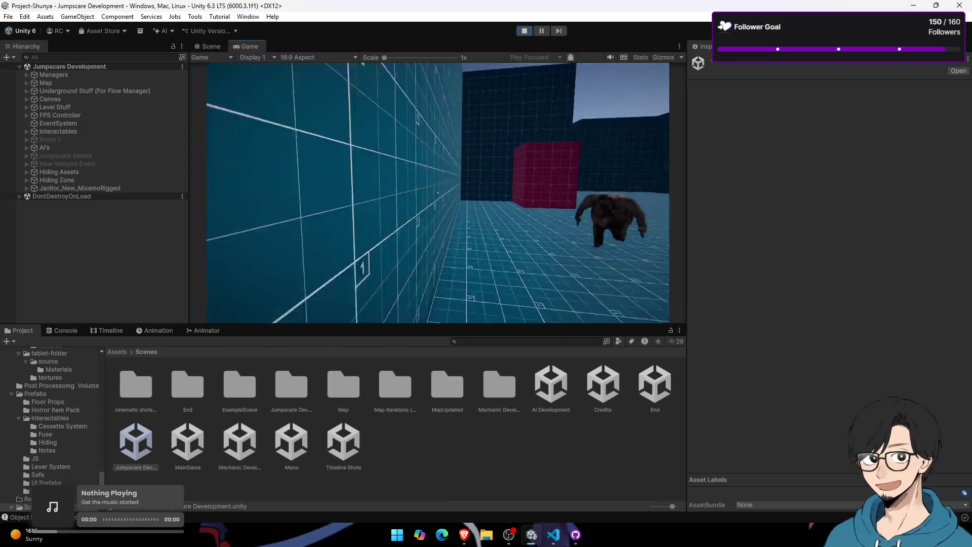
Step: Walk past the wall, down and up the ramp past the enemy, and hide in the locker again
key(w)
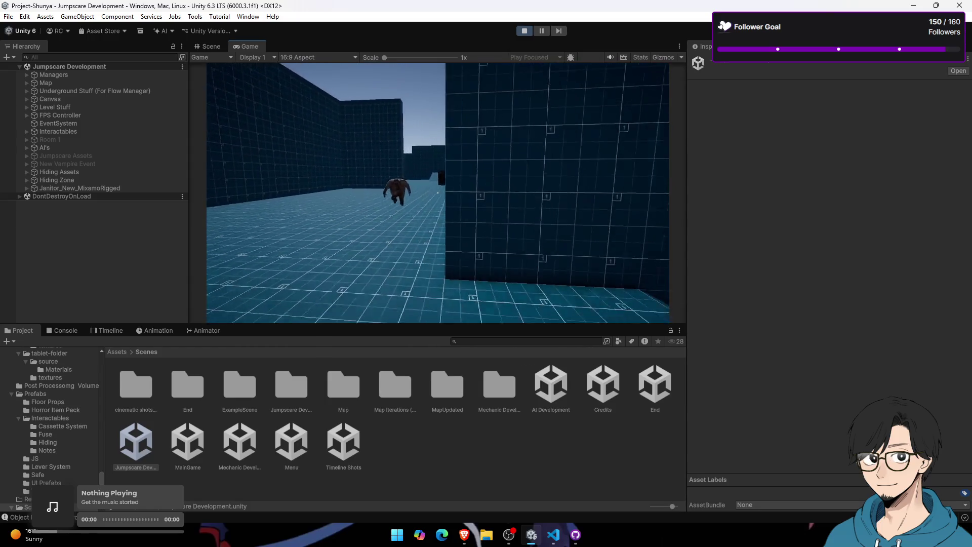
key(w)
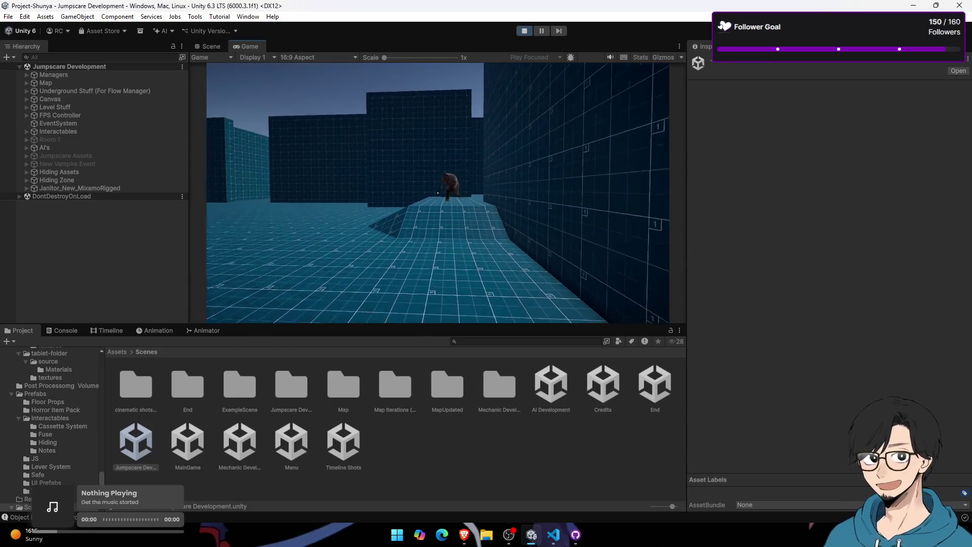
key(w)
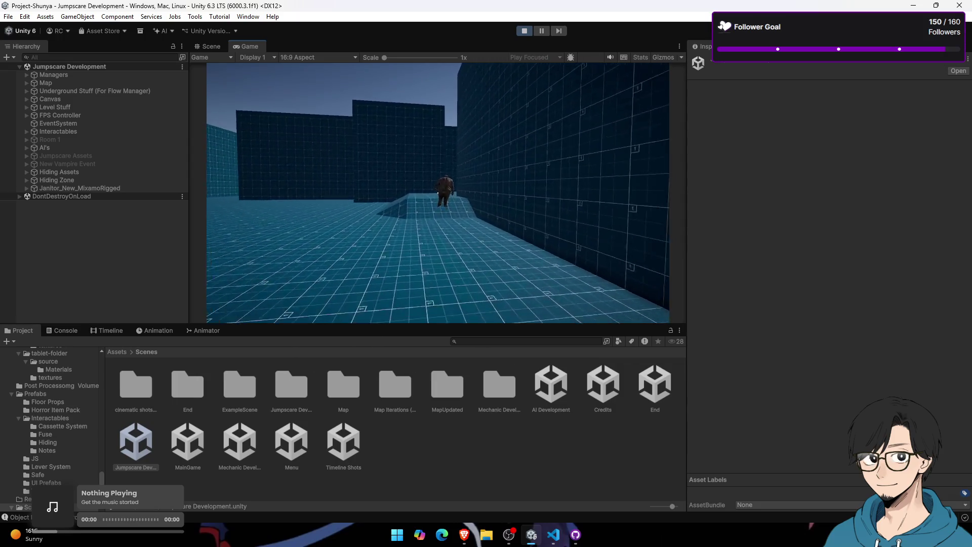
key(w)
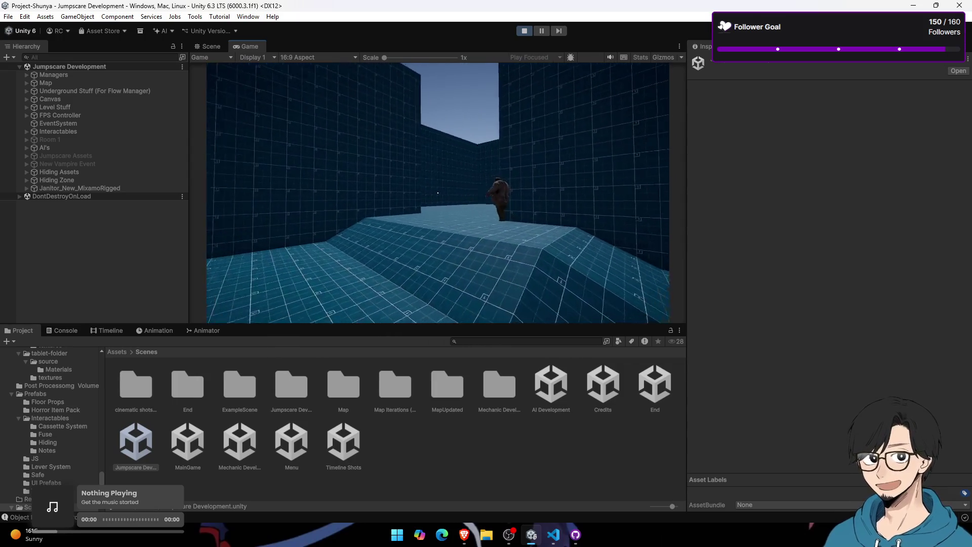
key(w)
key(w)
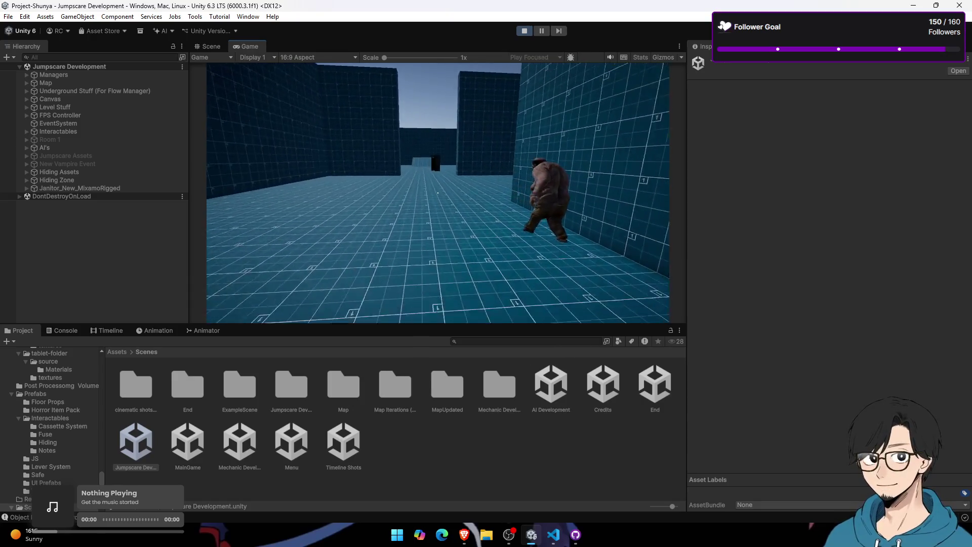
key(w)
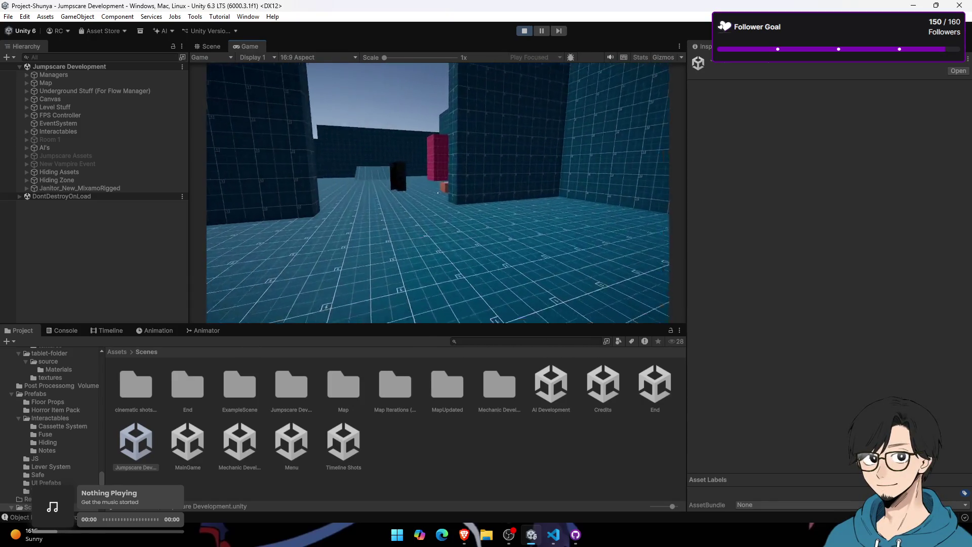
key(w)
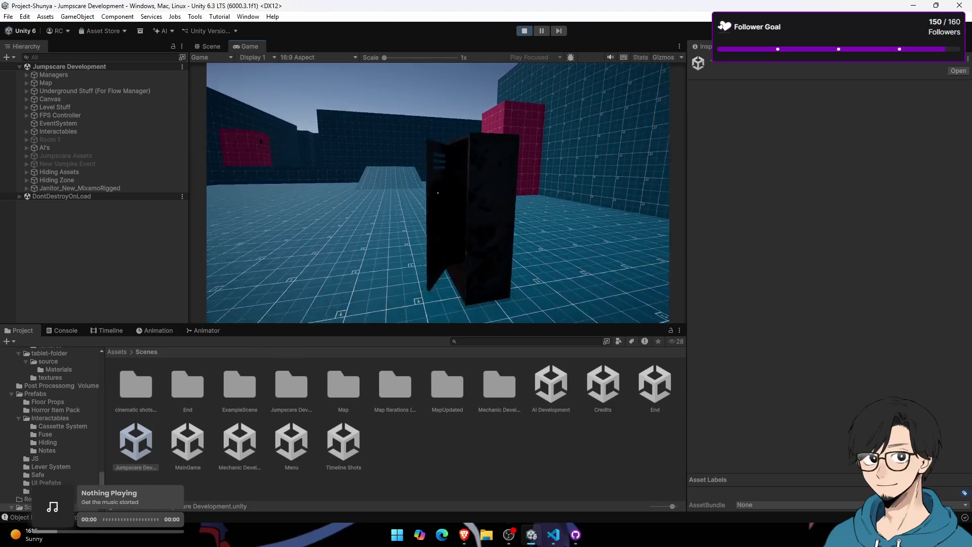
key(e)
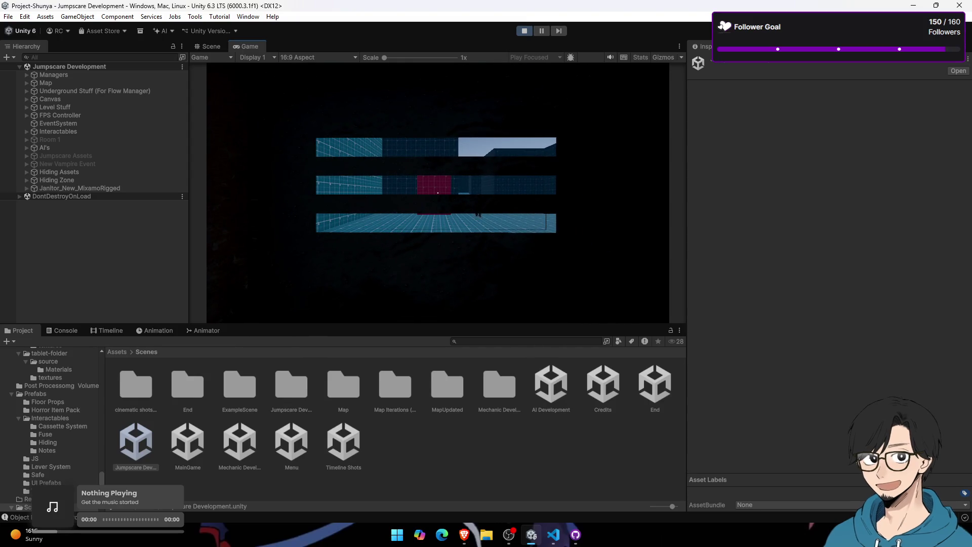
key(e)
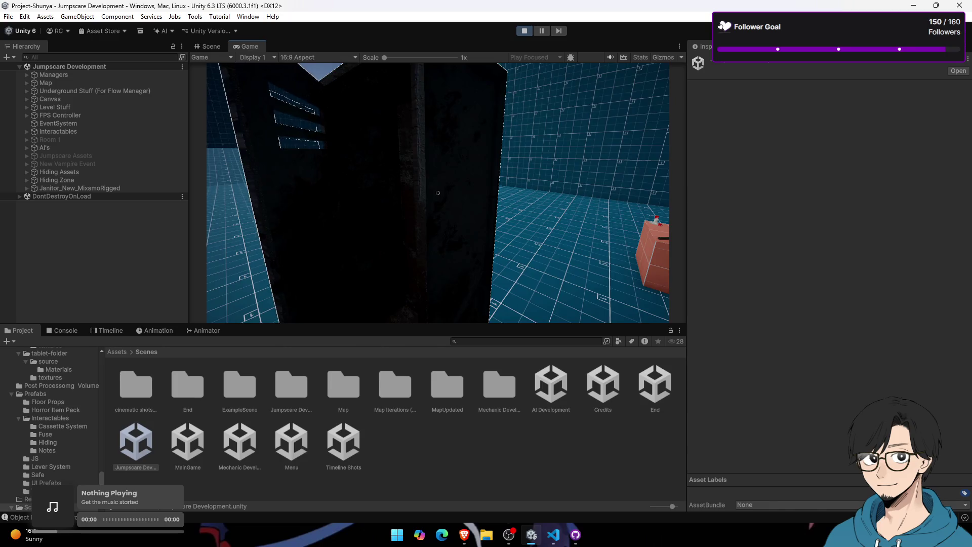
Step: Walk from the grey platform up the ramp and across toward the pink block
key(w)
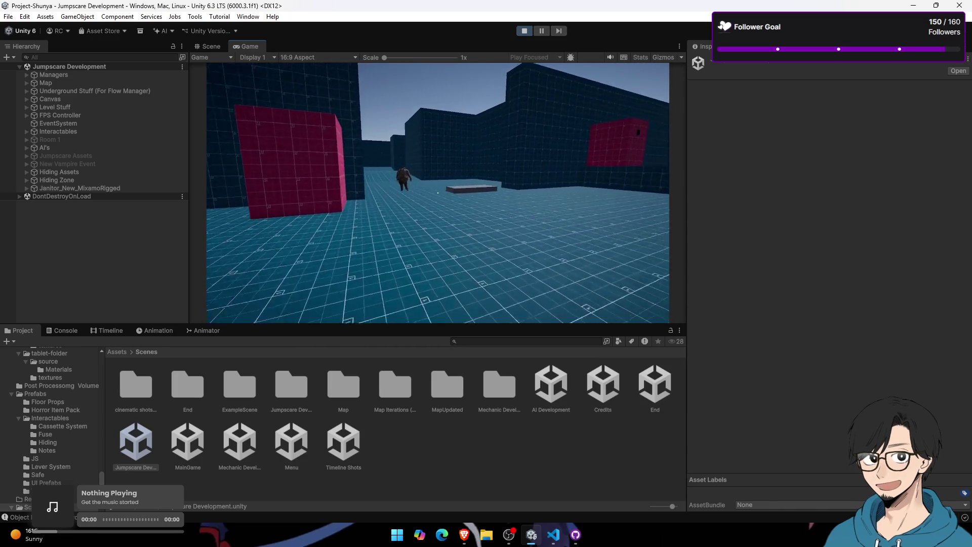
key(w)
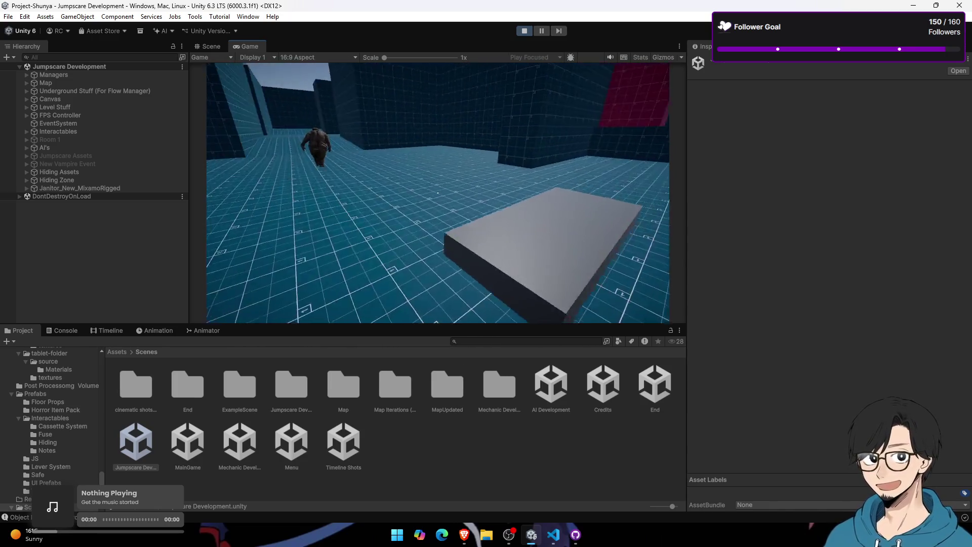
key(w)
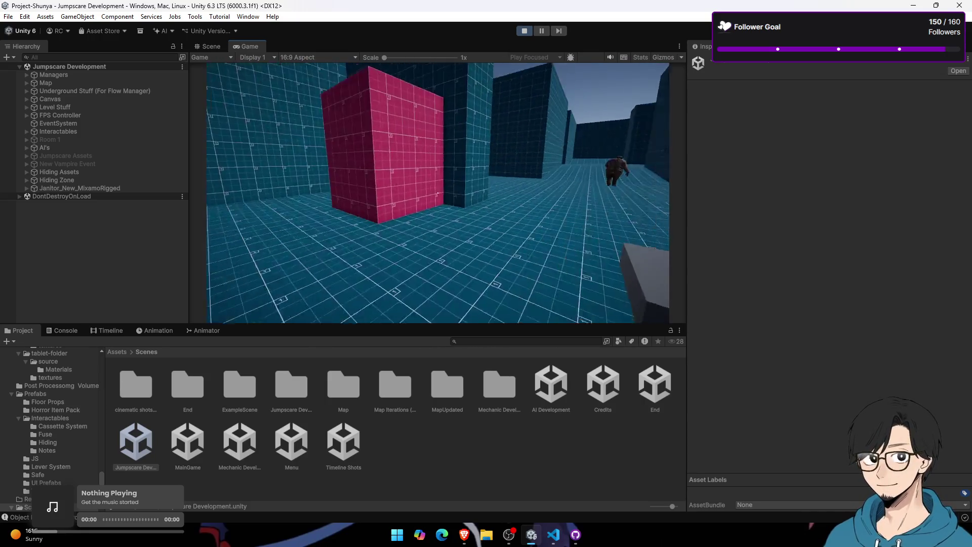
key(w)
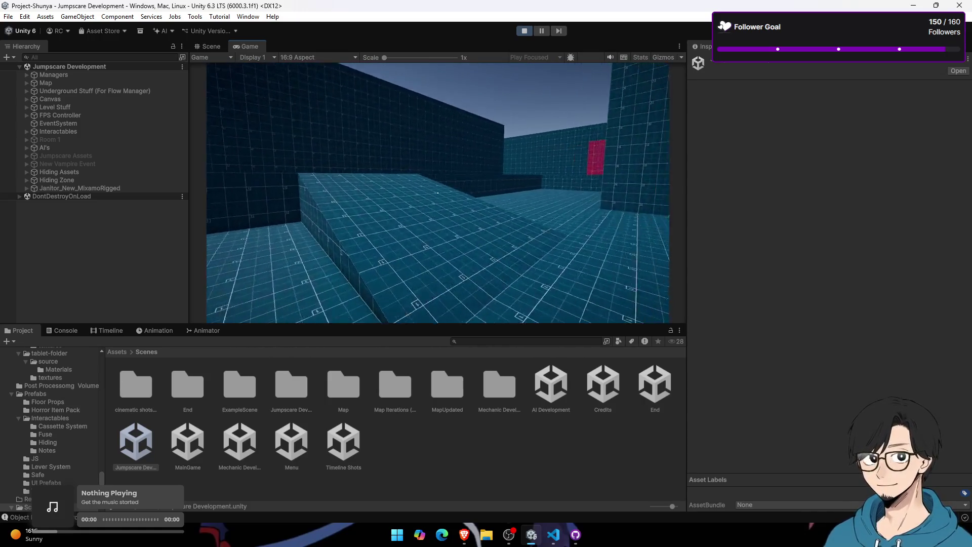
key(w)
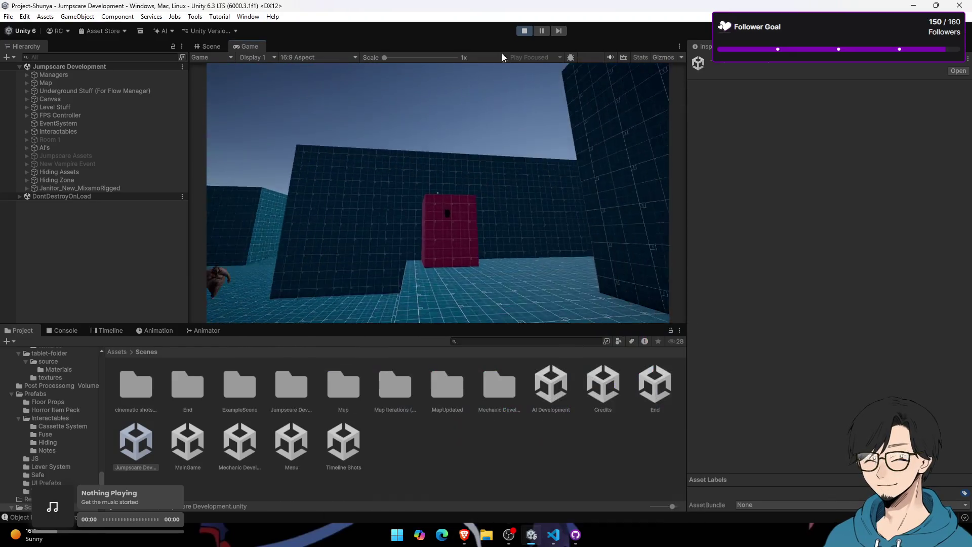
Step: Stop the playtest and open a blank new tab in Brave
click(524, 31)
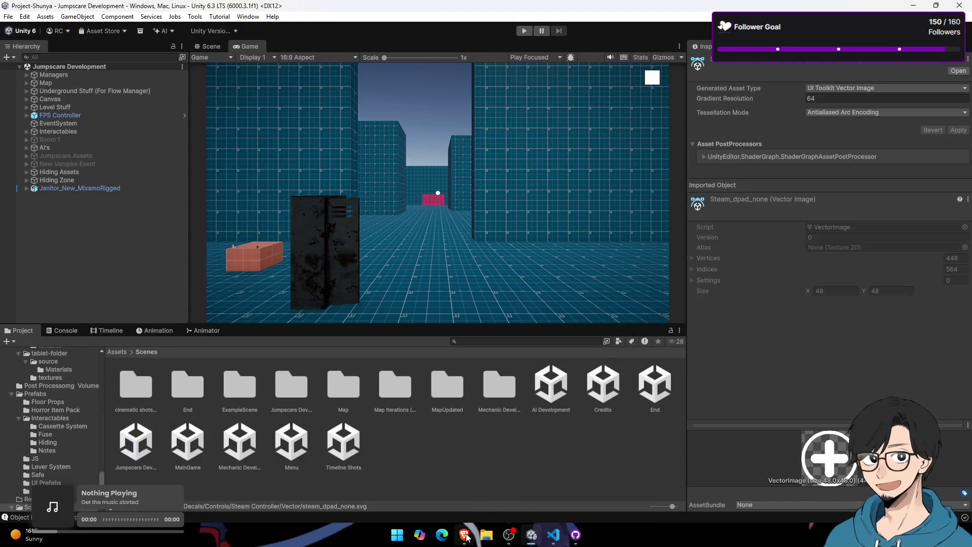
click(464, 535)
mouse_move(45, 105)
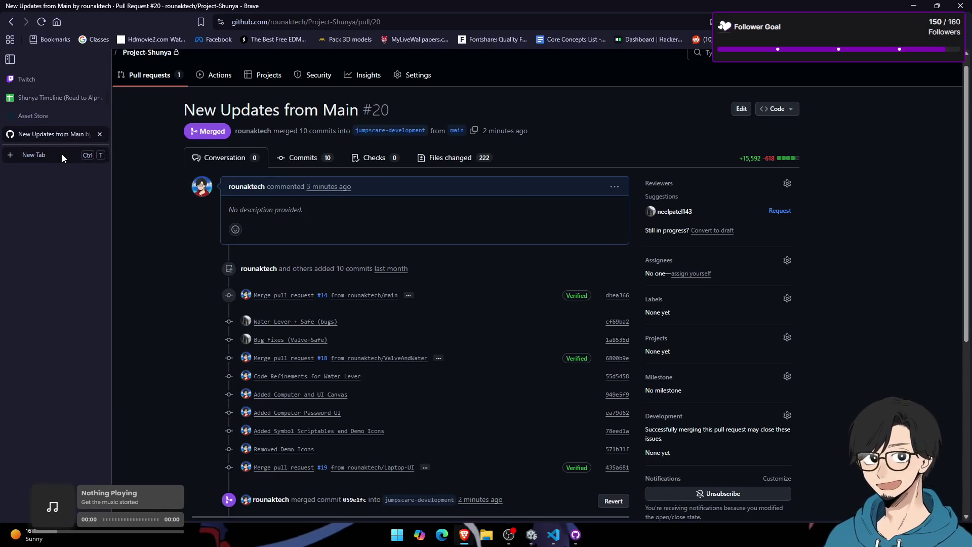
click(61, 154)
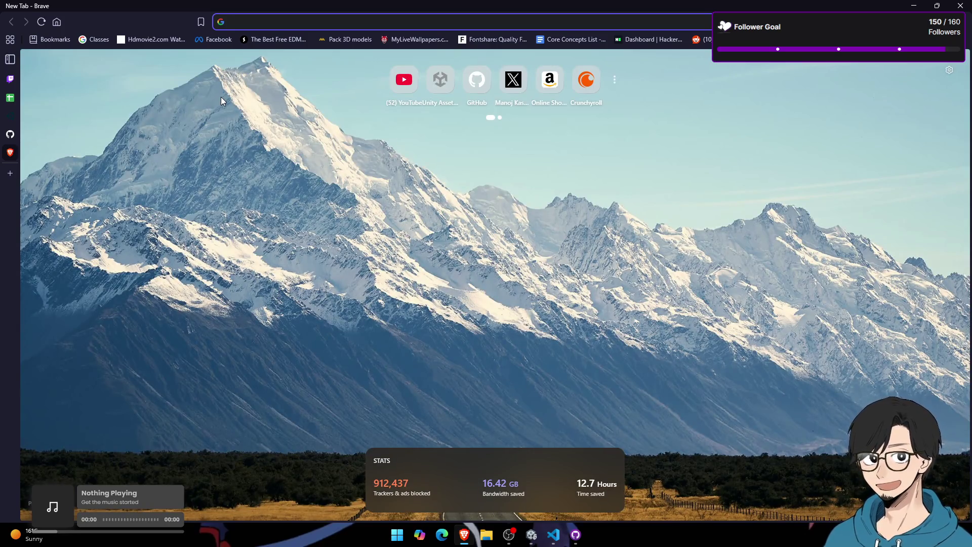
Step: Go to the Project Shunya Trello board and dismiss the What's New notices
text(TRE)
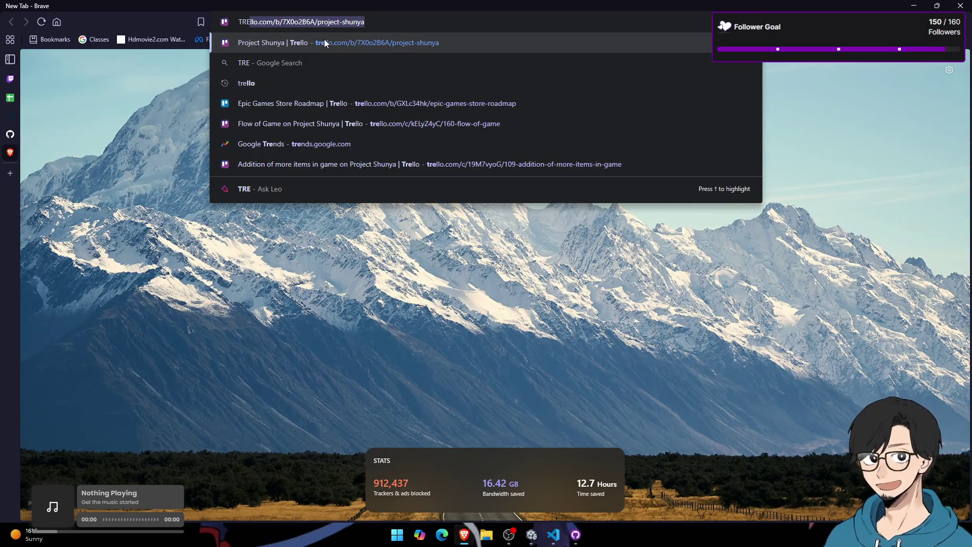
click(325, 43)
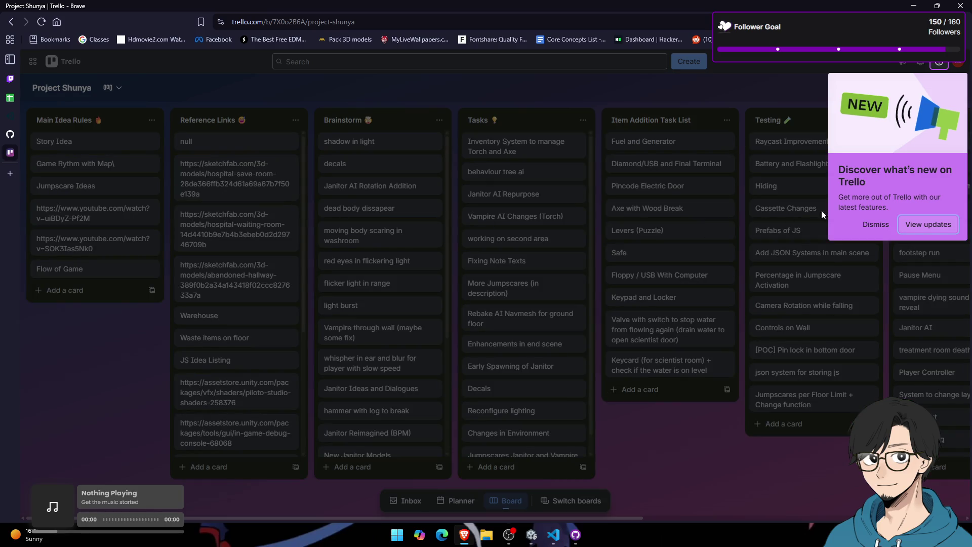
click(865, 225)
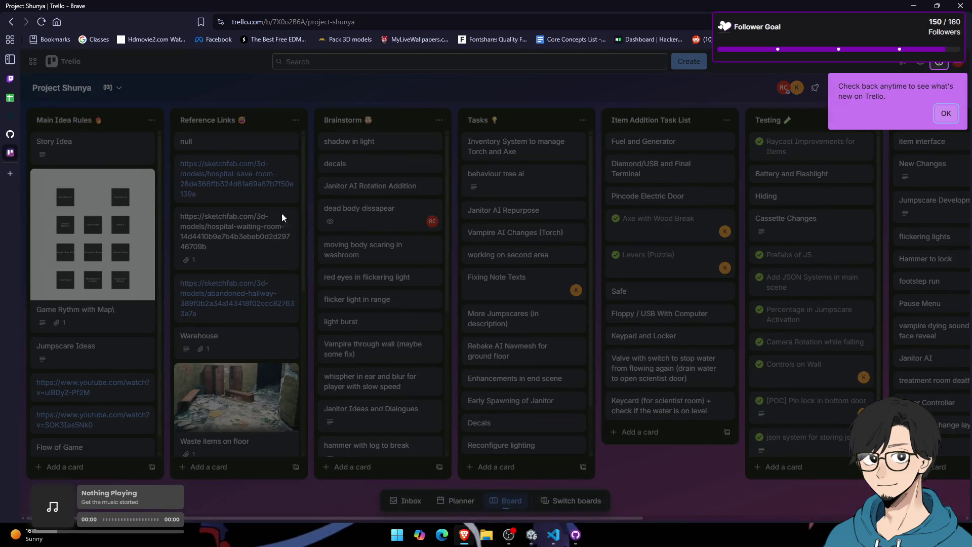
click(951, 120)
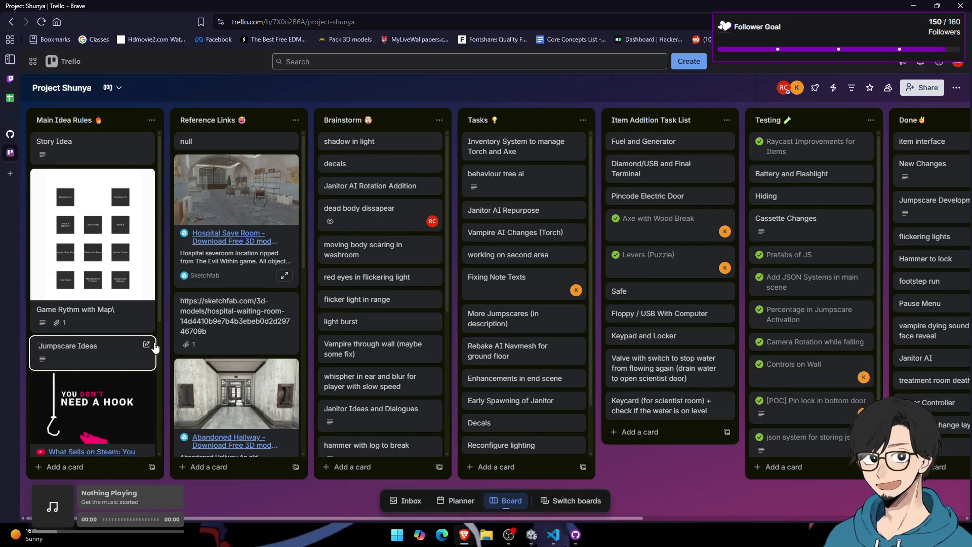
Step: Open the Simple Fake Volume Fog link from Reference Links in another tab, then return to the board
scroll(249, 310, down, 8)
scroll(249, 310, down, 10)
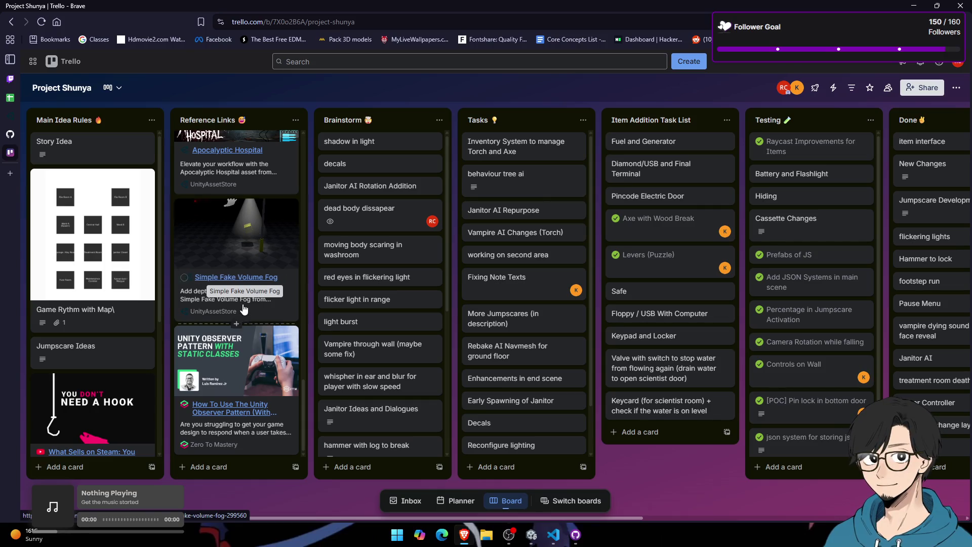
scroll(248, 284, up, 2)
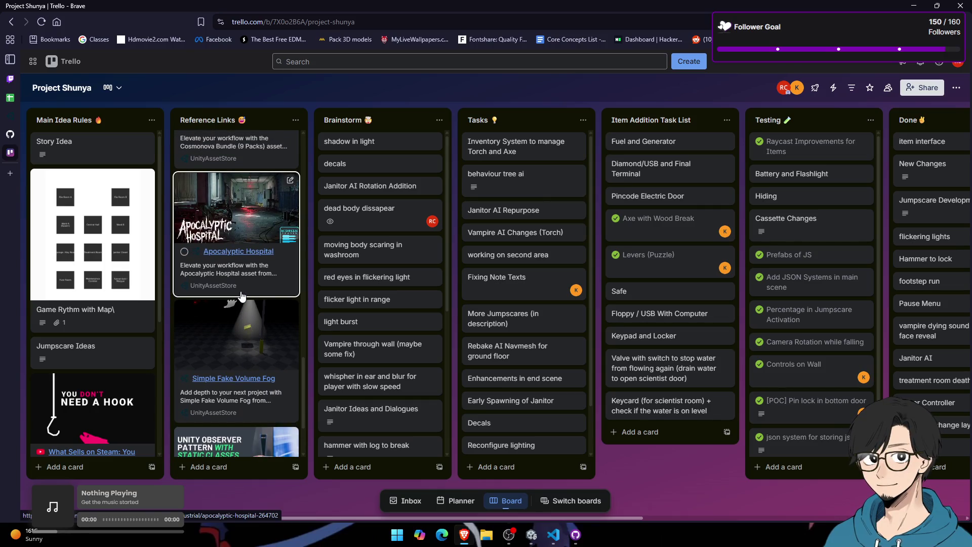
click(253, 381)
click(61, 157)
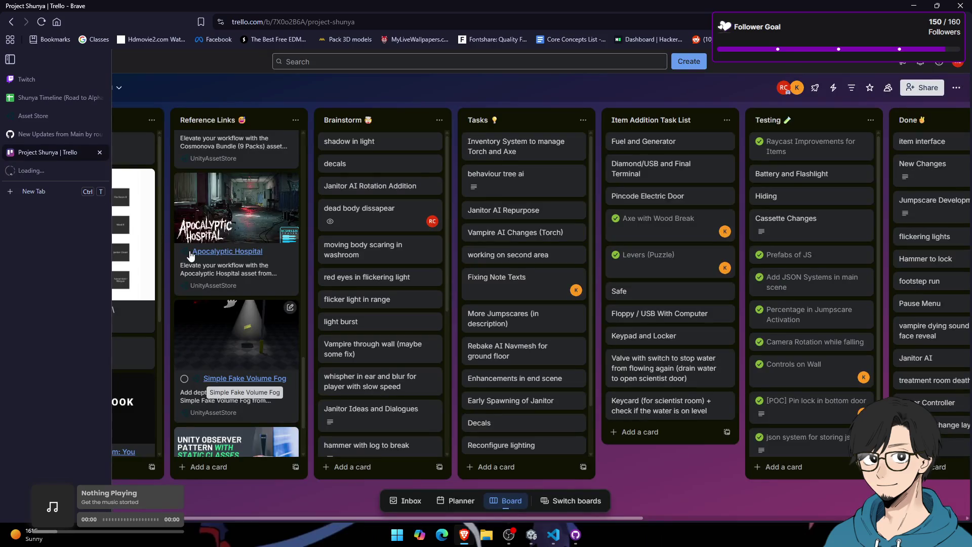
Step: Open the JS Idea Listing card
scroll(256, 314, up, 5)
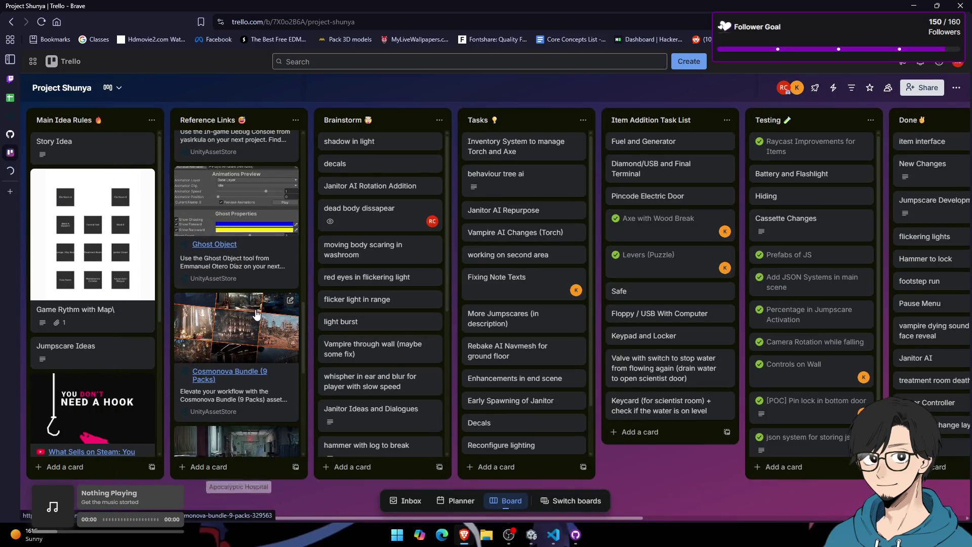
scroll(255, 312, up, 4)
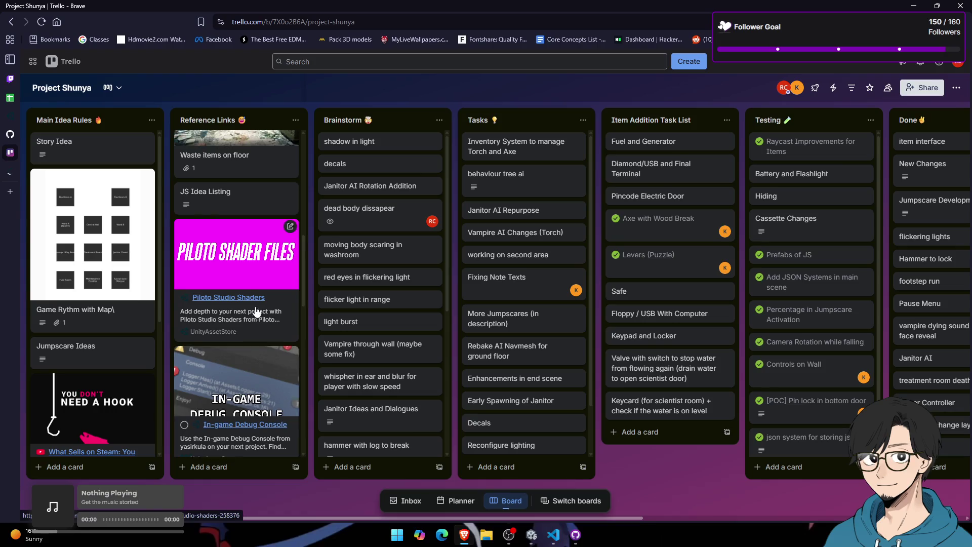
click(225, 342)
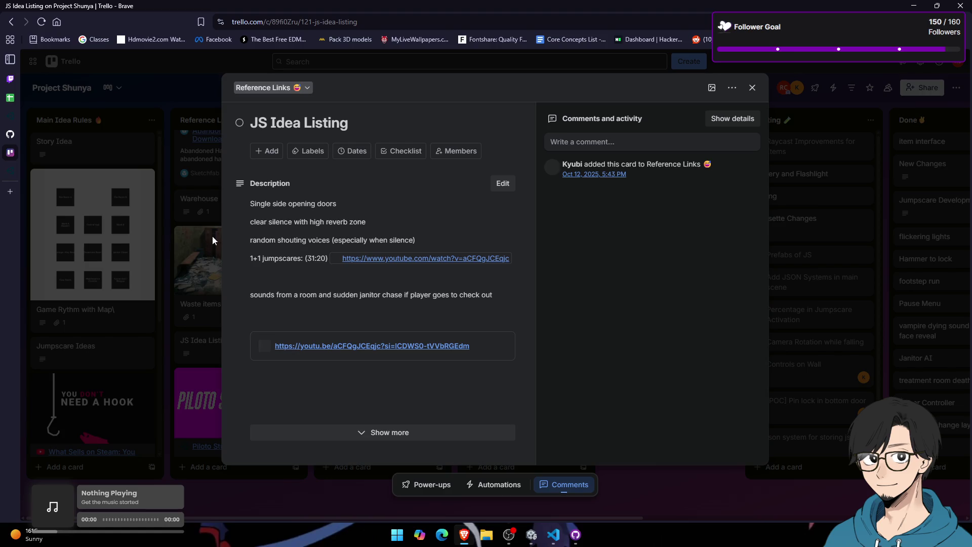
Step: Browse the Simple Fake Volume Fog preview images and Overview, then close its tab
mouse_move(20, 183)
click(60, 174)
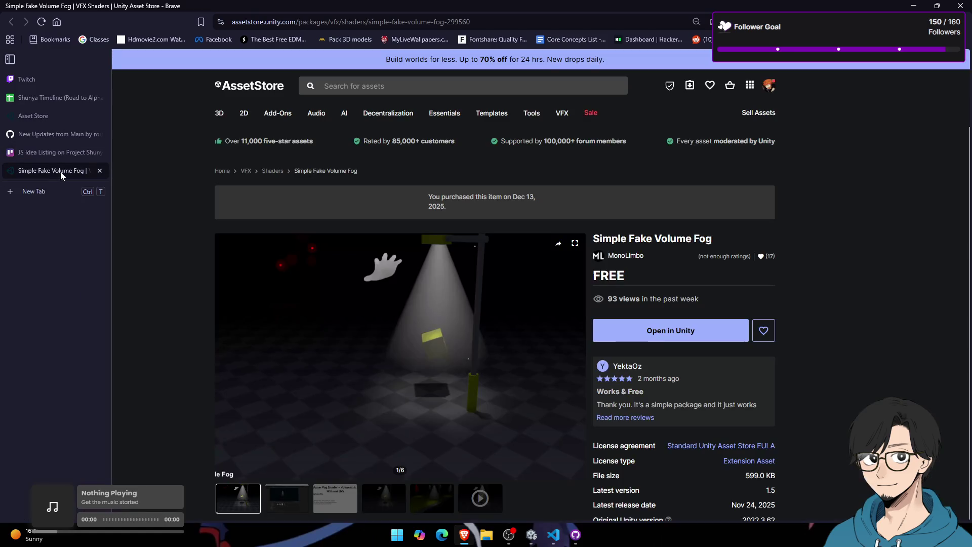
scroll(385, 355, down, 1)
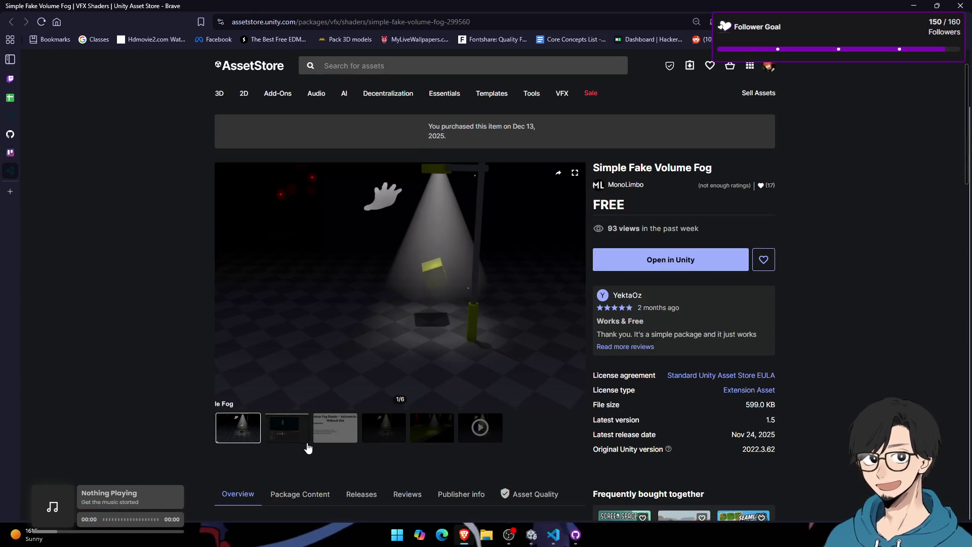
click(297, 443)
click(334, 428)
click(384, 428)
click(431, 428)
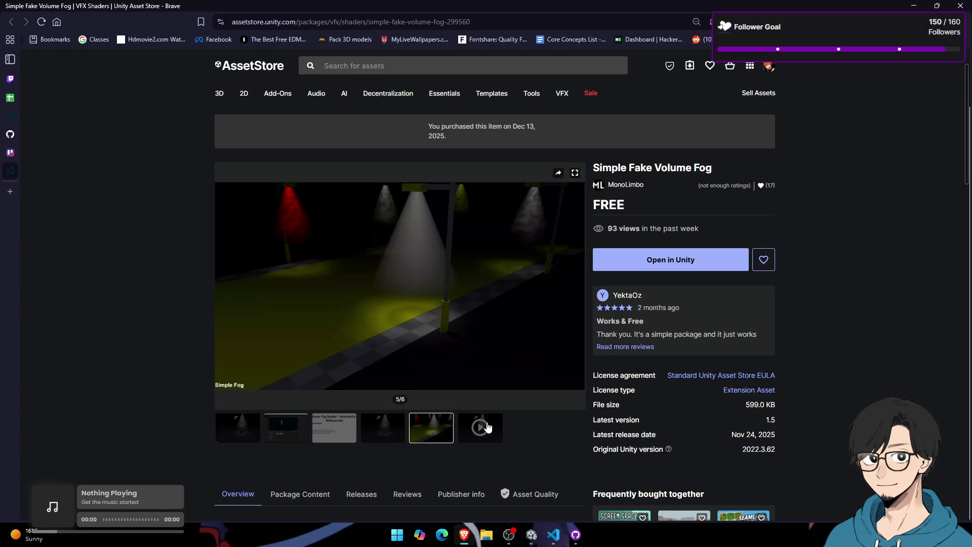
click(237, 428)
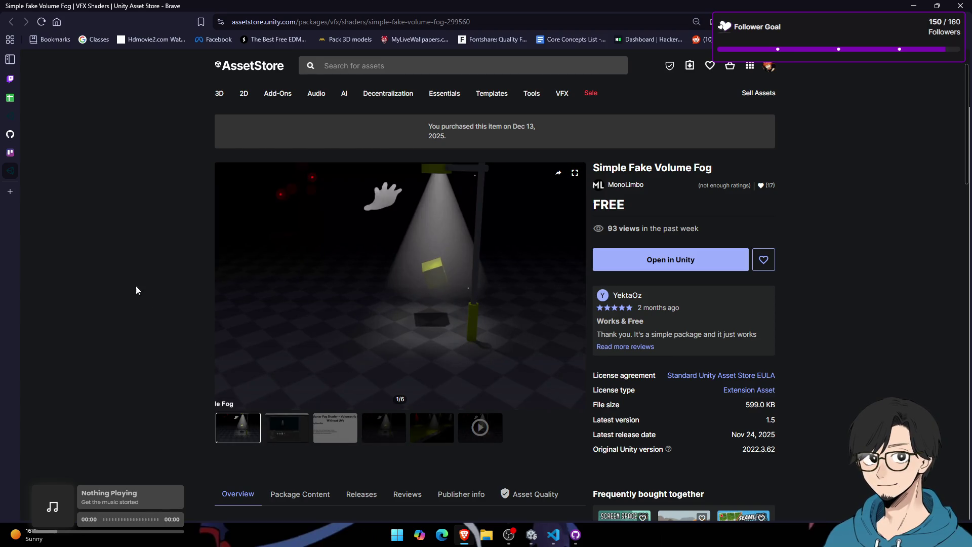
scroll(213, 261, down, 5)
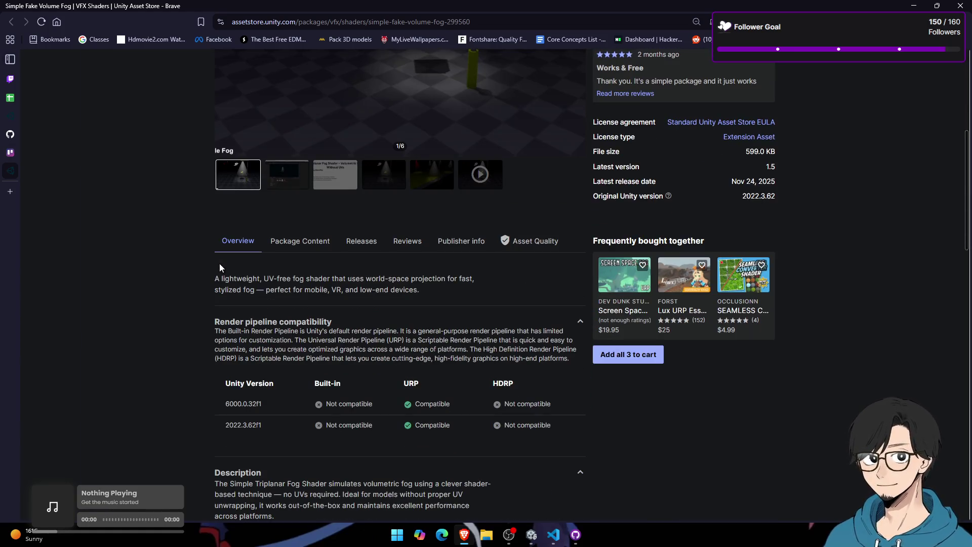
click(100, 171)
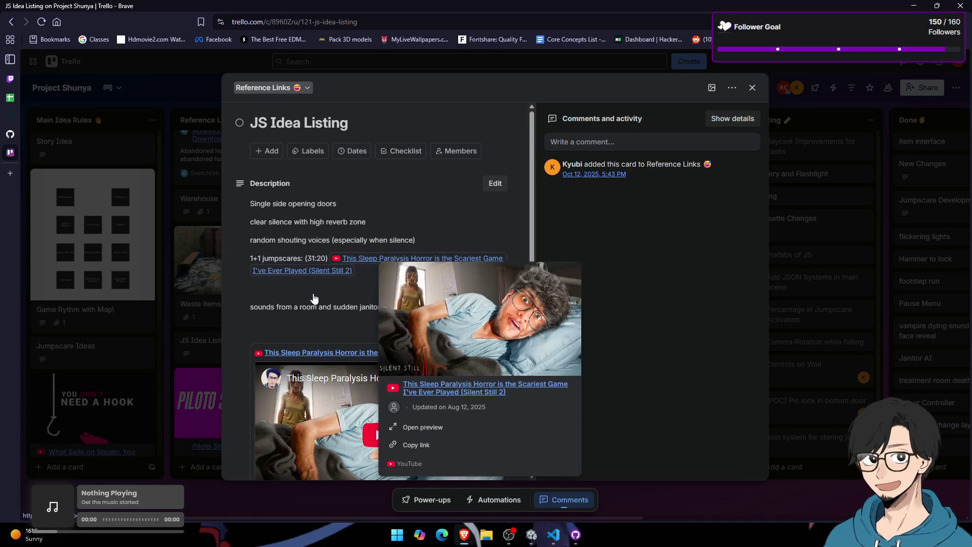
Step: Open the card's Silent Still 2 YouTube link, check the card's timestamps, then mute the playing video
mouse_move(396, 277)
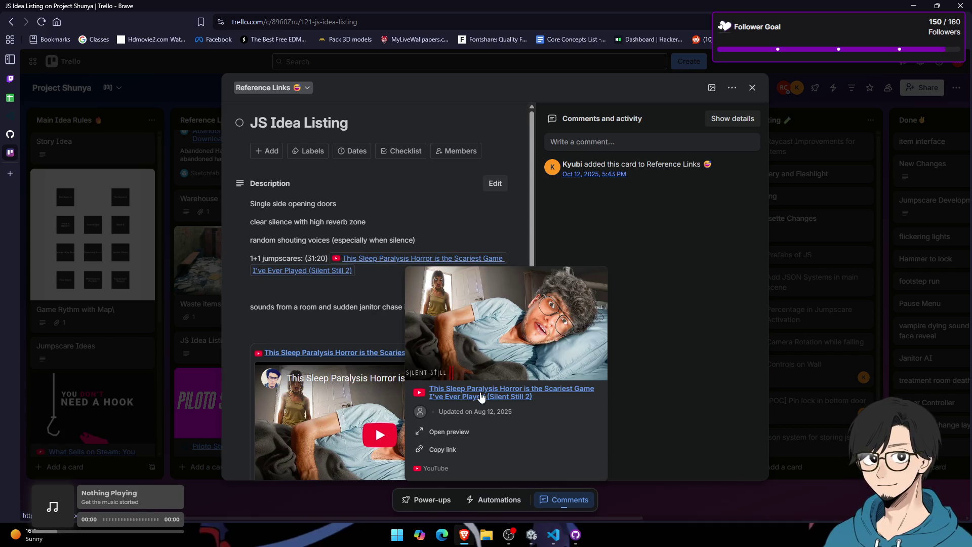
click(480, 397)
click(45, 159)
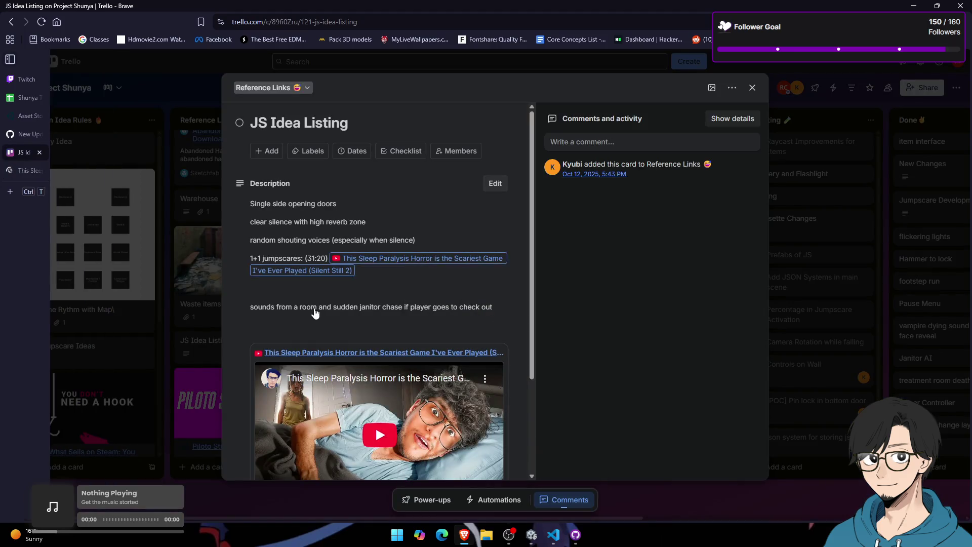
scroll(319, 314, down, 1)
scroll(319, 314, down, 3)
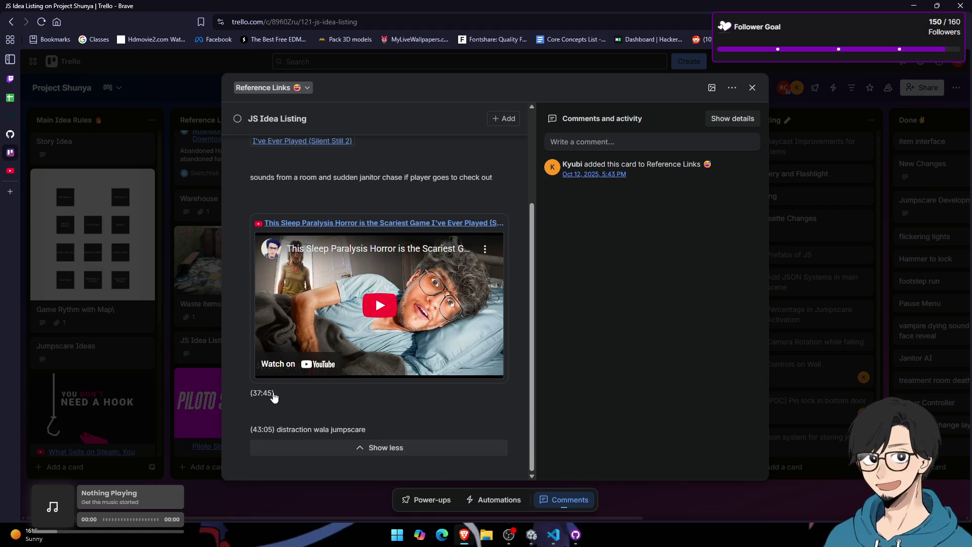
scroll(274, 398, up, 4)
scroll(299, 233, down, 4)
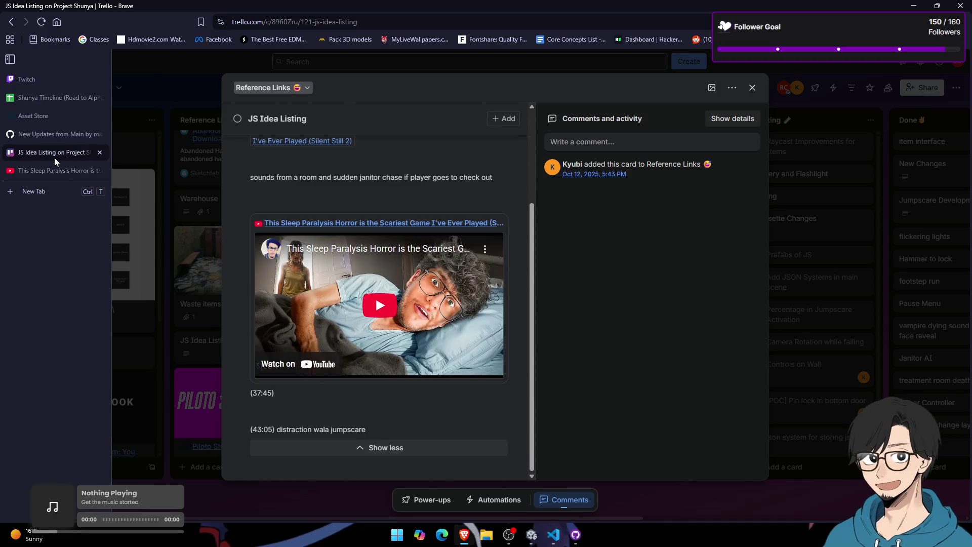
click(55, 171)
click(70, 442)
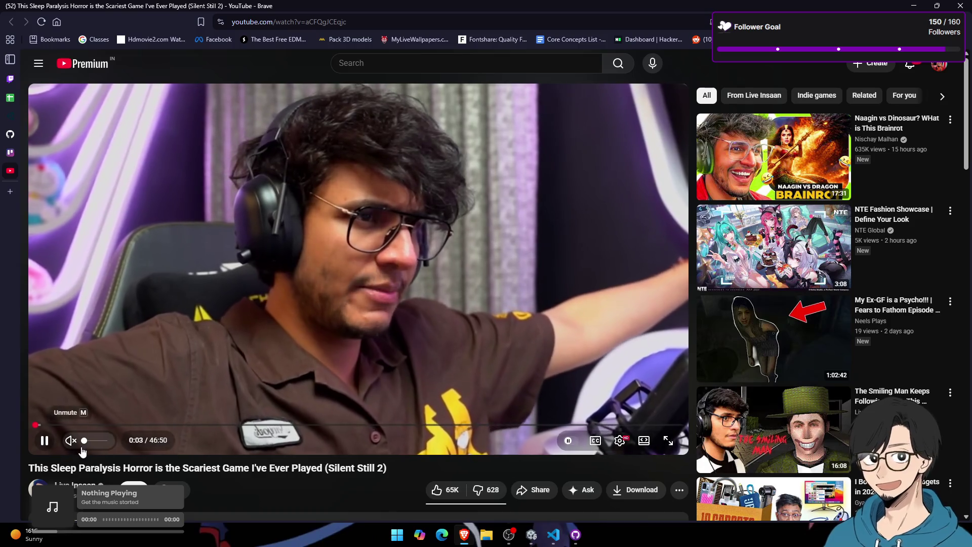
Step: Set OBS's Browser source to capture the Sleep Paralysis Horror window, then return to Brave
click(509, 534)
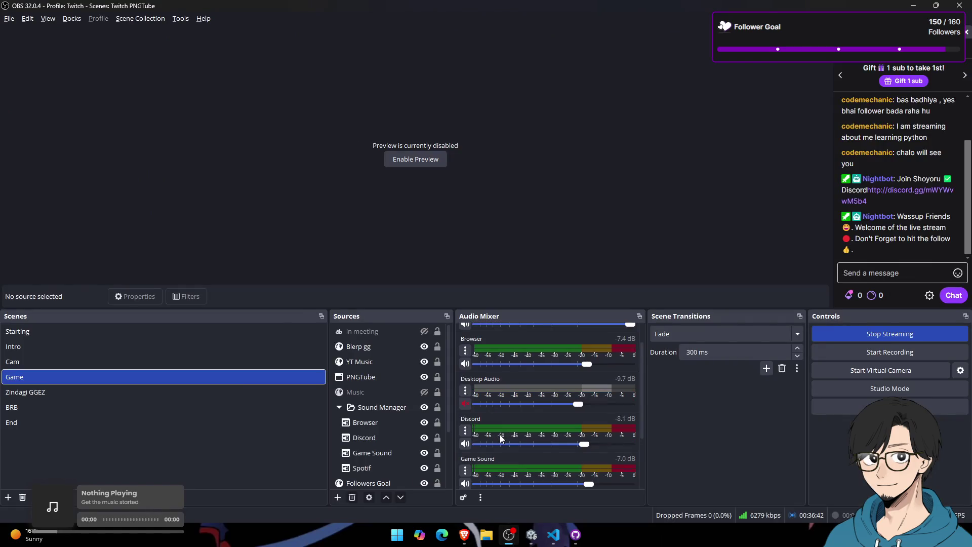
scroll(500, 434, up, 2)
click(365, 423)
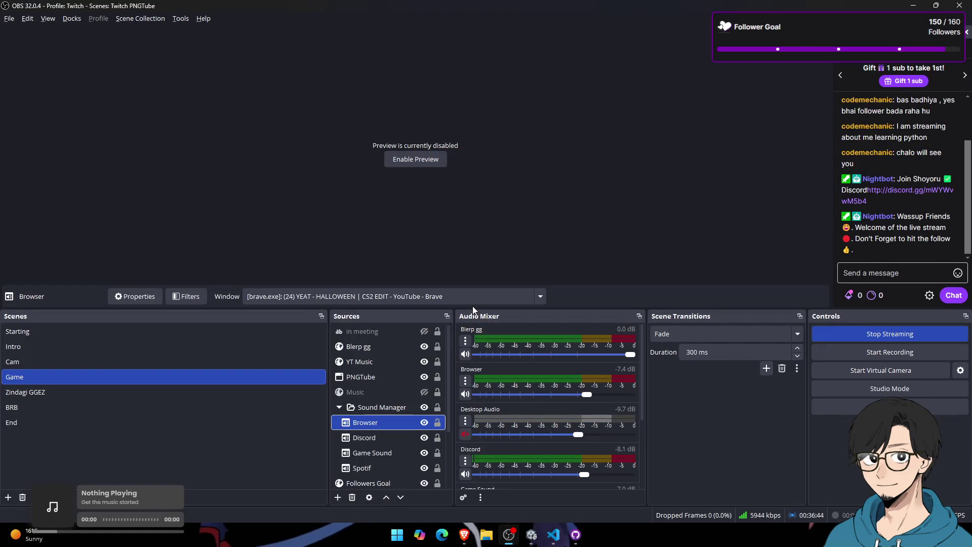
click(472, 301)
click(377, 343)
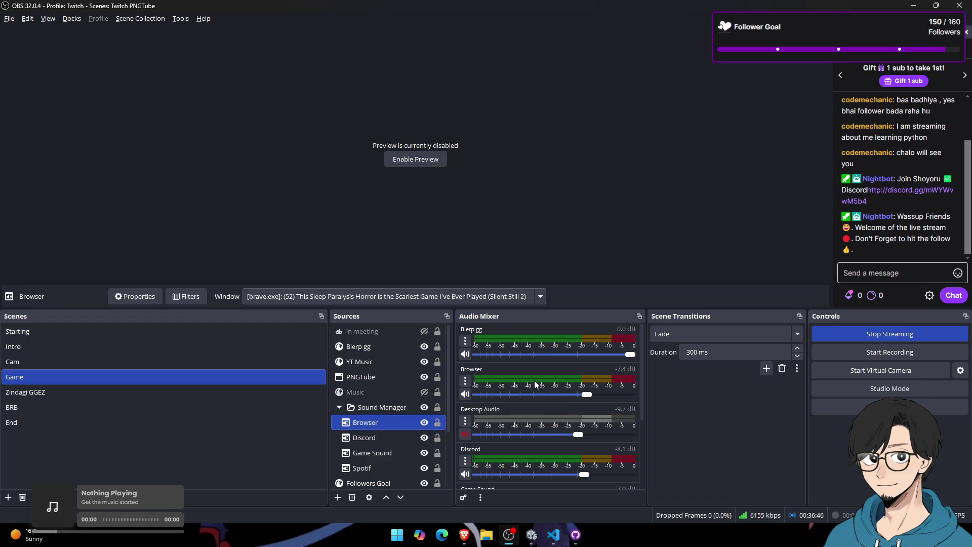
double_click(406, 423)
click(601, 394)
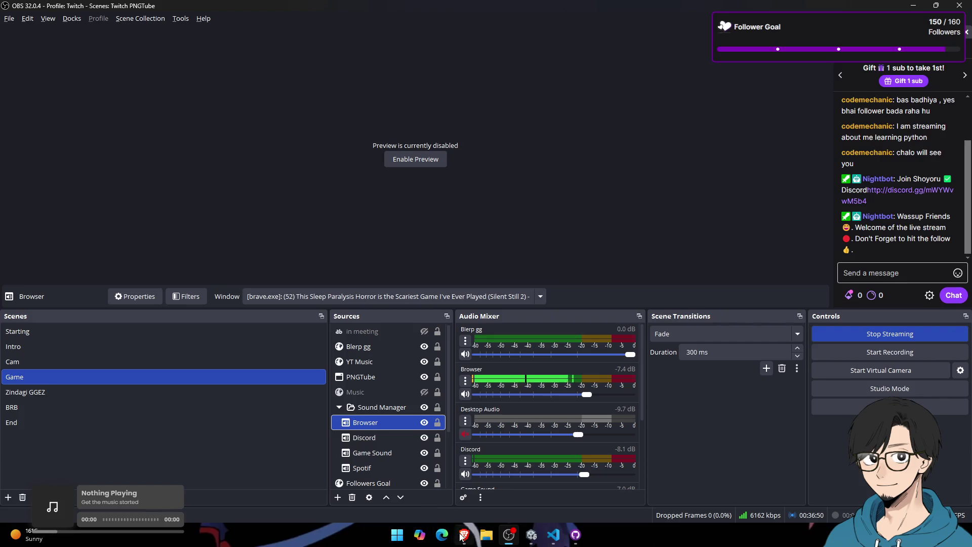
click(462, 535)
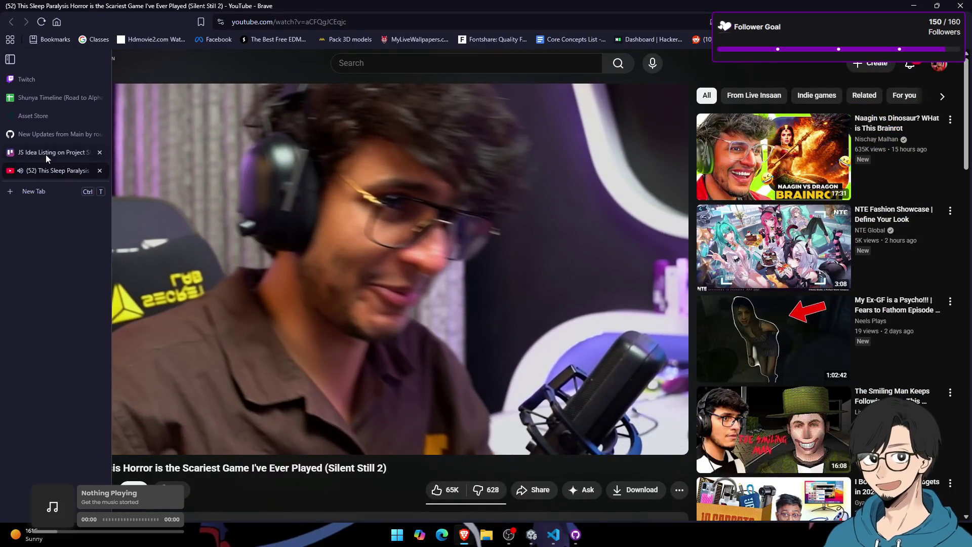
Step: After checking the Trello card, play Silent Still 2 from 21:02 and watch the jumpscare through about 21:51
click(46, 154)
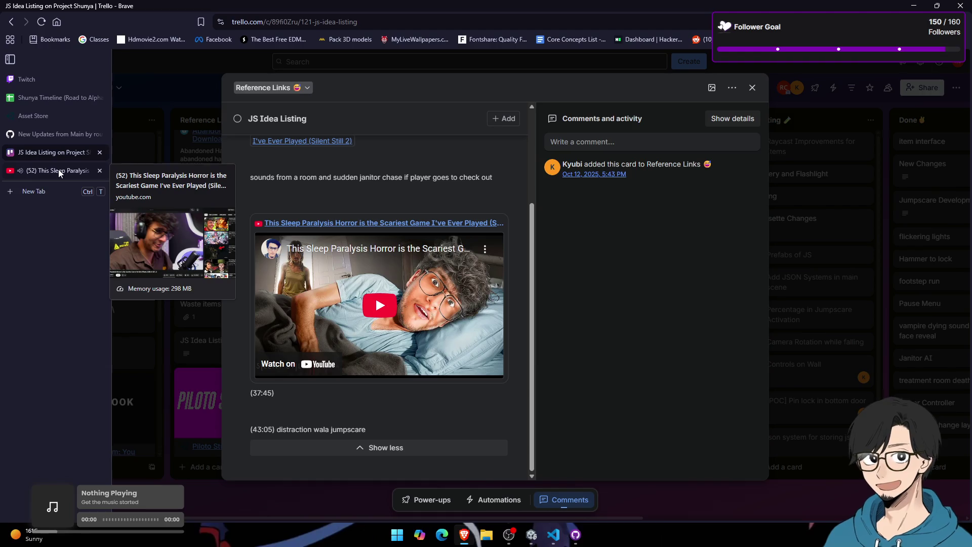
scroll(374, 263, up, 1)
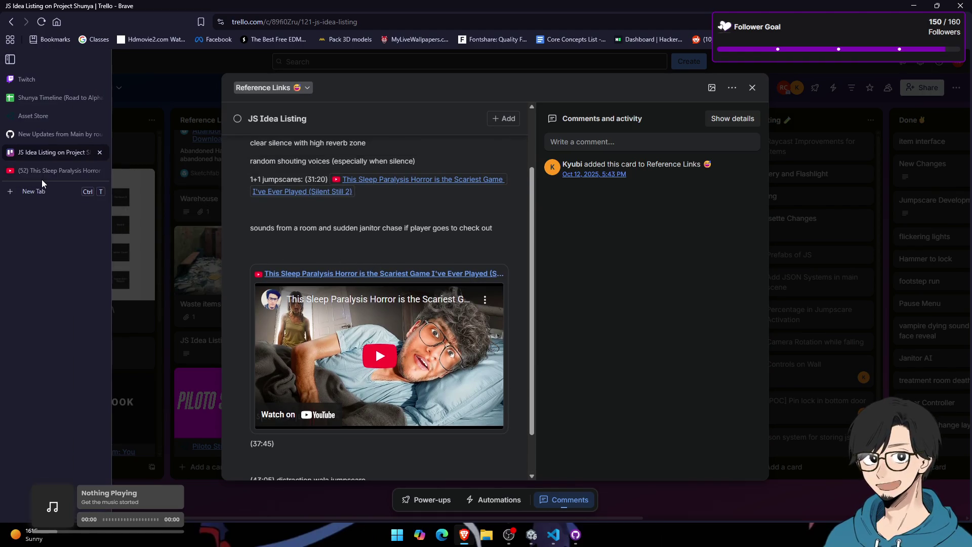
click(45, 172)
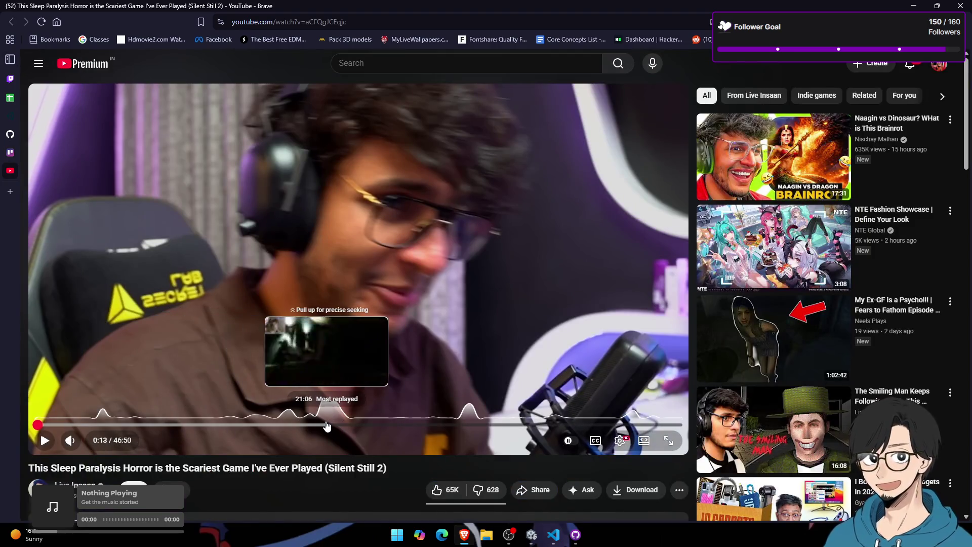
click(326, 425)
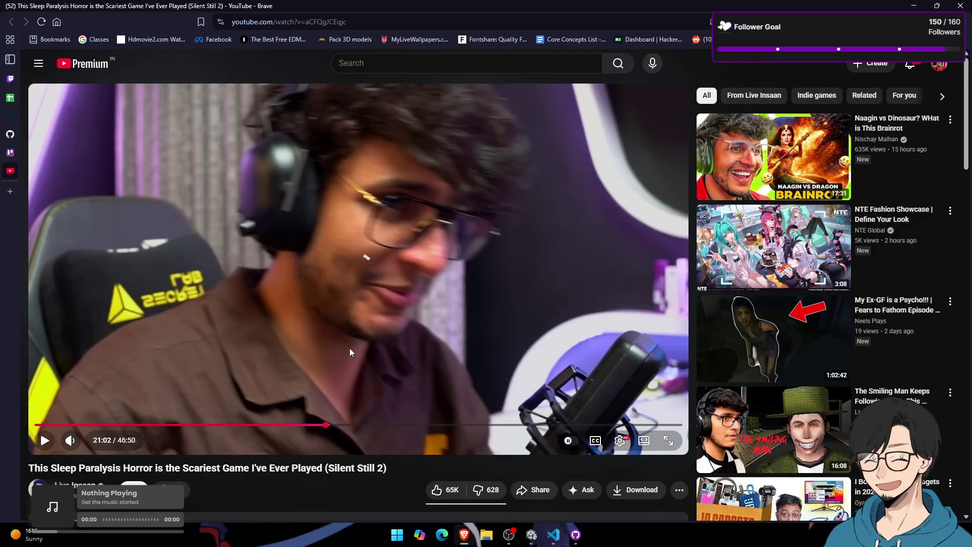
click(349, 348)
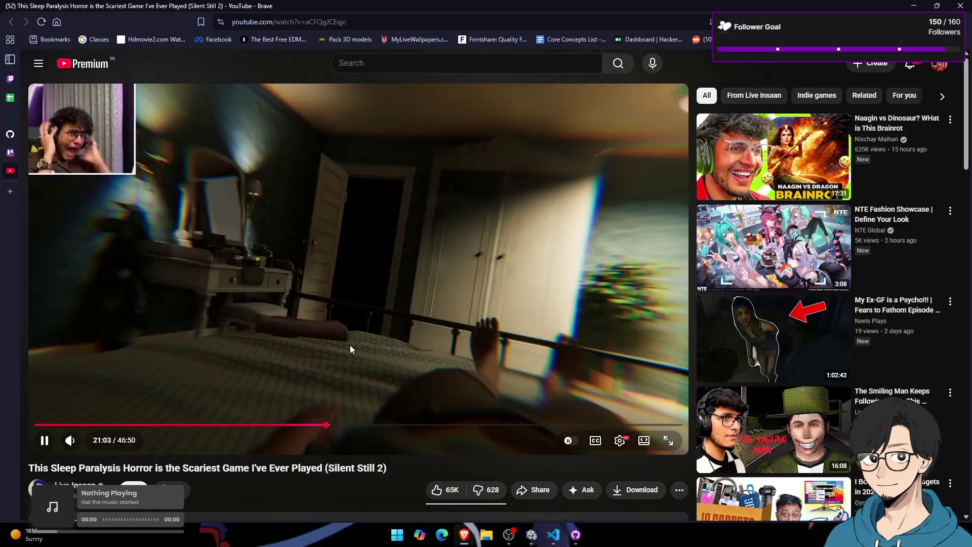
key(j)
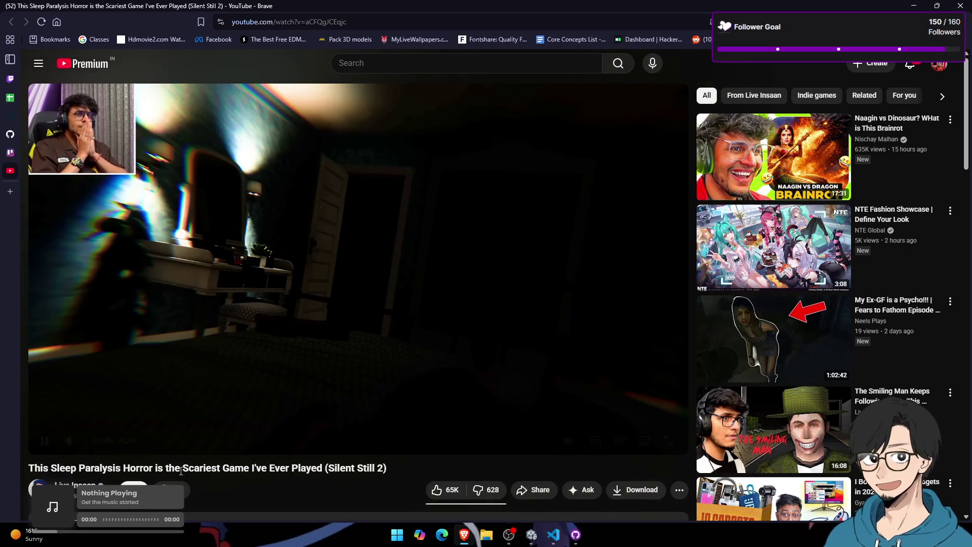
key(Right)
key(Right)
key(Right)
key(Right)
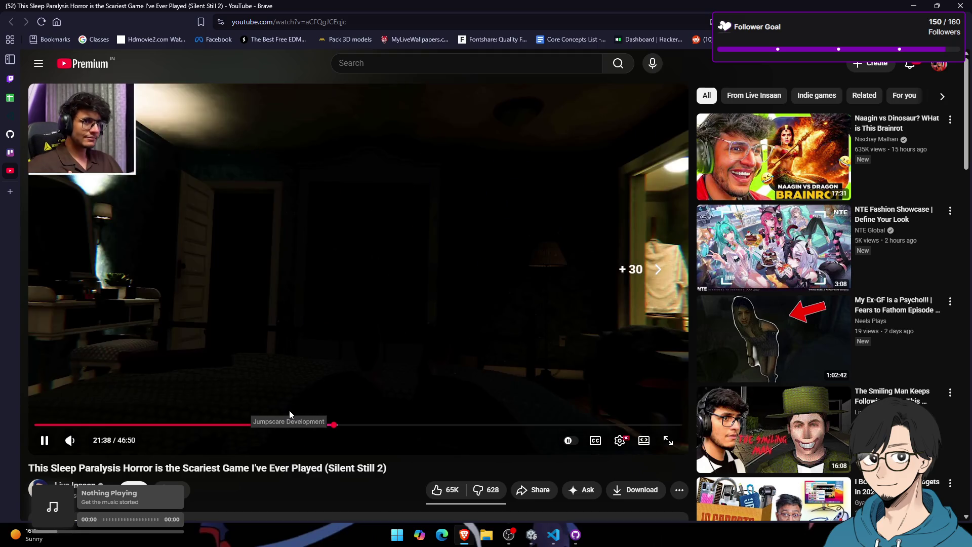
key(Right)
key(Right)
key(Right)
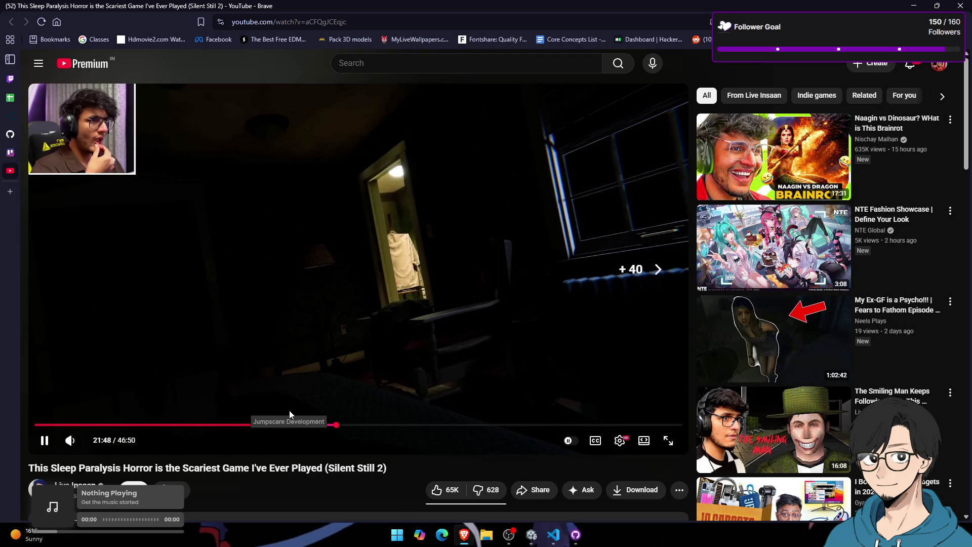
key(Right)
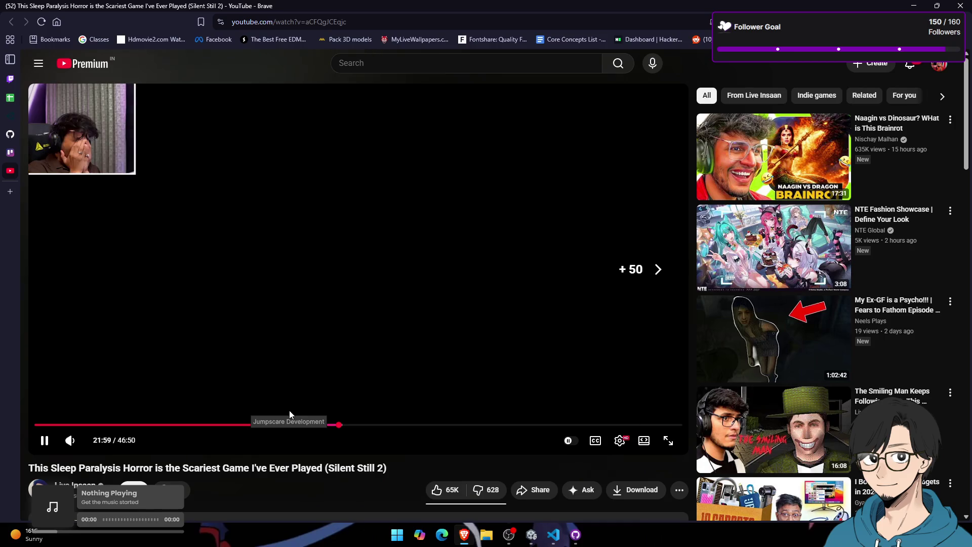
key(Left)
key(Left)
key(Left)
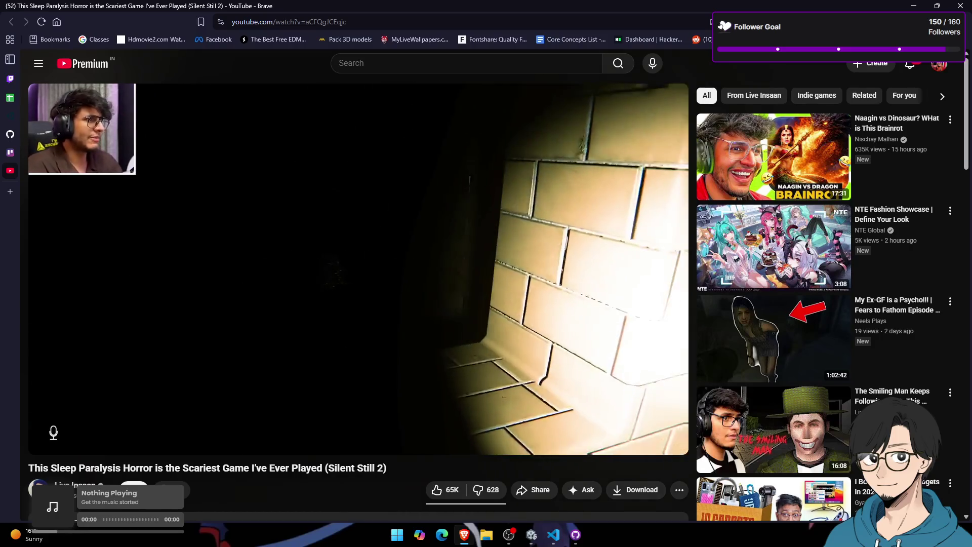
Step: Move playback to about 37:44 and replay the door-breaking moment around 37:47
key(Right)
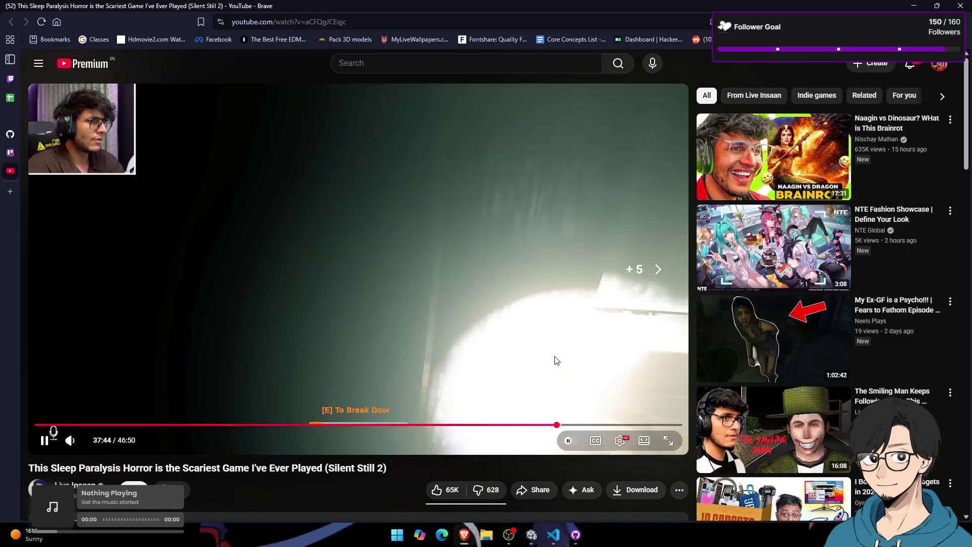
key(Right)
key(Left)
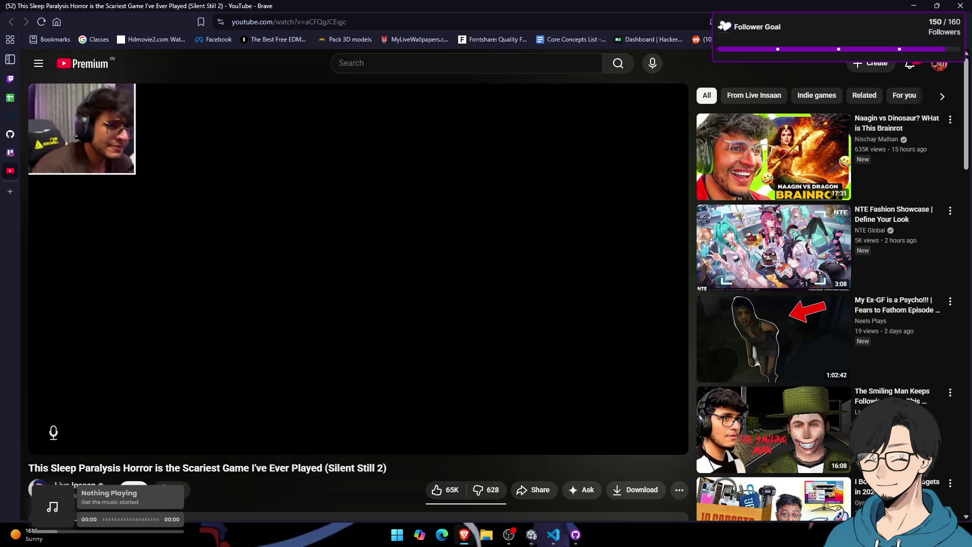
key(Left)
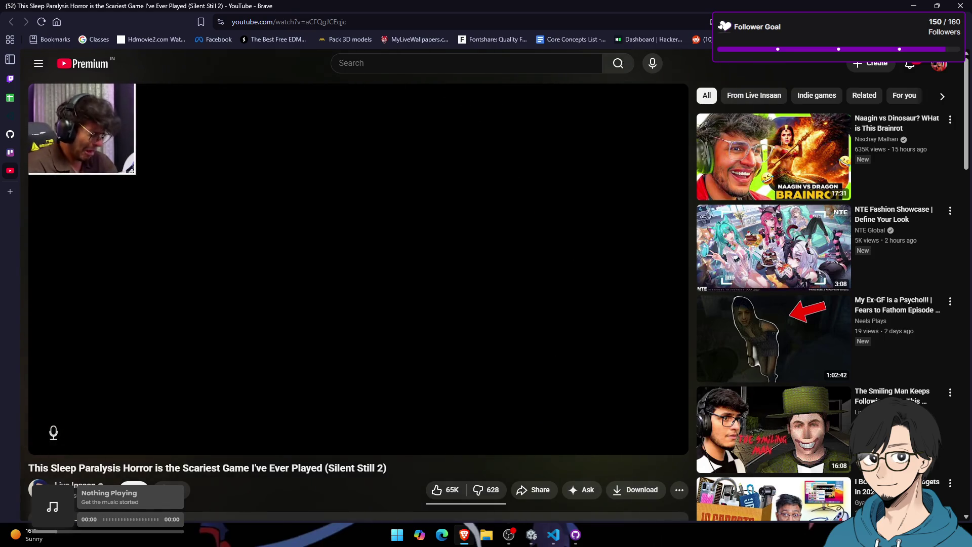
key(Left)
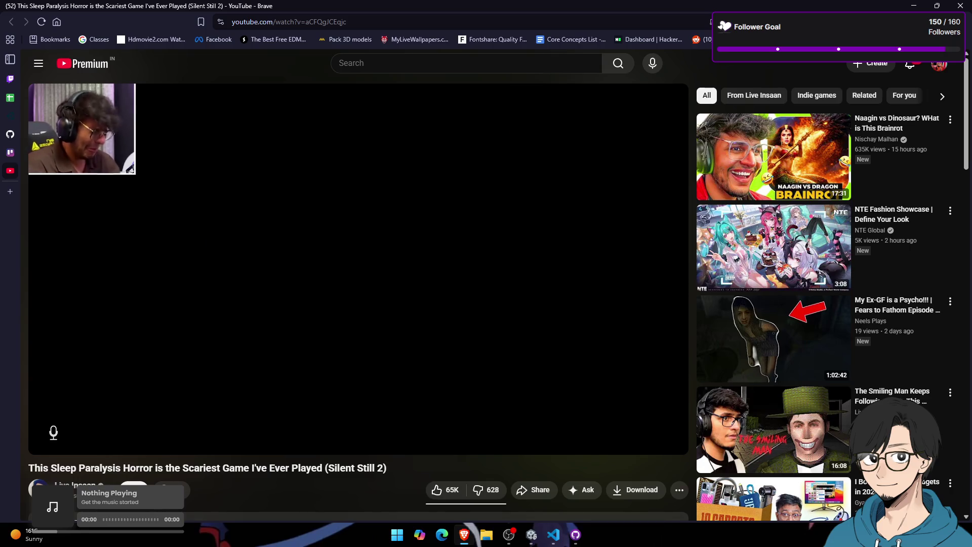
Step: Pause the video at 37:52, check the JS Idea Listing card, and return to YouTube
click(555, 357)
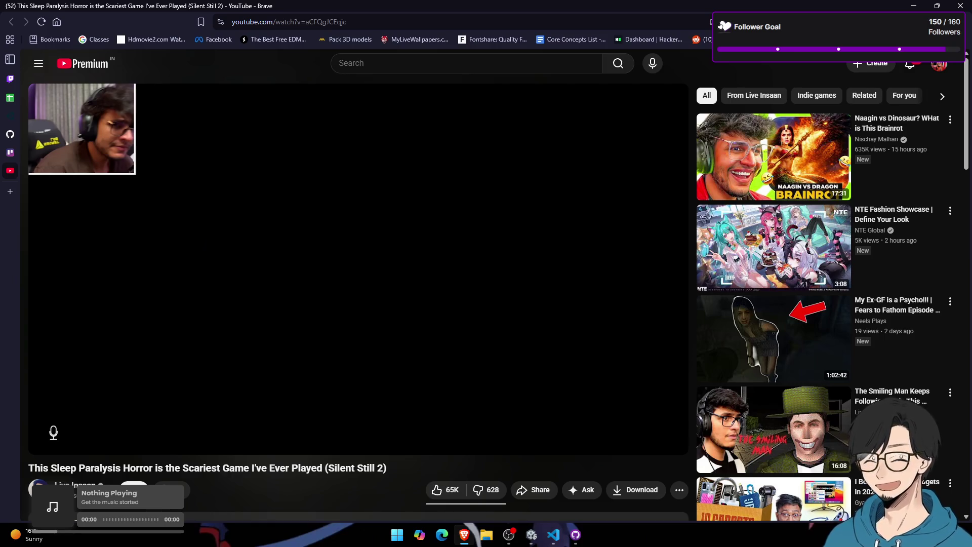
mouse_move(1, 111)
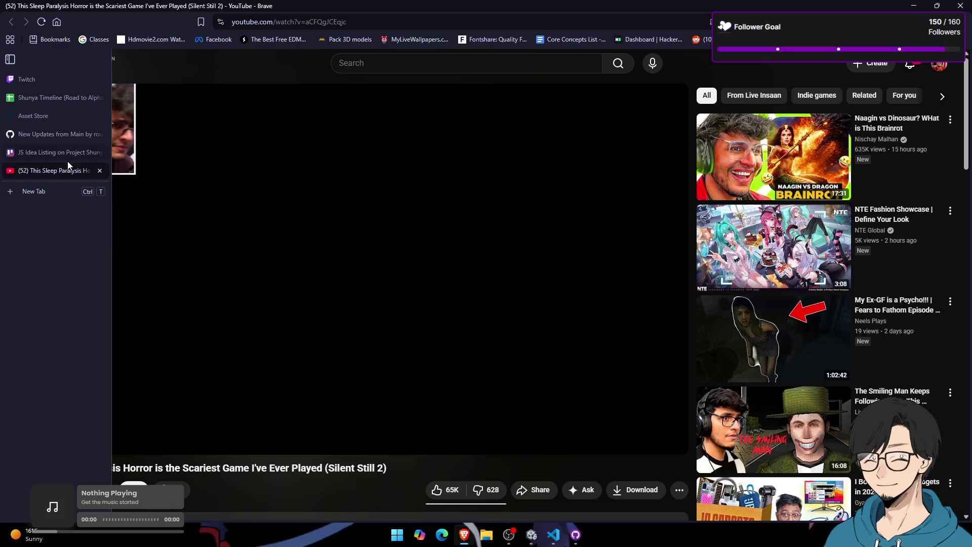
click(66, 154)
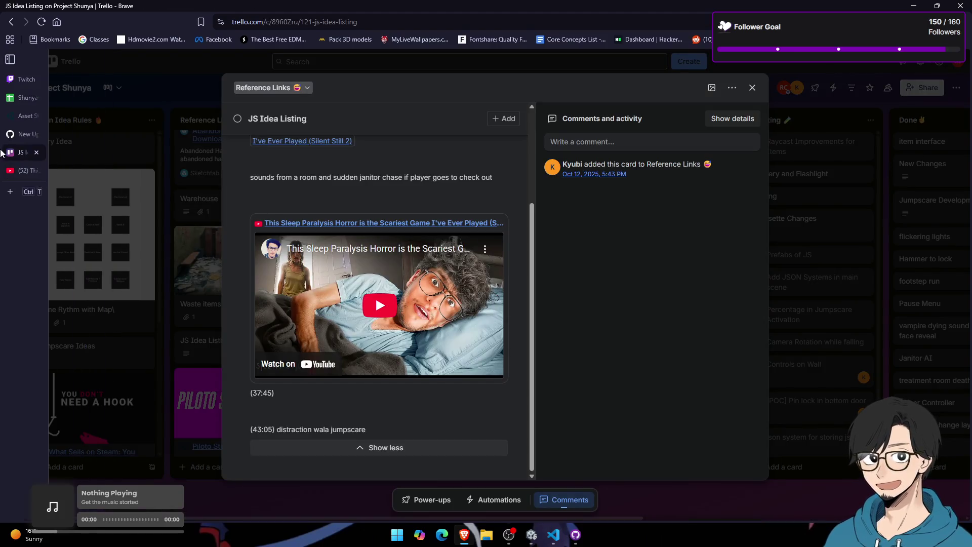
mouse_move(43, 169)
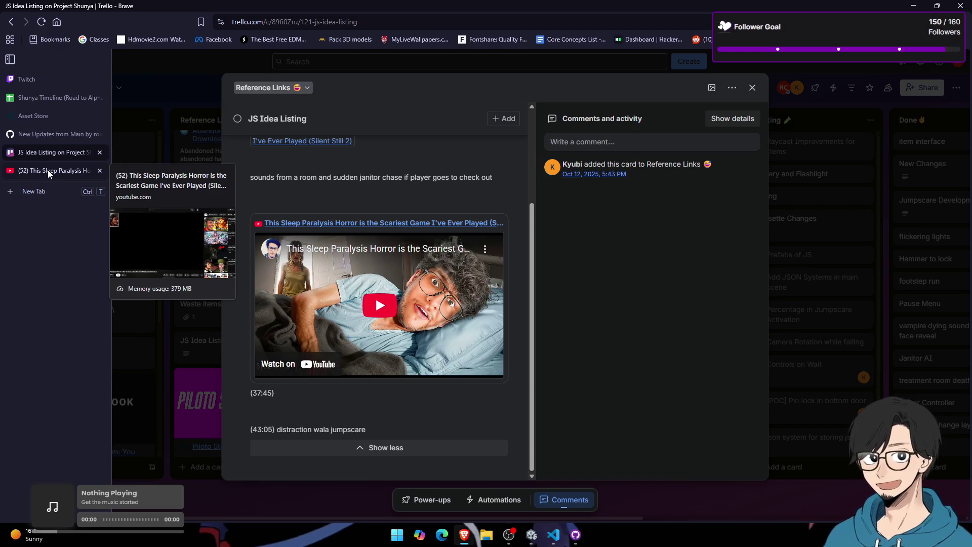
click(48, 169)
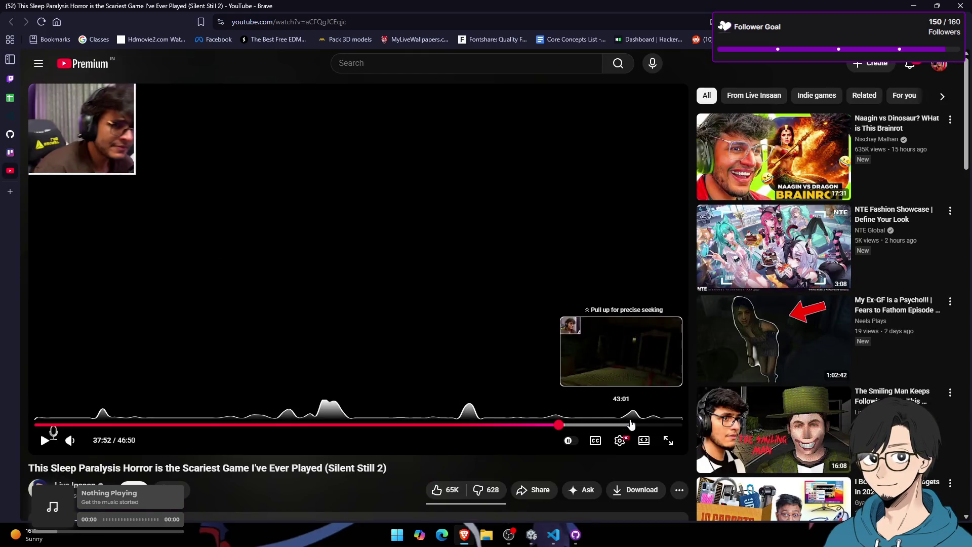
Step: Play from about 42:57, rewatch the 43:05 distraction jumpscare, pause, and go back to the card
click(630, 425)
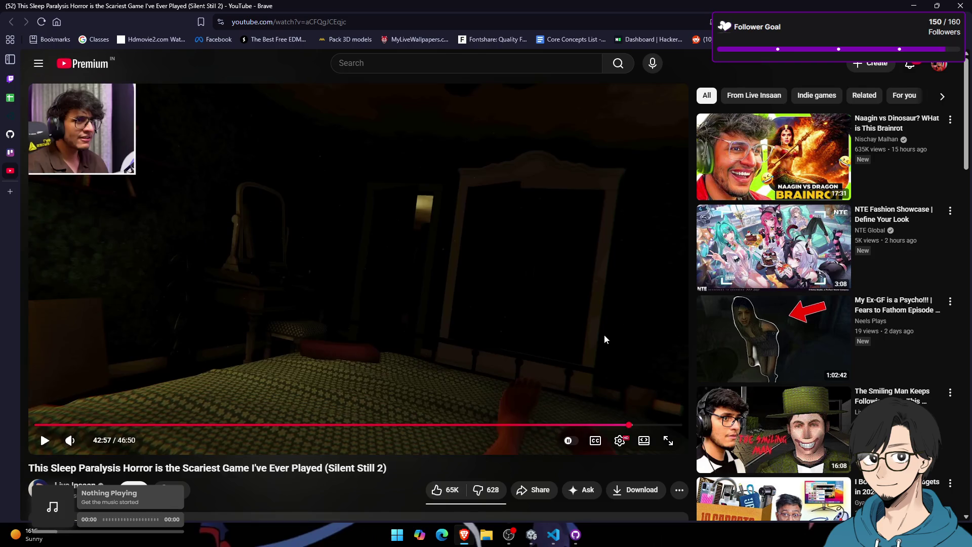
click(605, 339)
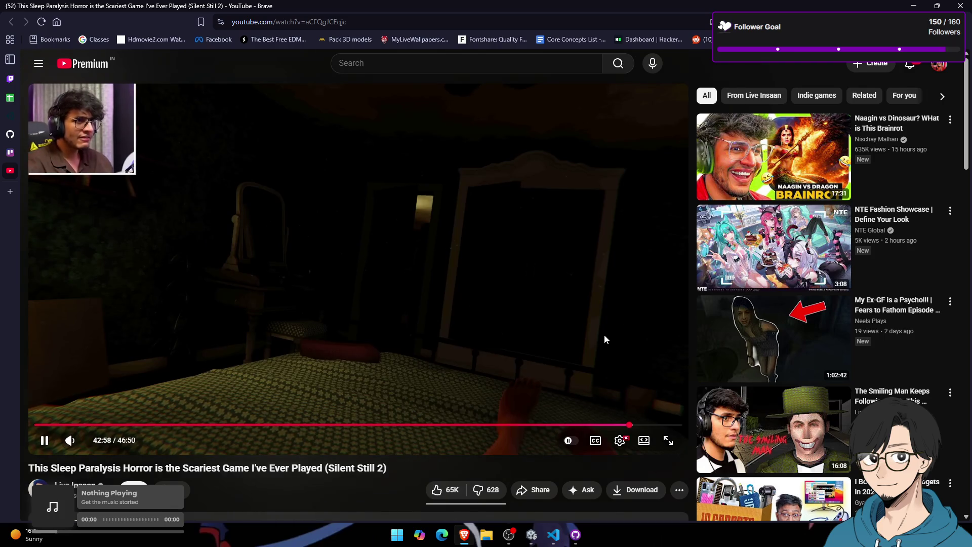
key(Left)
key(Right)
key(Right)
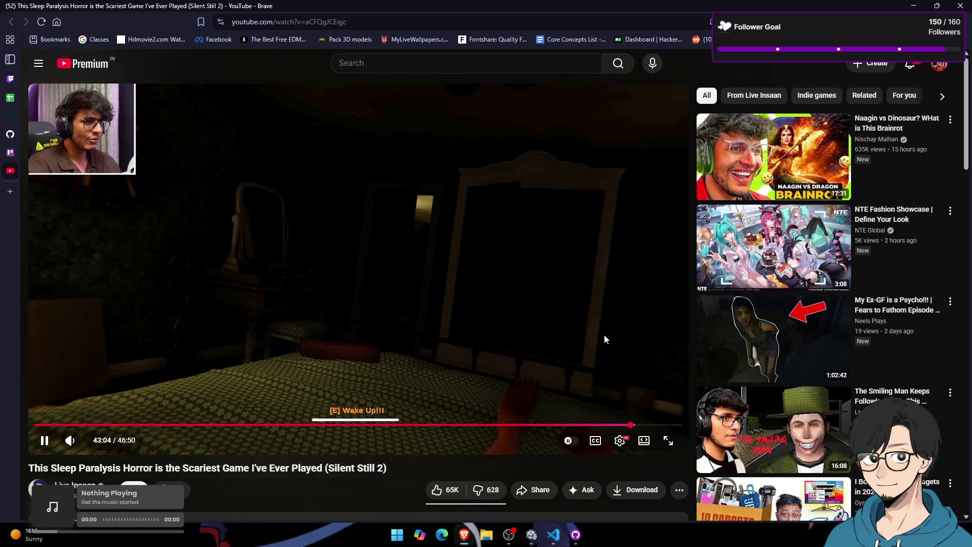
key(Left)
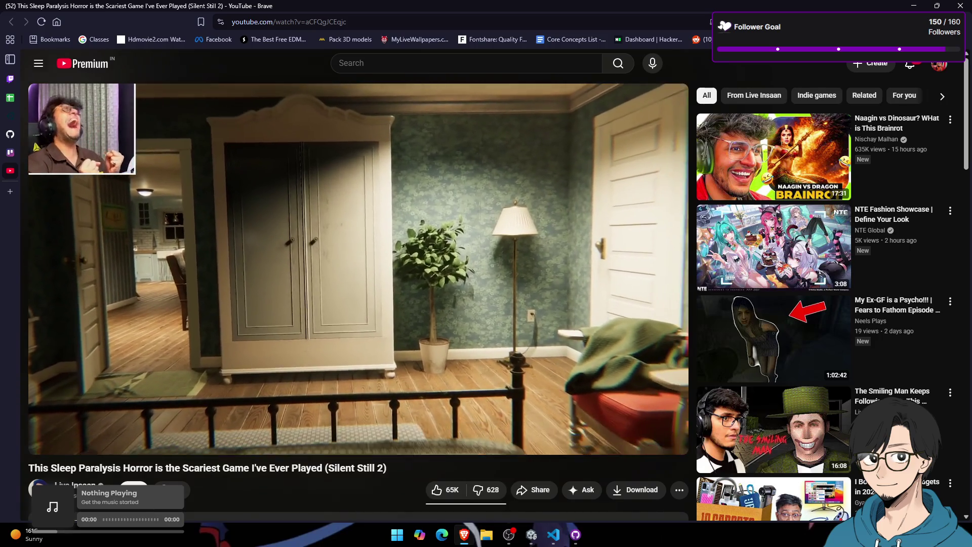
click(604, 335)
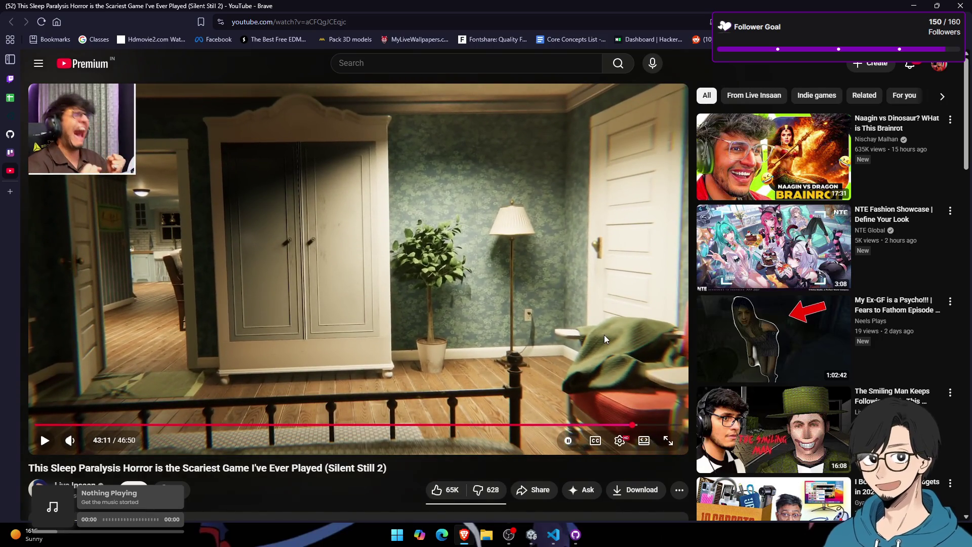
mouse_move(111, 172)
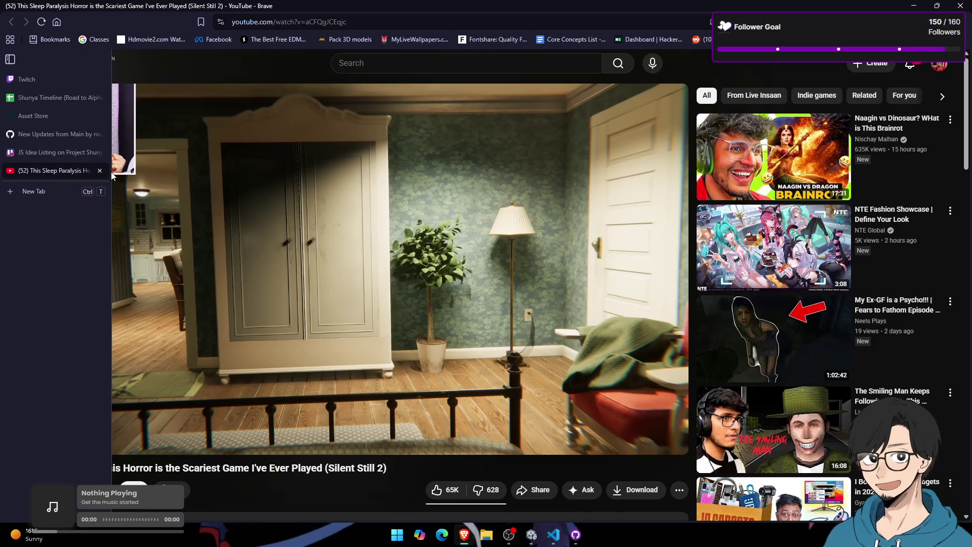
click(73, 153)
Step: Close the YouTube tab and JS Idea Listing card, then open the Jumpscare Reference Collection card
click(99, 171)
click(180, 211)
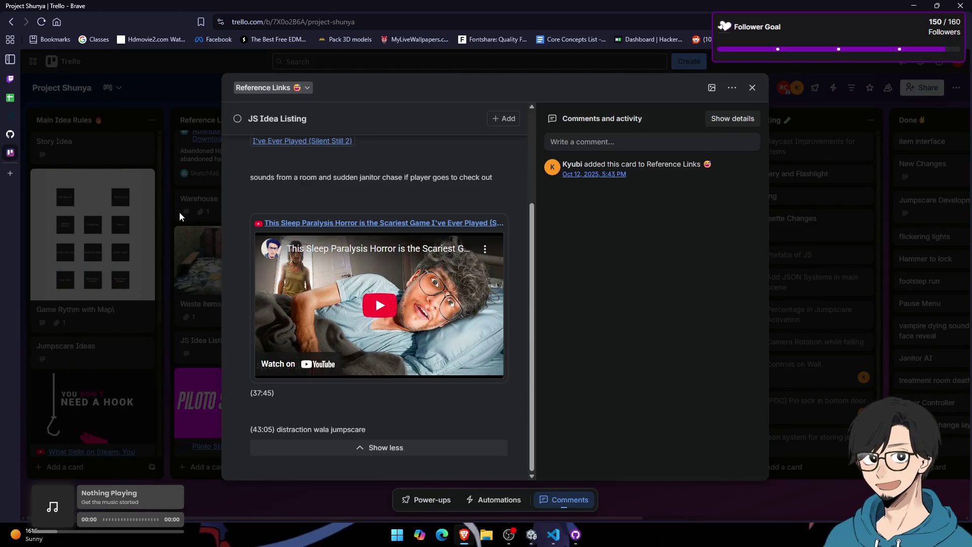
scroll(206, 298, up, 5)
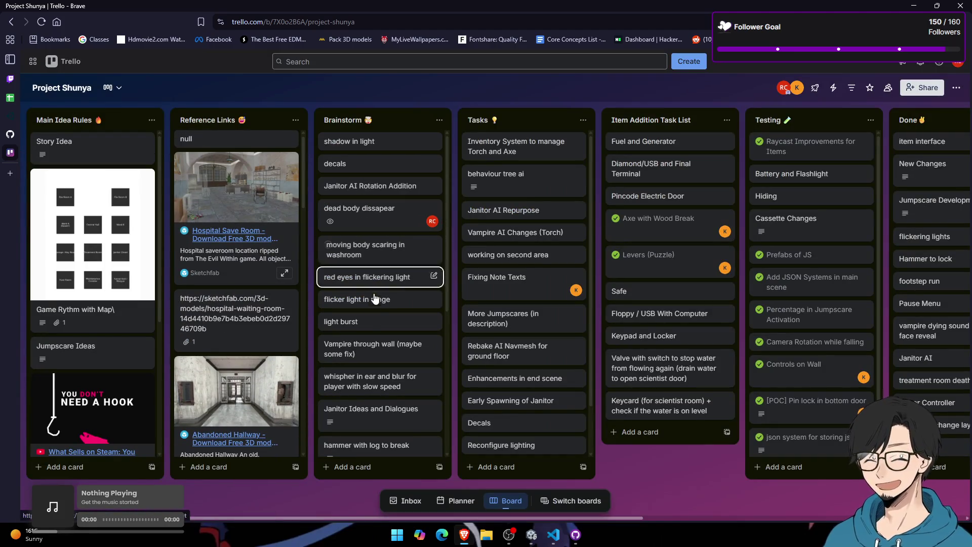
scroll(379, 362, down, 1)
scroll(378, 362, down, 3)
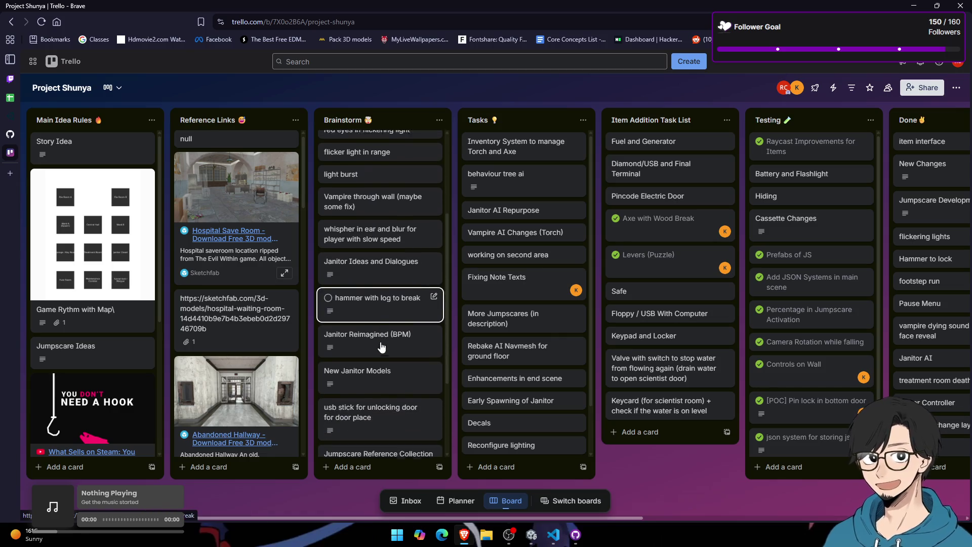
scroll(379, 318, down, 2)
scroll(376, 268, down, 1)
click(376, 268)
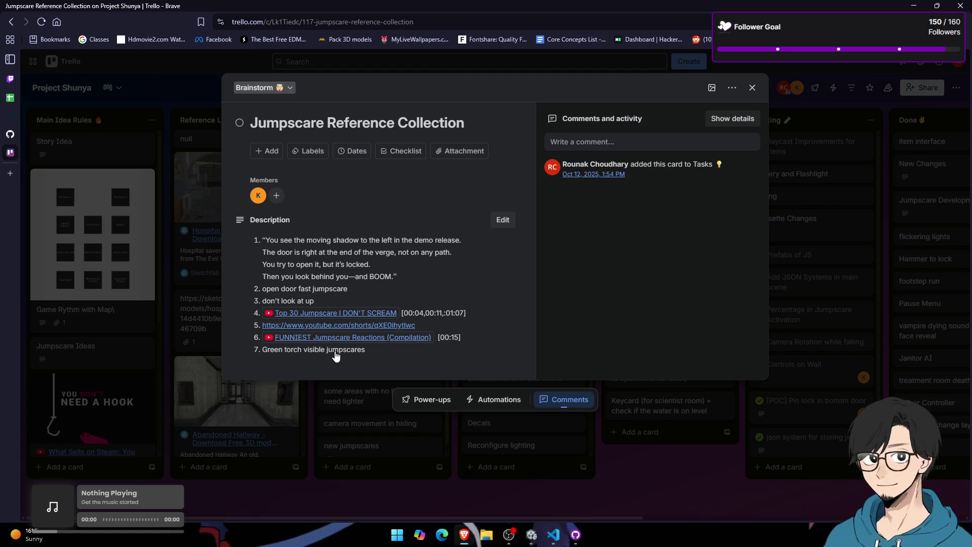
Step: Open the 'FUNNIEST Jumpscare Reactions (Compilation)' link from the card description
mouse_move(336, 341)
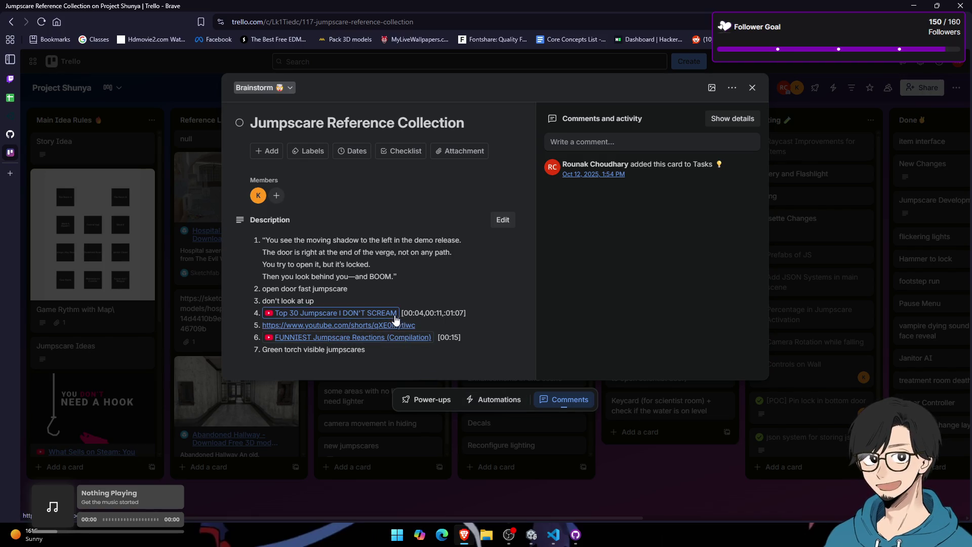
mouse_move(380, 346)
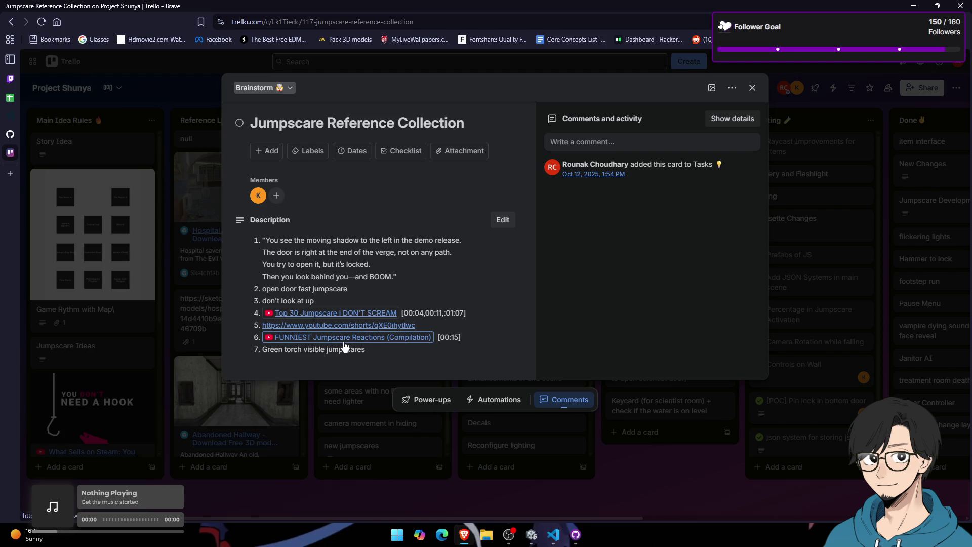
click(343, 343)
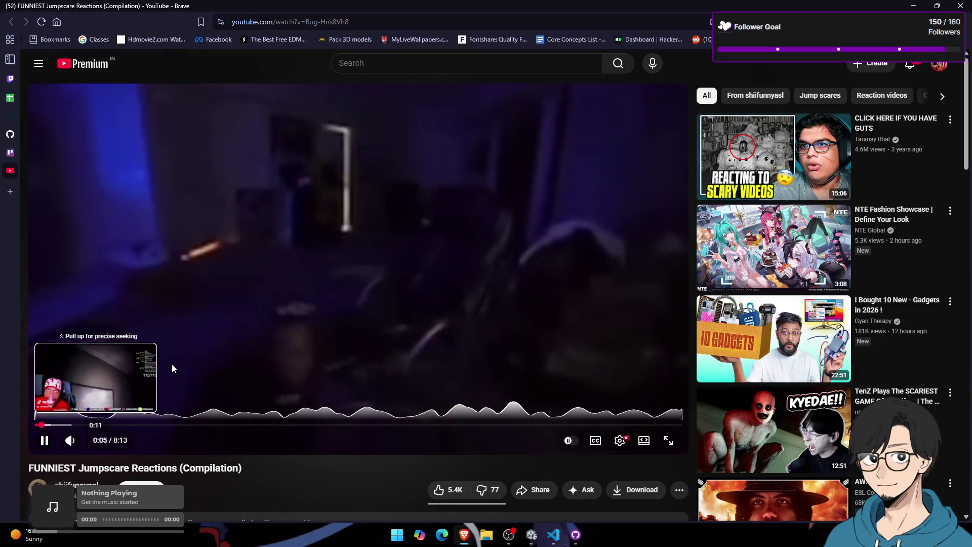
Step: Rewind and skip through the compilation's opening clips, replaying the earlier door scene
key(Left)
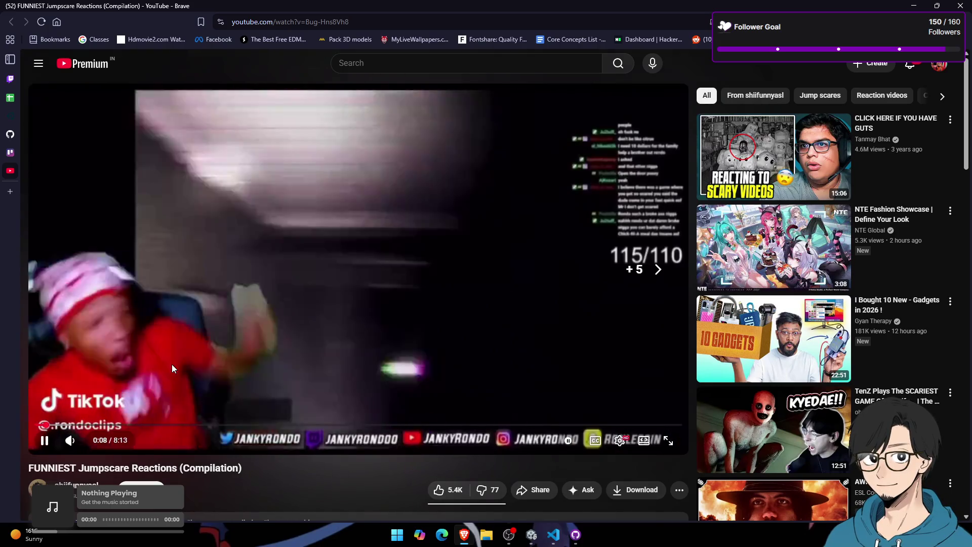
key(Left)
key(Right)
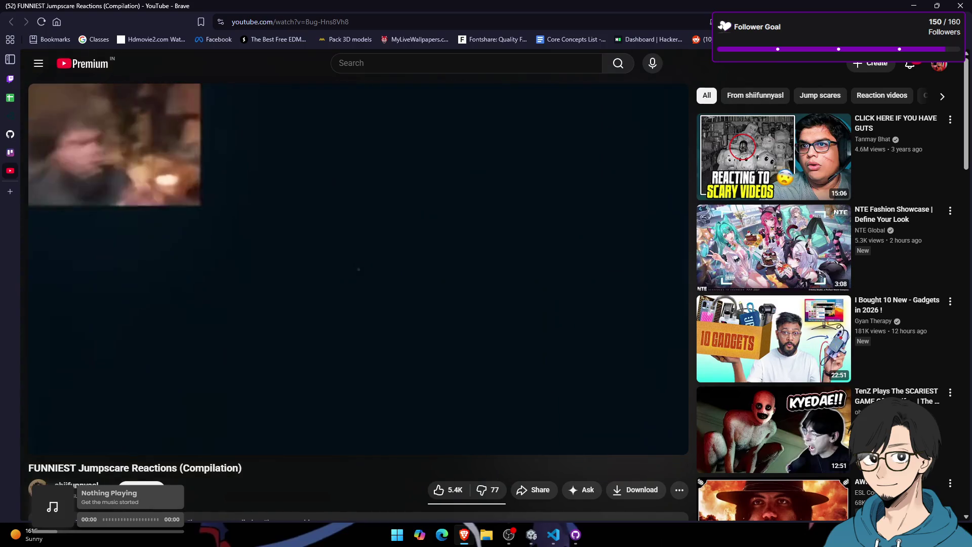
key(Left)
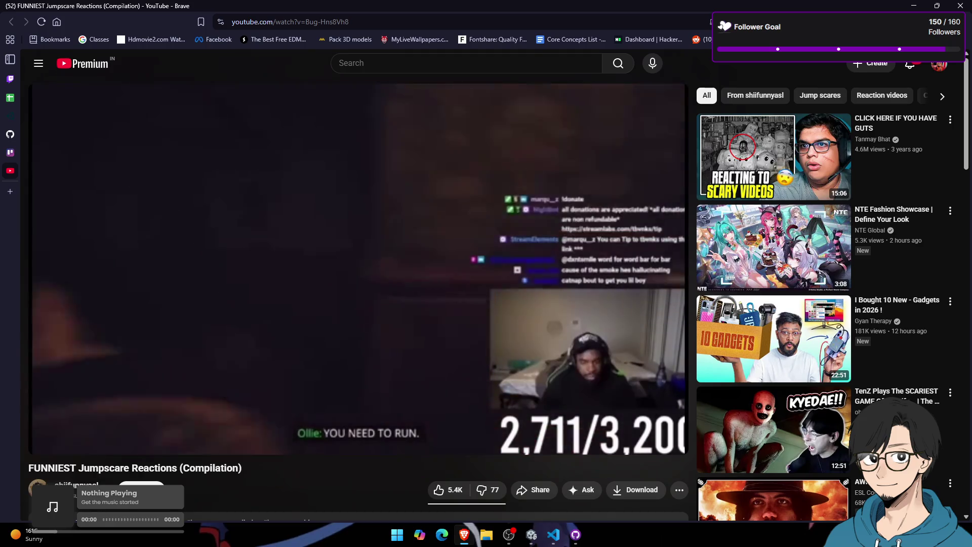
key(j)
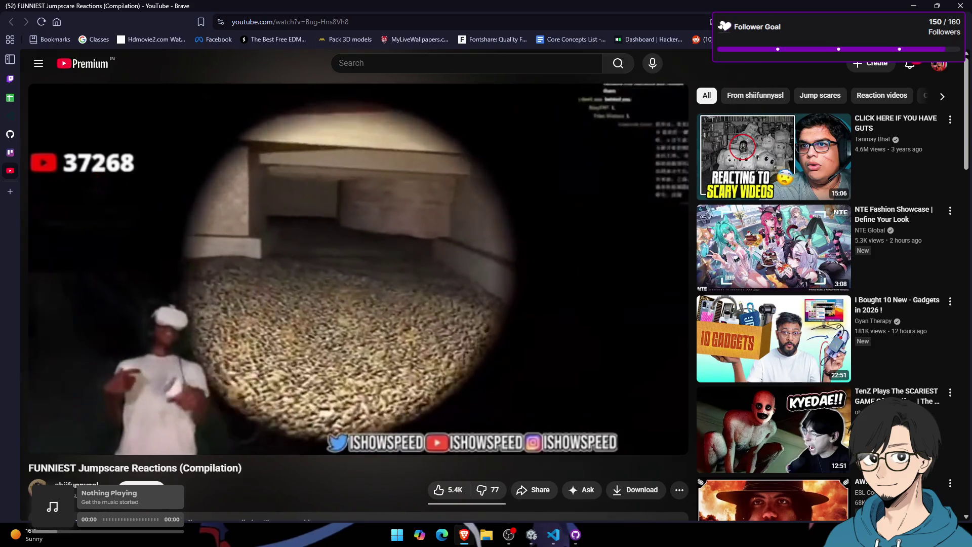
Step: Seek back and forth through the scream clips, jump back to 0:22, replay, and pause
key(Right)
key(Right)
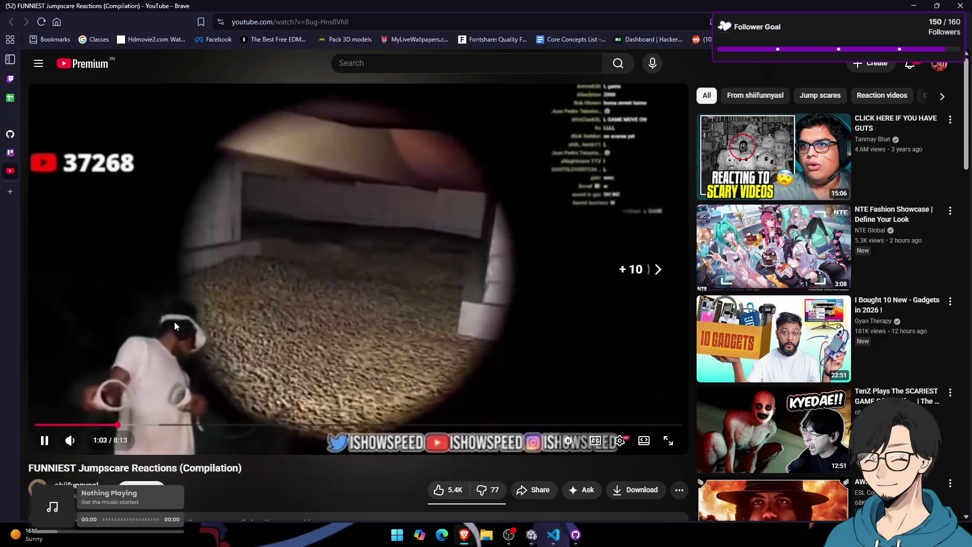
key(Left)
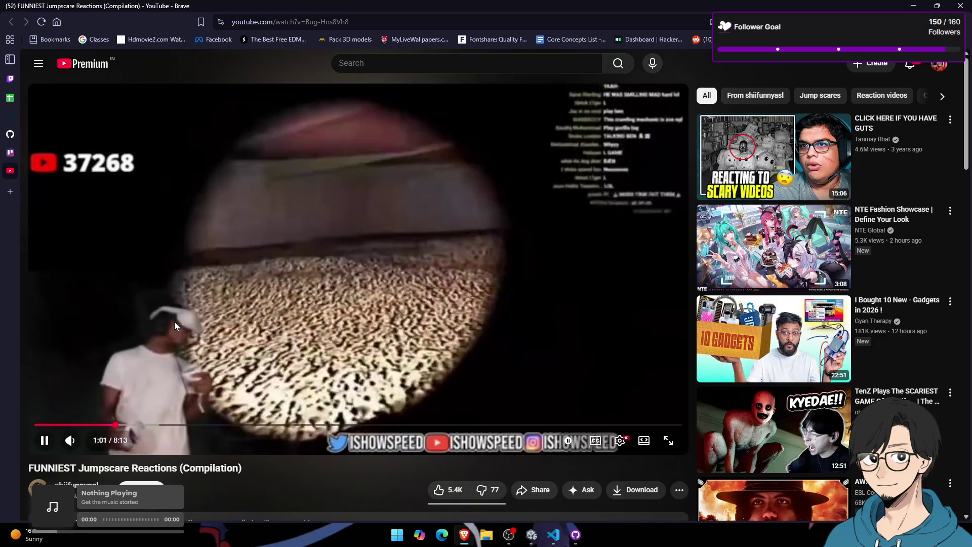
key(Right)
key(Right)
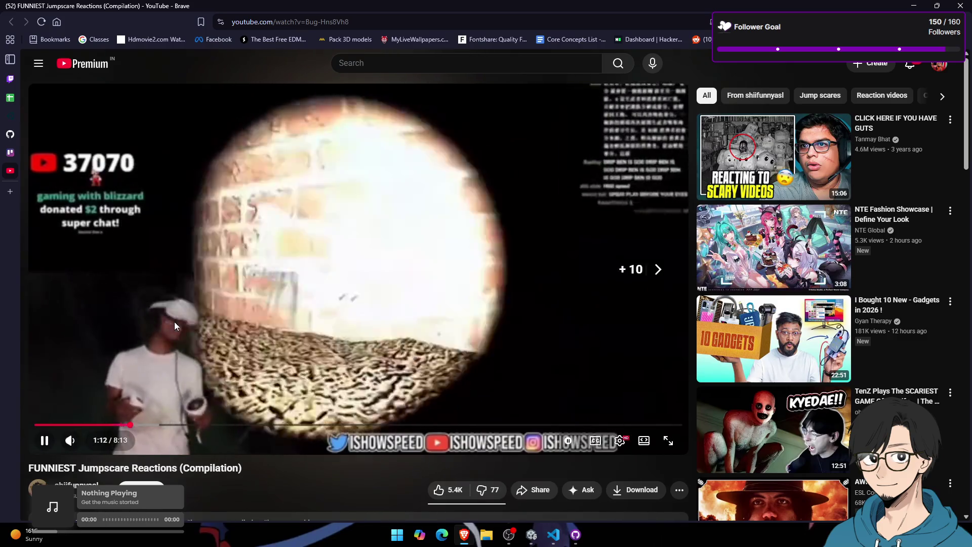
key(Left)
key(Left)
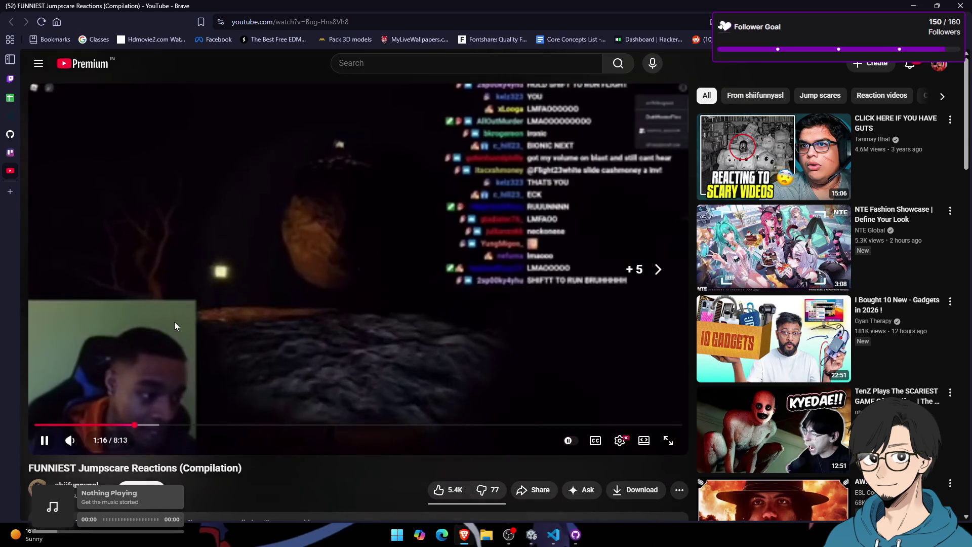
key(Left)
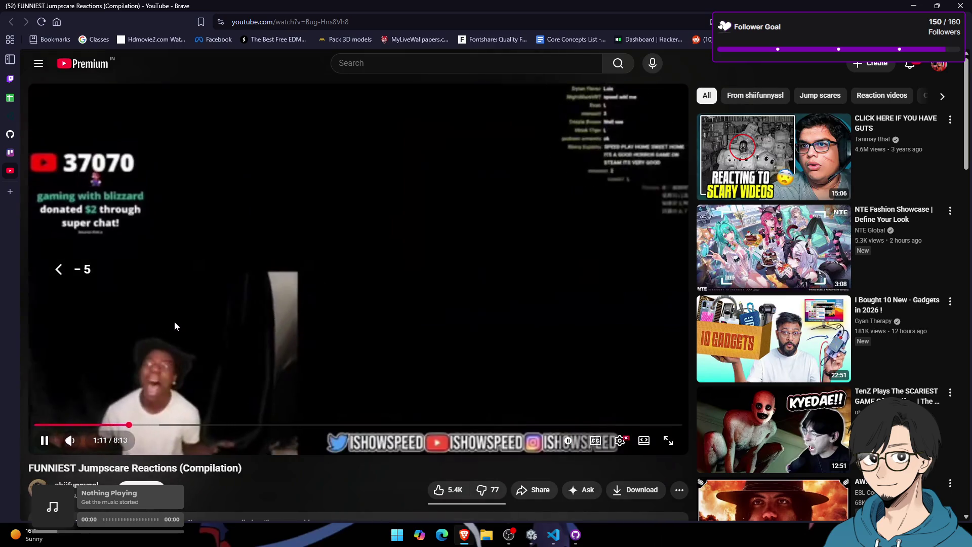
key(Left)
key(Left)
key(Left)
key(Left)
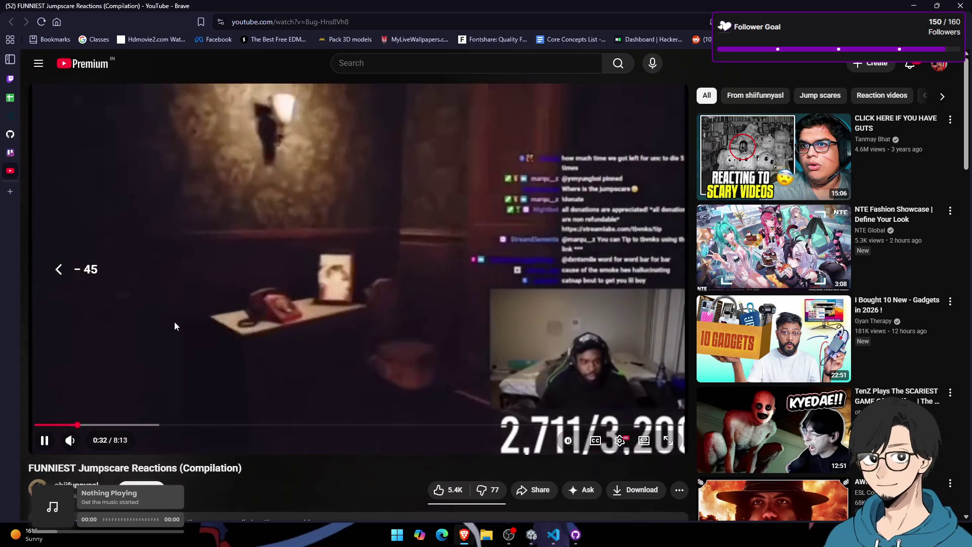
drag(69, 425, 65, 424)
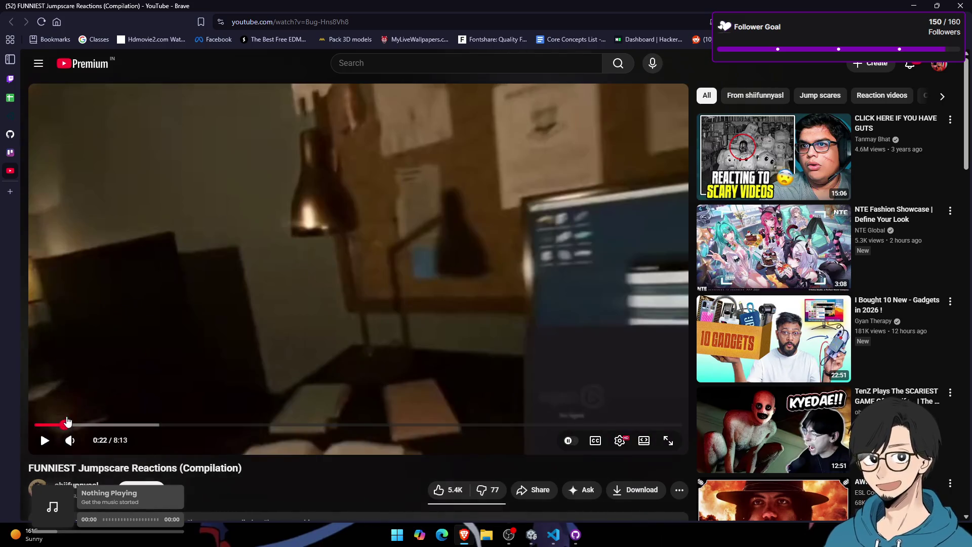
click(135, 378)
key(Right)
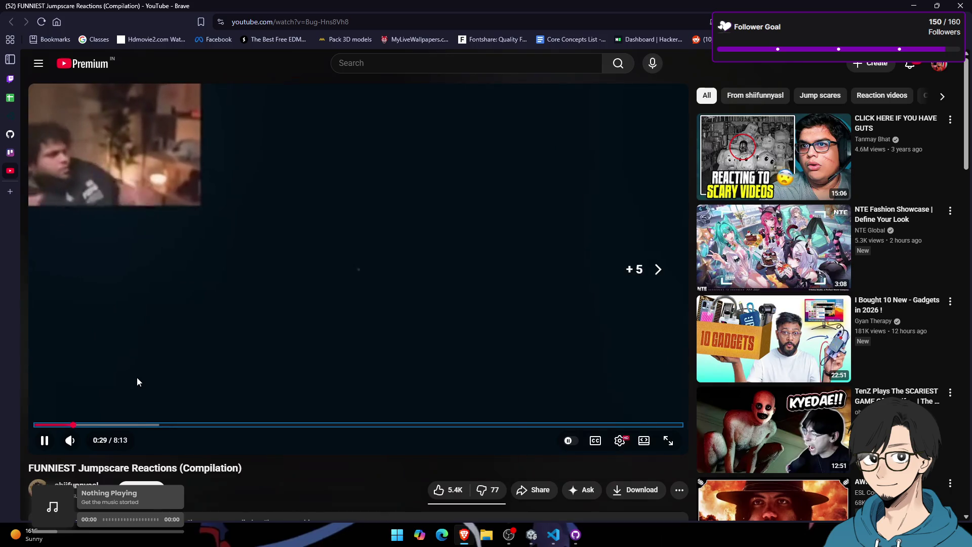
key(Left)
key(Left)
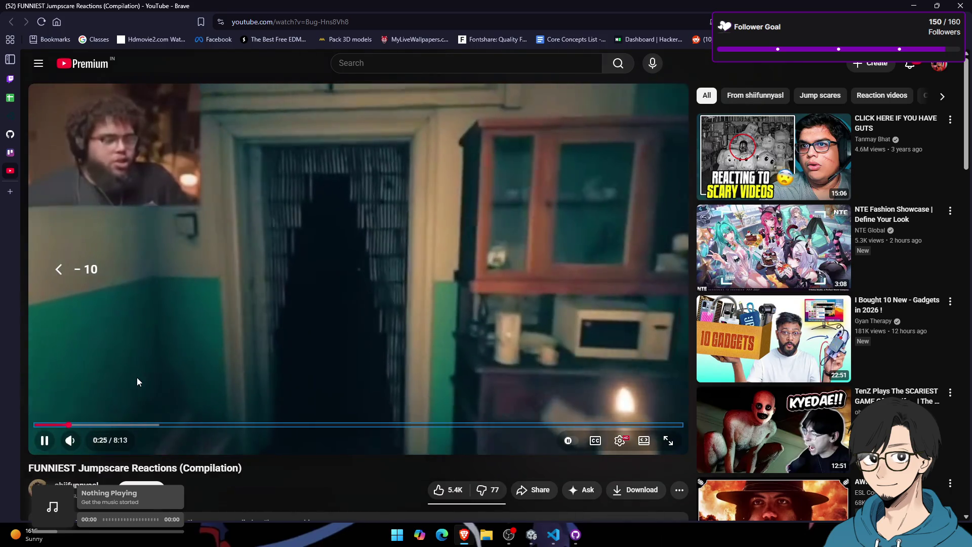
click(137, 378)
Step: Briefly glance at OBS, play and pause the video again, then switch to the Unity window
key(alt+Tab)
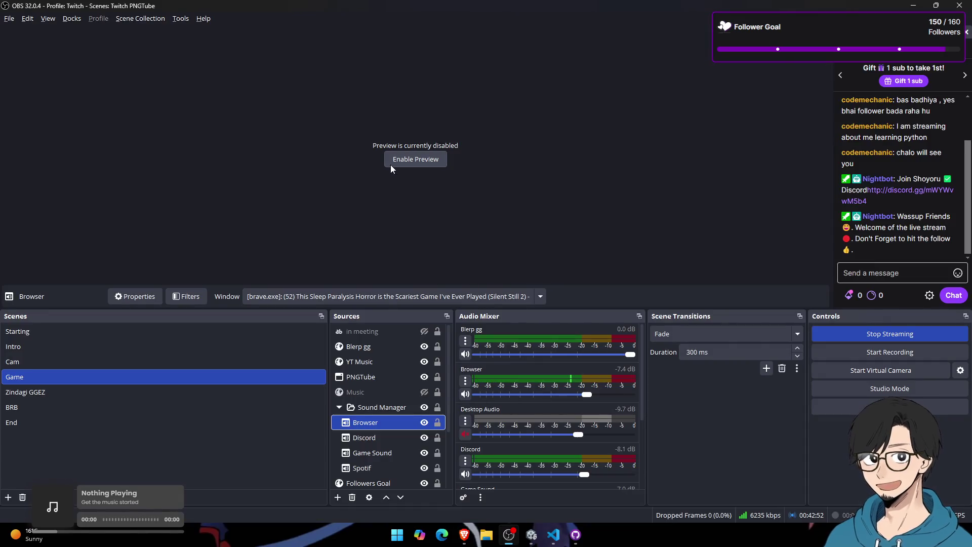
key(alt+Tab)
click(392, 245)
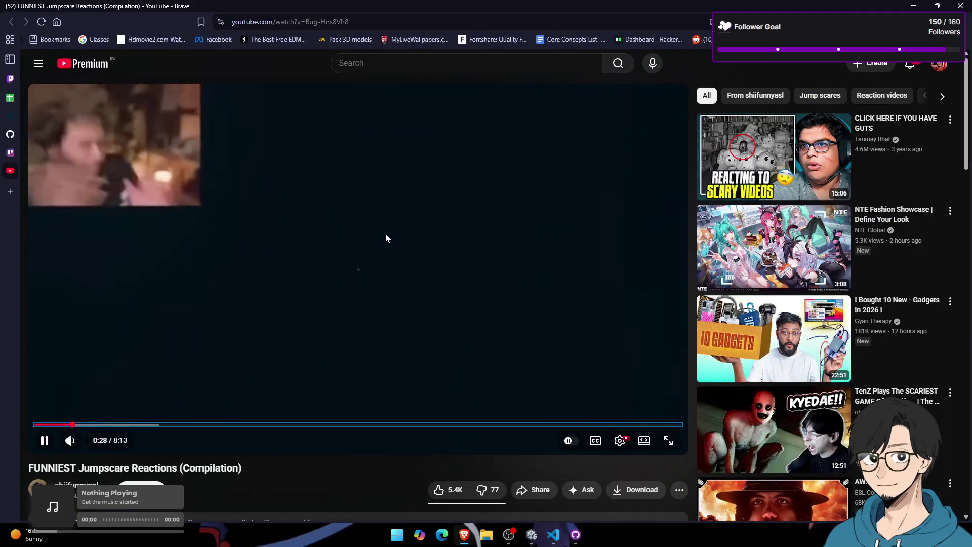
click(386, 238)
key(alt+Tab)
key(Tab)
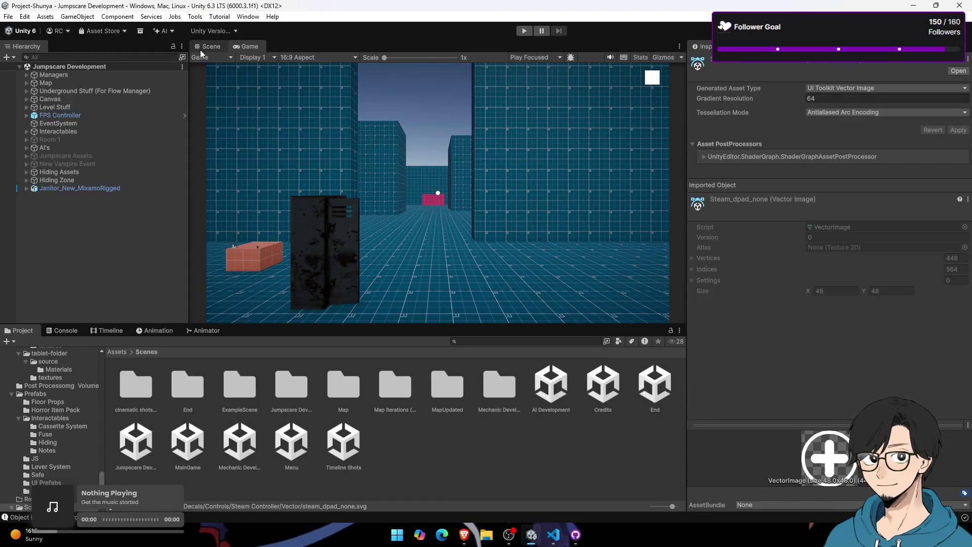
Step: Switch to the Scene view and add a test cube aligned with the current view
click(200, 49)
mouse_move(312, 110)
mouse_down()
mouse_move(511, 166)
mouse_move(476, 171)
mouse_move(602, 119)
mouse_move(538, 135)
mouse_move(445, 137)
mouse_move(481, 152)
mouse_move(456, 135)
mouse_move(320, 225)
mouse_move(326, 169)
mouse_move(581, 159)
mouse_move(640, 138)
mouse_move(588, 170)
mouse_move(460, 135)
mouse_move(536, 140)
mouse_move(526, 145)
mouse_up()
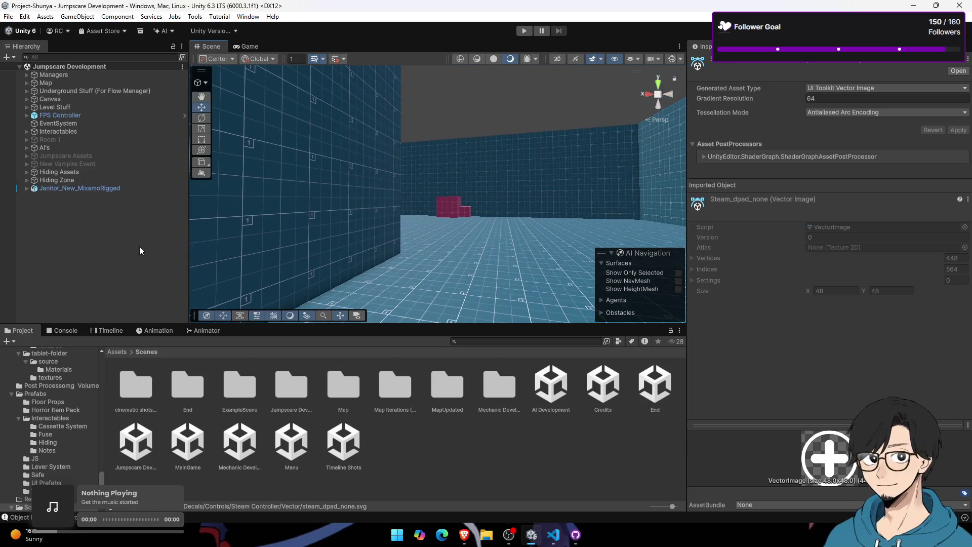
click(55, 211)
right_click(55, 212)
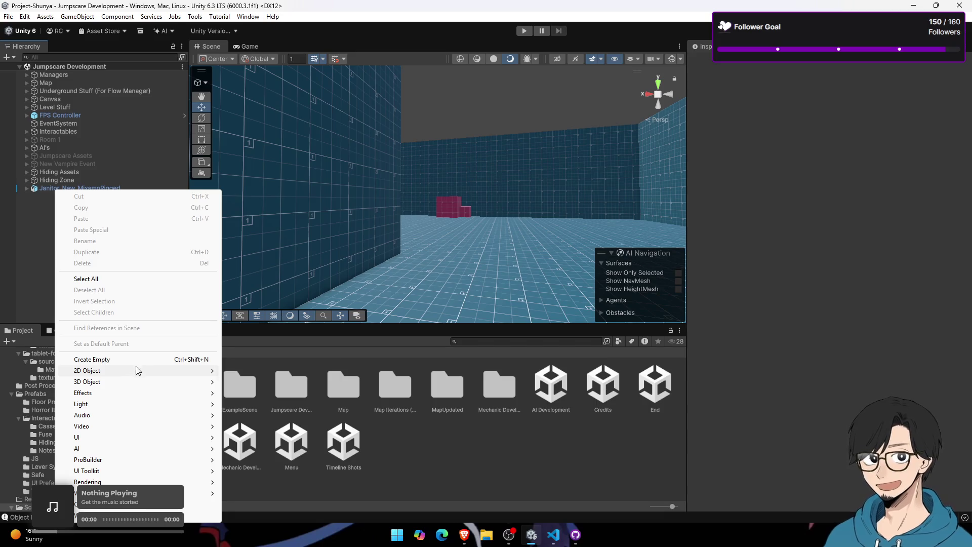
mouse_move(149, 381)
click(238, 382)
mouse_move(258, 303)
mouse_down()
mouse_move(414, 227)
mouse_move(402, 224)
mouse_move(427, 221)
mouse_up()
key(ctrl+shift+f)
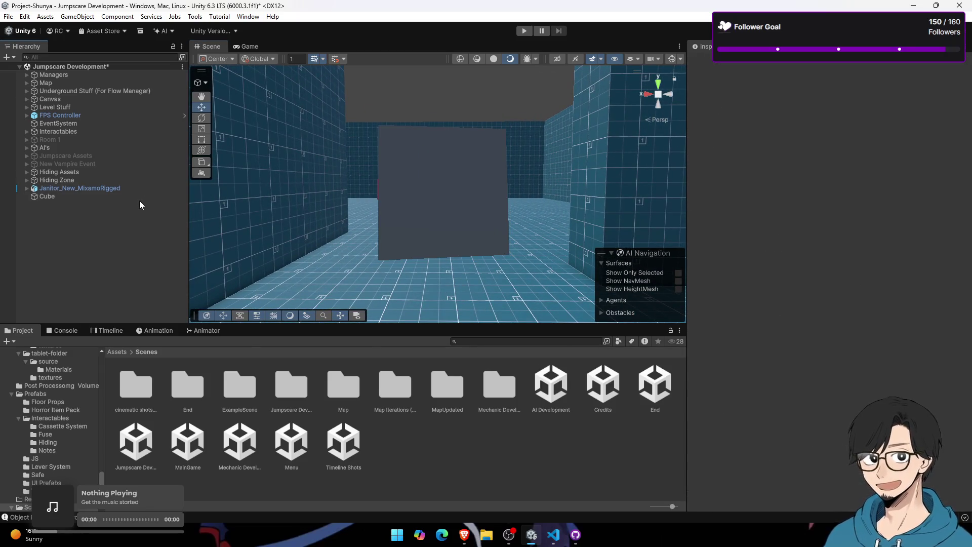
Step: Delete the test cube and bring up the ProBuilder shape list
click(138, 200)
key(Delete)
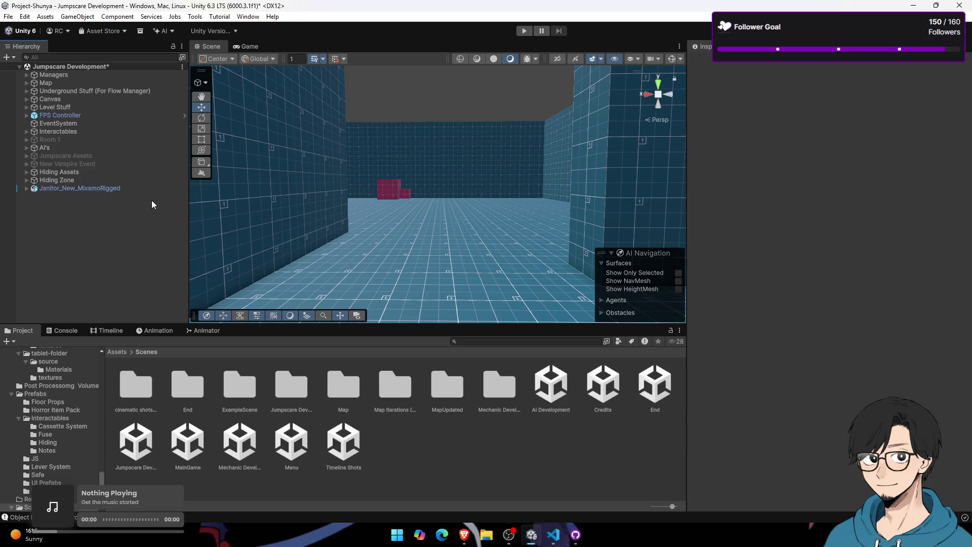
click(206, 163)
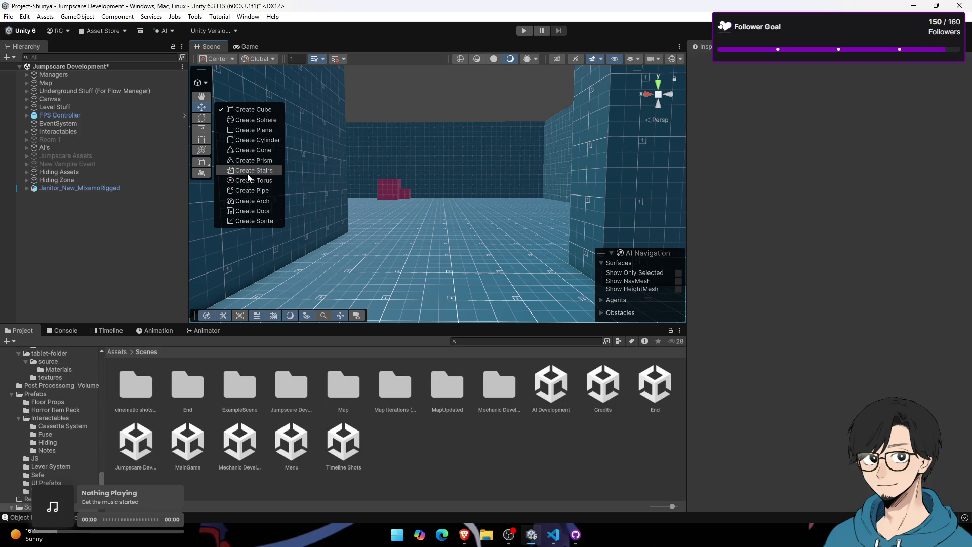
Step: Draw a ProBuilder door shape on the corridor floor
click(249, 201)
mouse_move(346, 181)
mouse_down()
mouse_move(381, 256)
mouse_move(228, 174)
mouse_up()
click(203, 162)
click(252, 210)
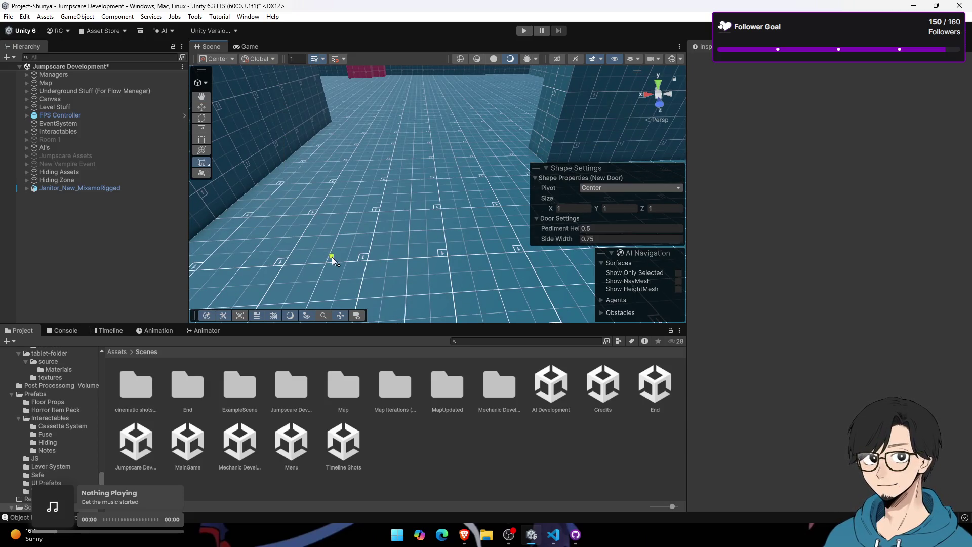
drag(414, 267, 481, 281)
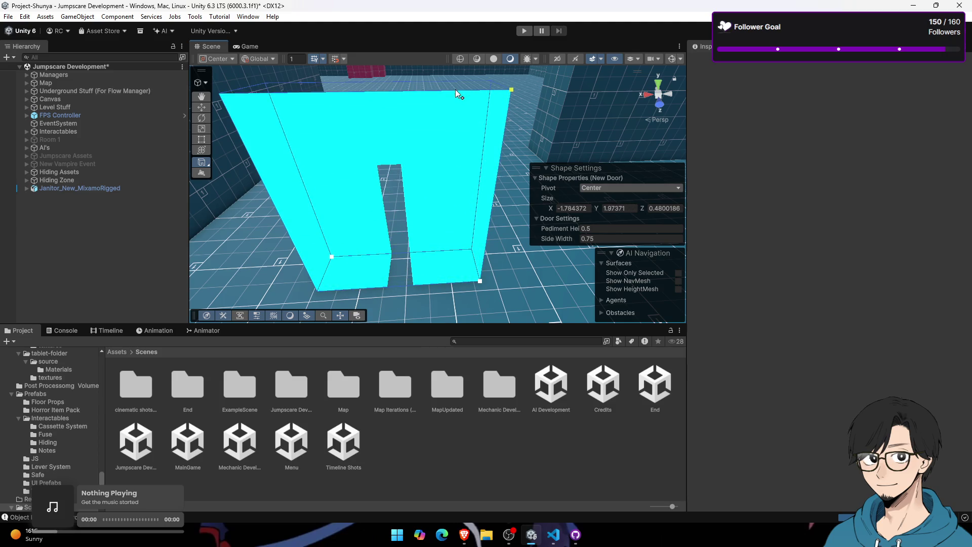
click(463, 122)
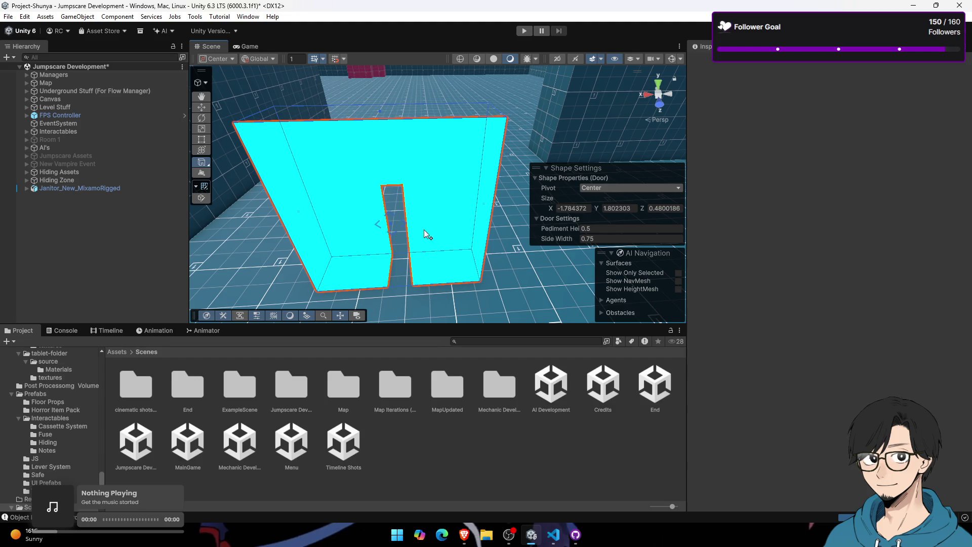
key(Escape)
Step: Undo the first door and redraw a wider one about 2.8 units tall
mouse_move(423, 217)
mouse_down()
mouse_move(490, 307)
mouse_move(477, 133)
mouse_up()
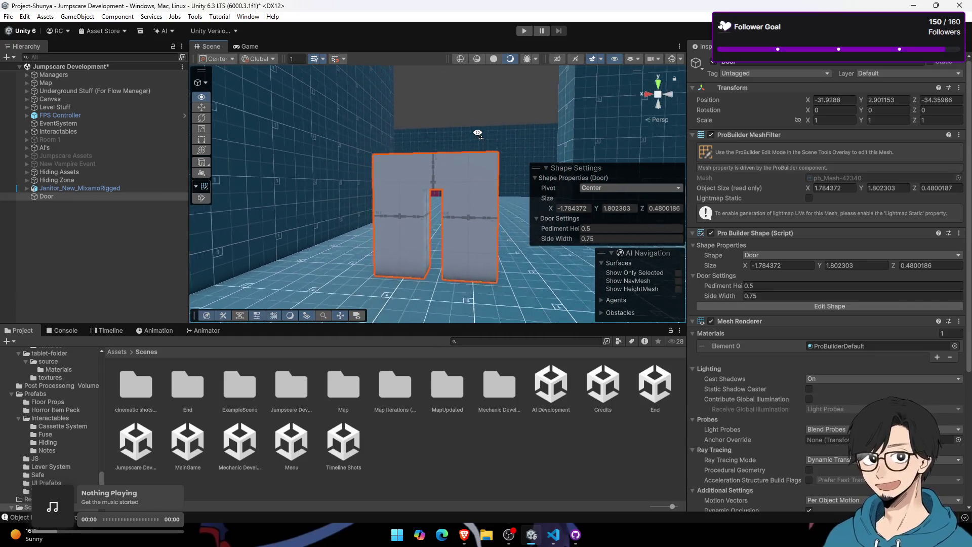
key(ctrl+z)
mouse_move(392, 254)
mouse_down()
mouse_move(448, 280)
mouse_move(595, 284)
mouse_up()
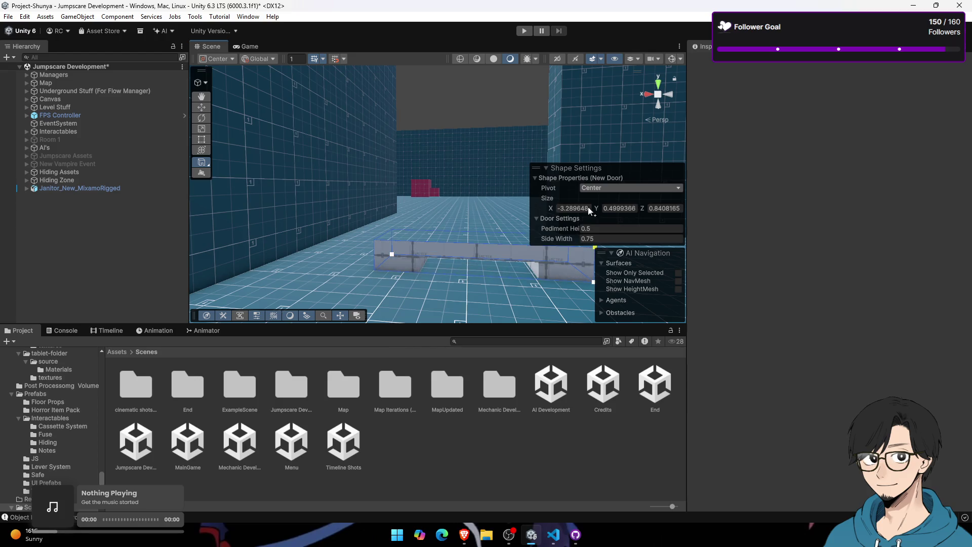
click(570, 85)
drag(433, 213, 438, 221)
scroll(438, 221, up, 5)
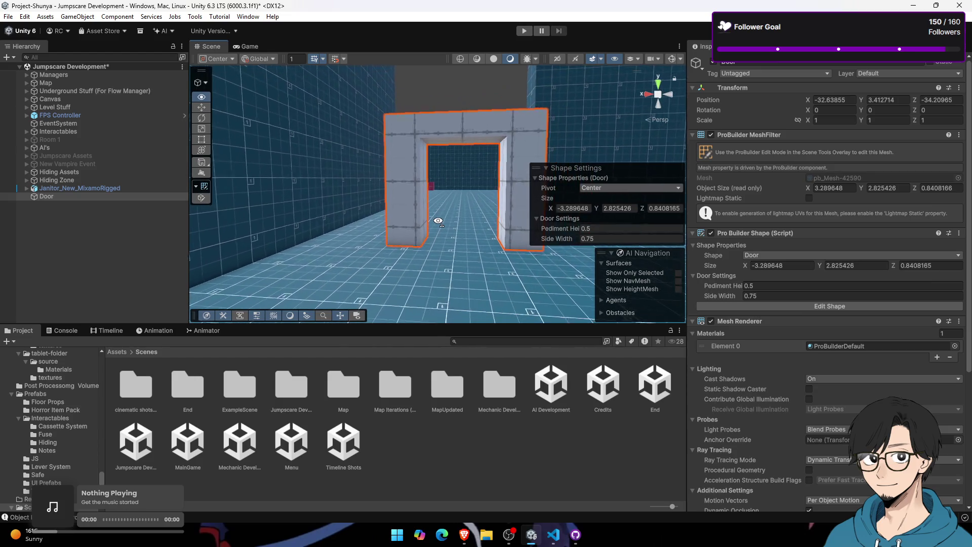
scroll(471, 230, down, 5)
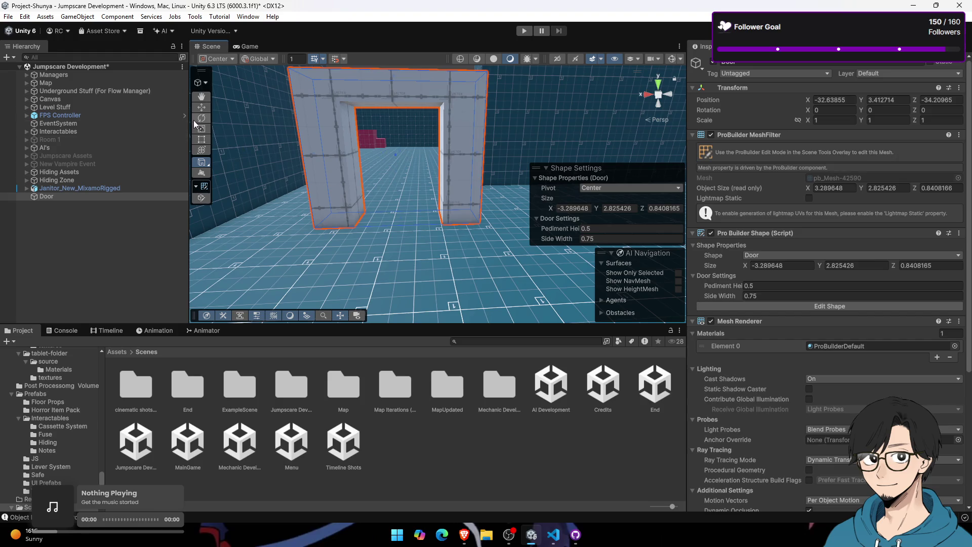
Step: Set the Door's X scale to 0.79 and start play mode in the Game view
click(201, 108)
scroll(453, 171, up, 8)
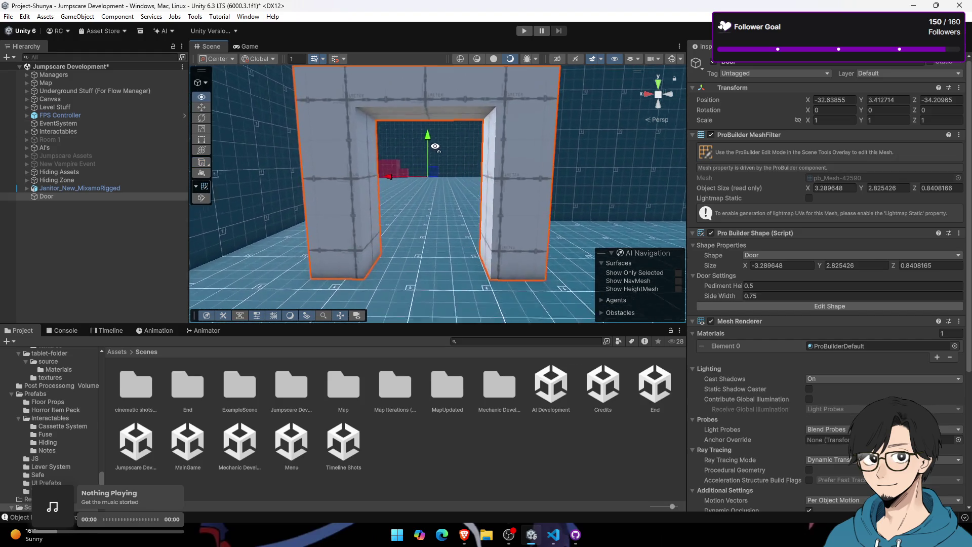
scroll(438, 151, up, 2)
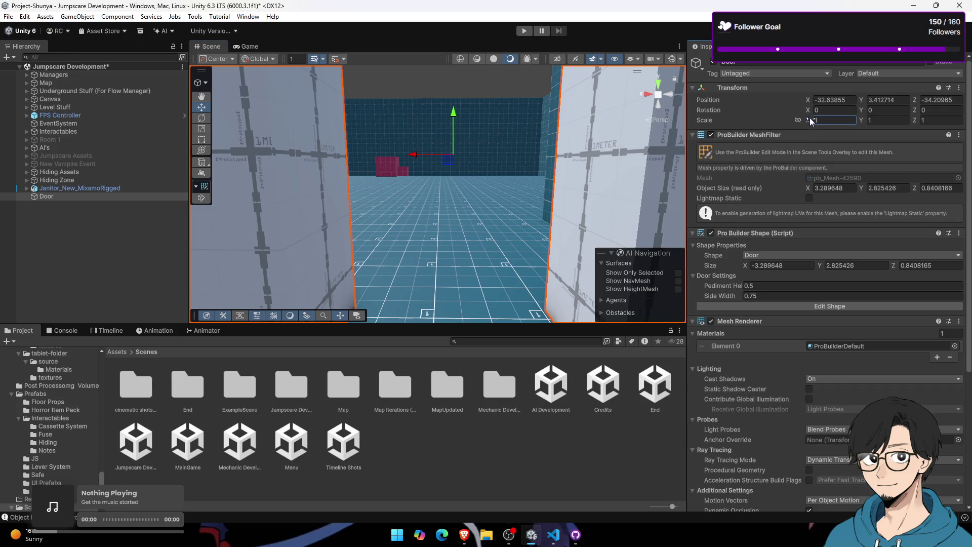
text(0.79)
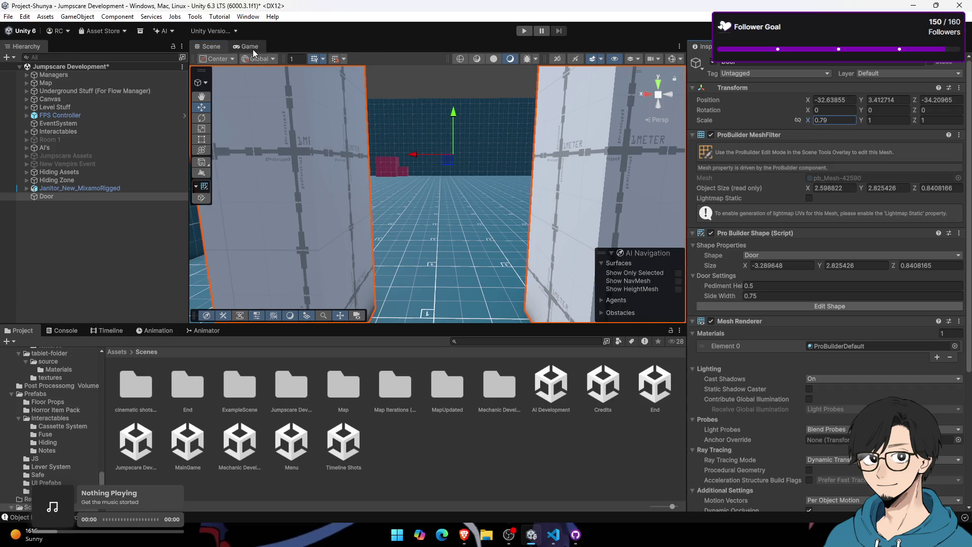
click(253, 49)
click(525, 32)
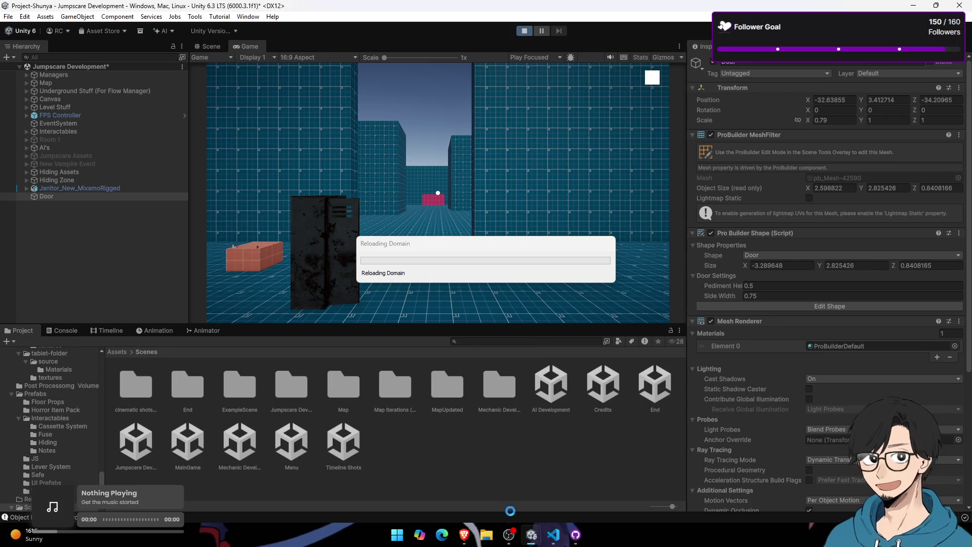
Step: Mute the microphone in the streaming software and return to the Unity editor
click(509, 534)
click(465, 441)
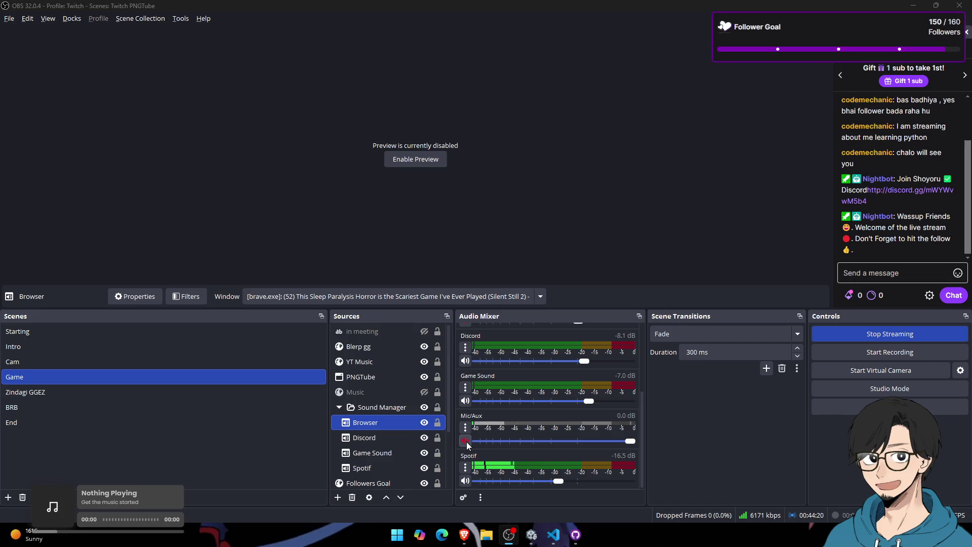
key(alt+Tab)
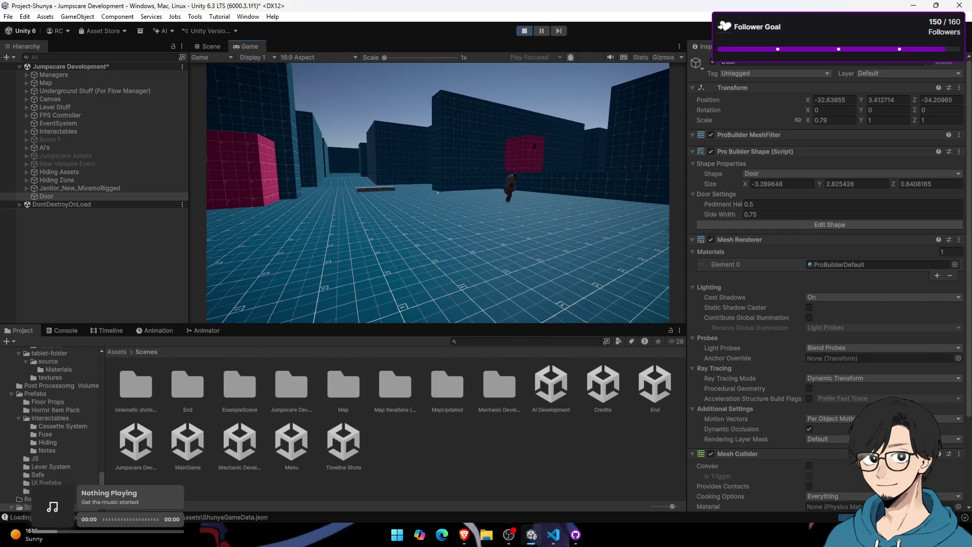
key(super)
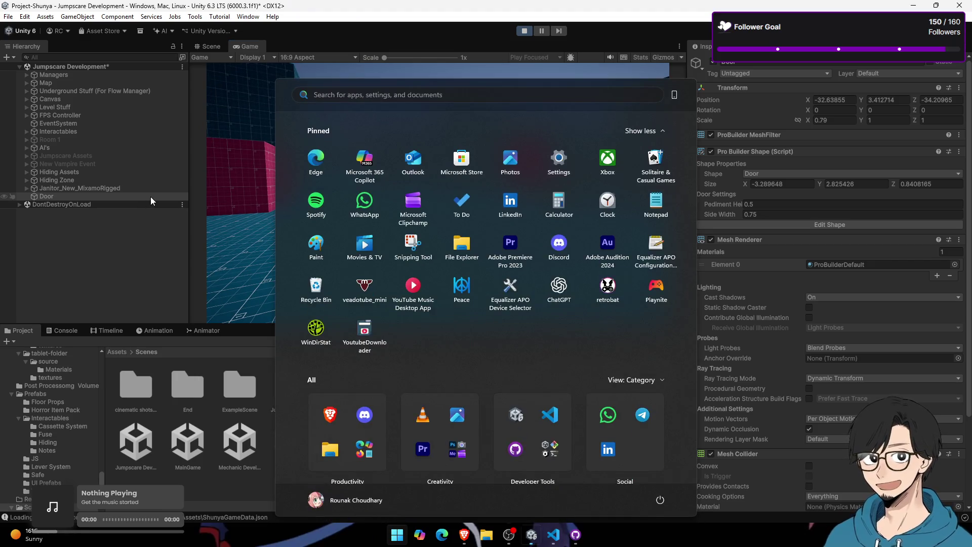
click(151, 197)
Step: Walk the janitor forward through the stone doorway, then stop play mode
click(150, 187)
click(437, 193)
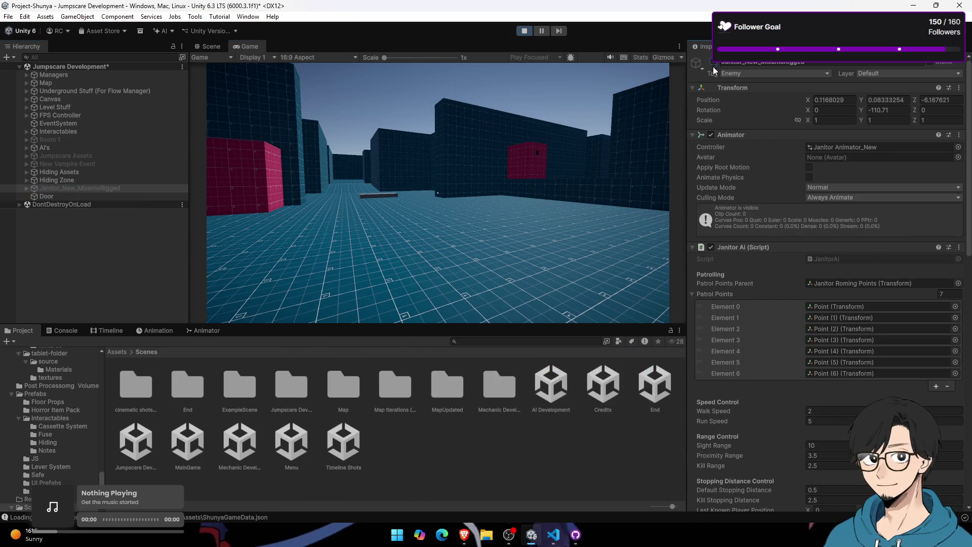
key(w)
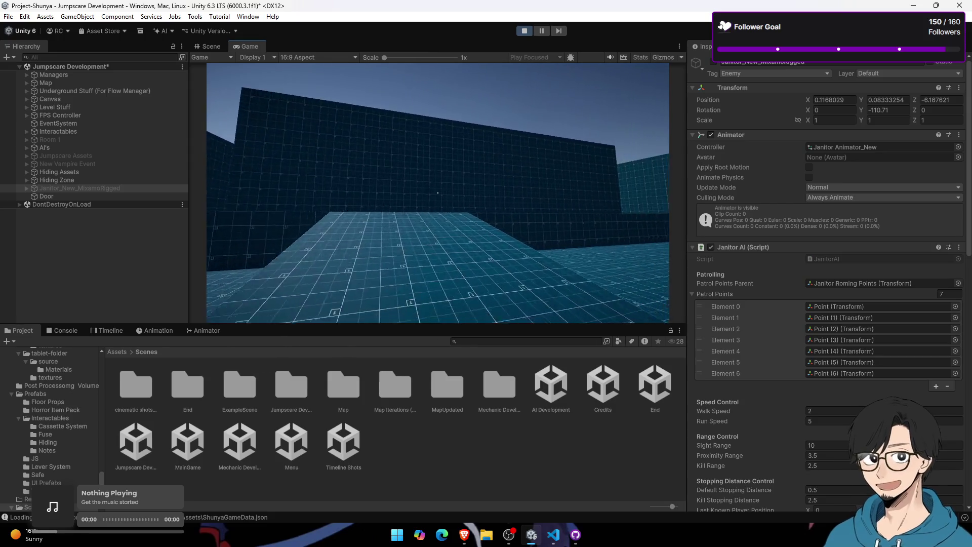
key(w)
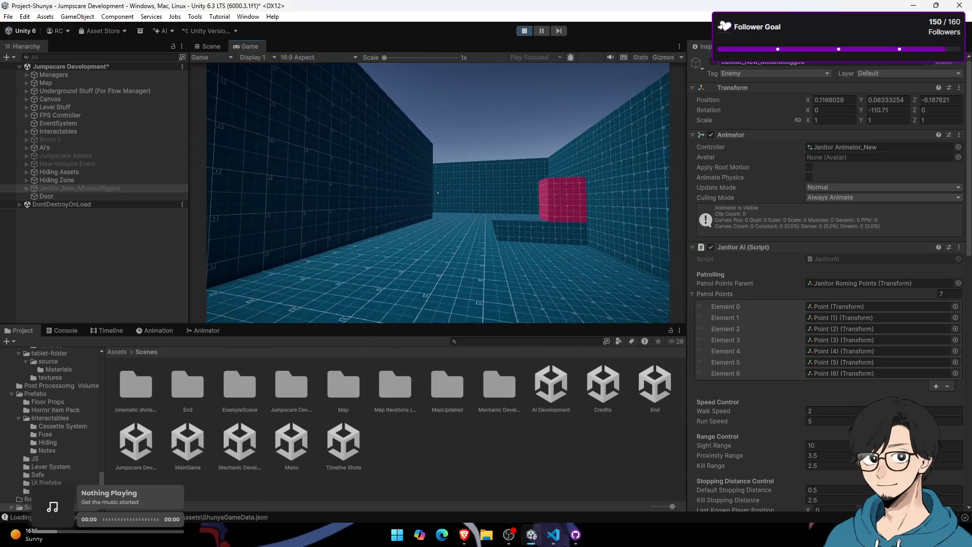
key(w)
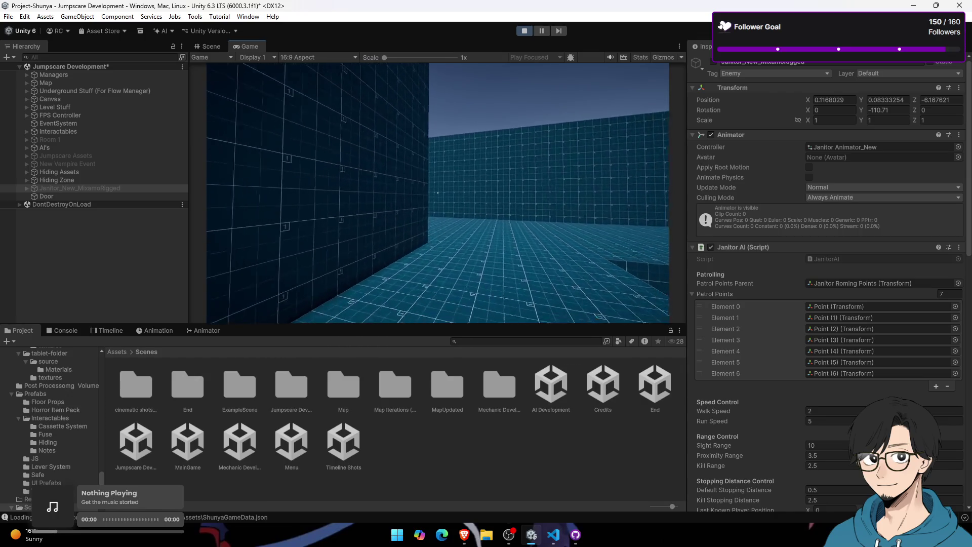
key(w)
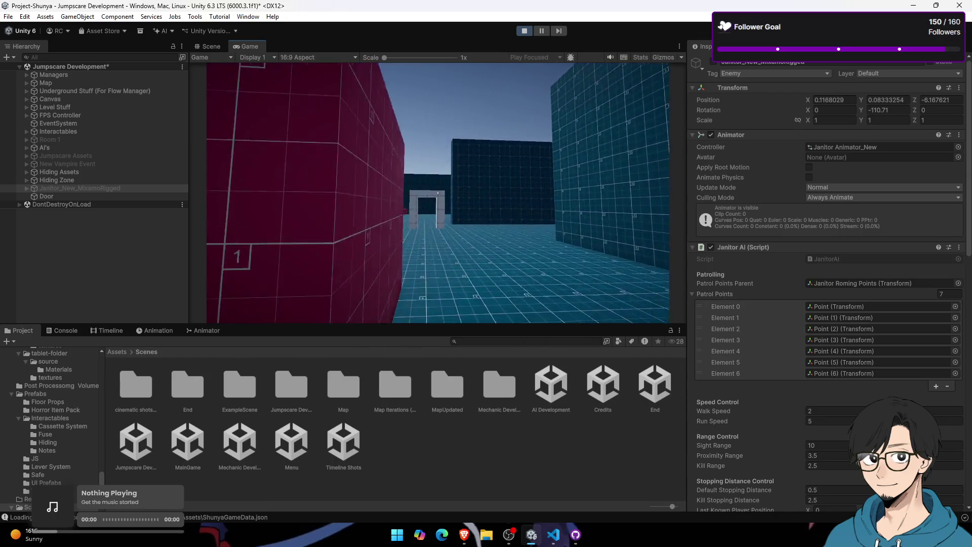
key(w)
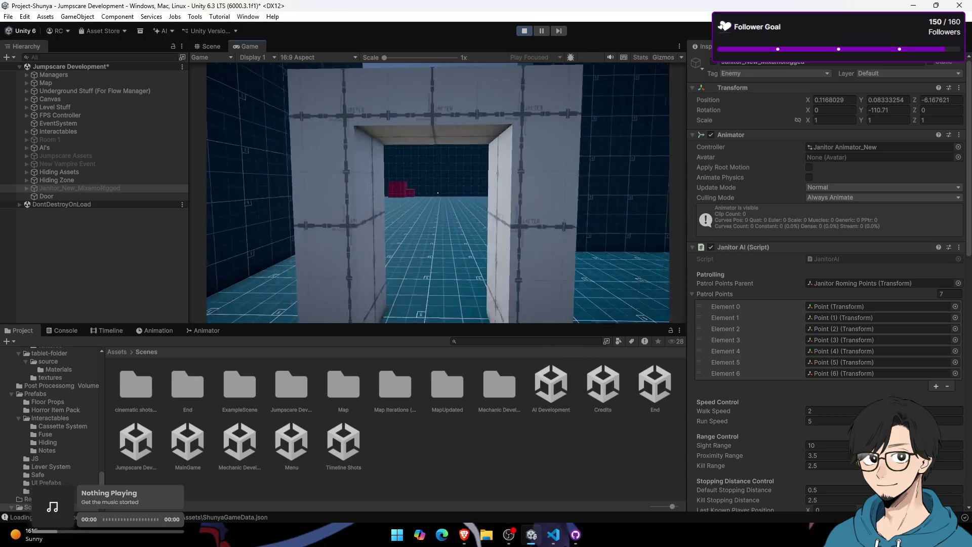
key(w)
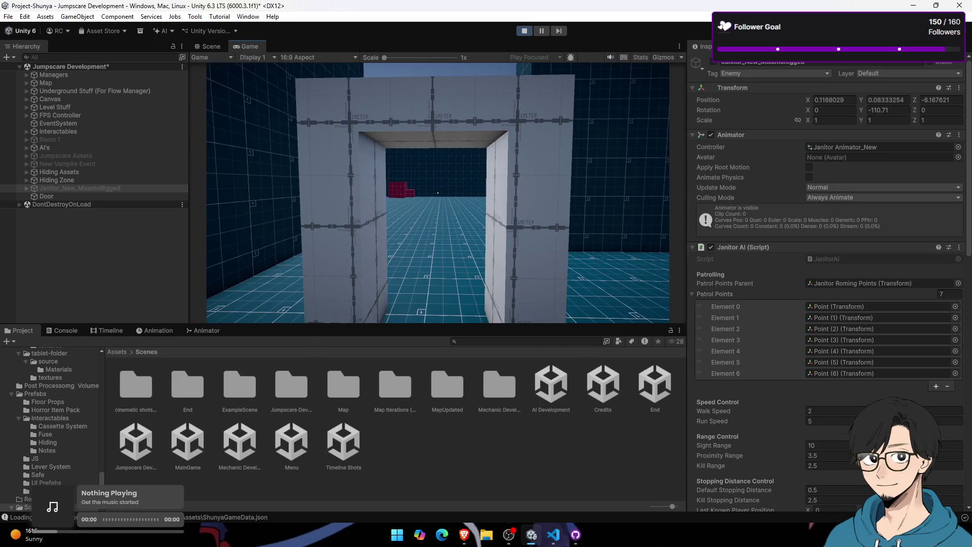
key(w)
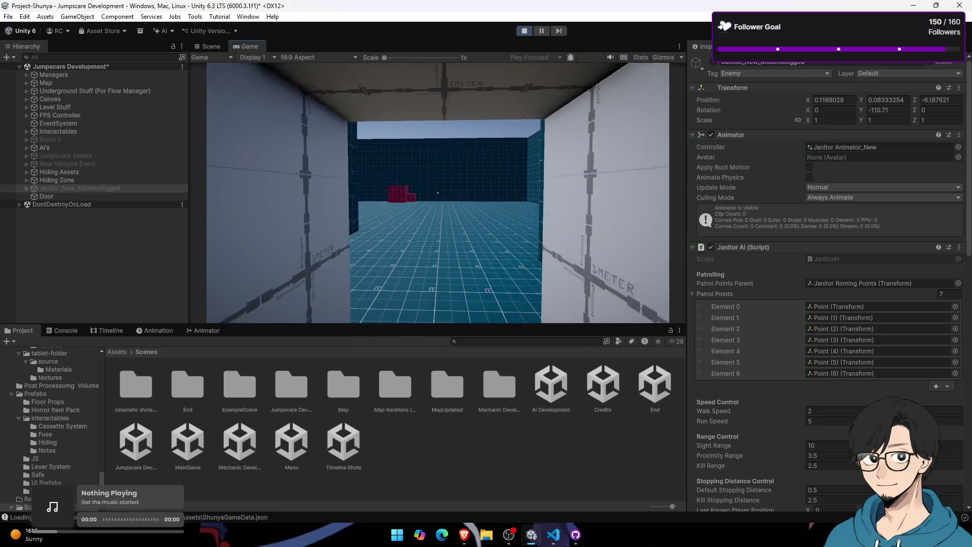
key(super)
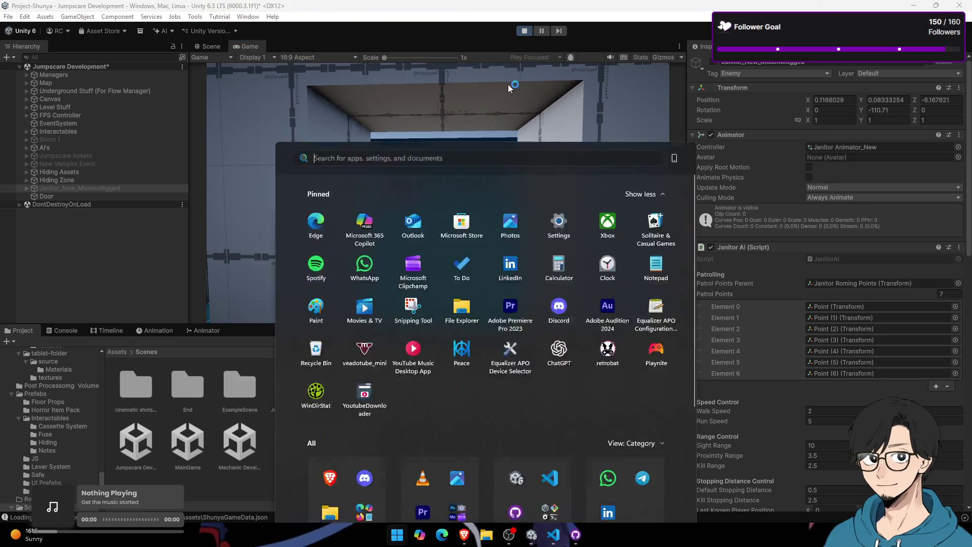
click(525, 31)
Step: Fly the scene camera into the corridor and move the Door to that view position
click(211, 46)
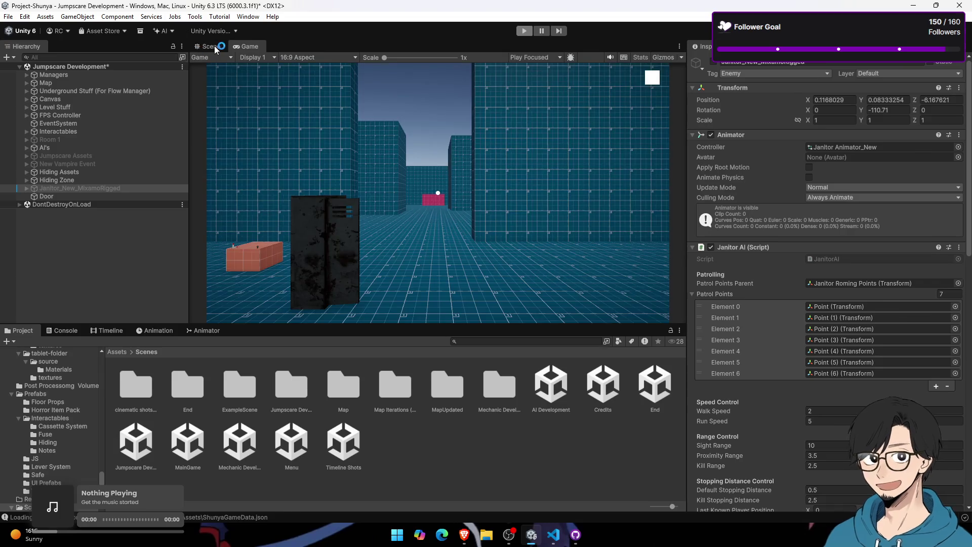
mouse_move(284, 107)
mouse_down()
mouse_move(487, 176)
mouse_move(481, 198)
mouse_move(351, 197)
mouse_move(460, 260)
mouse_move(358, 204)
mouse_move(263, 212)
mouse_move(476, 207)
mouse_up()
key(s)
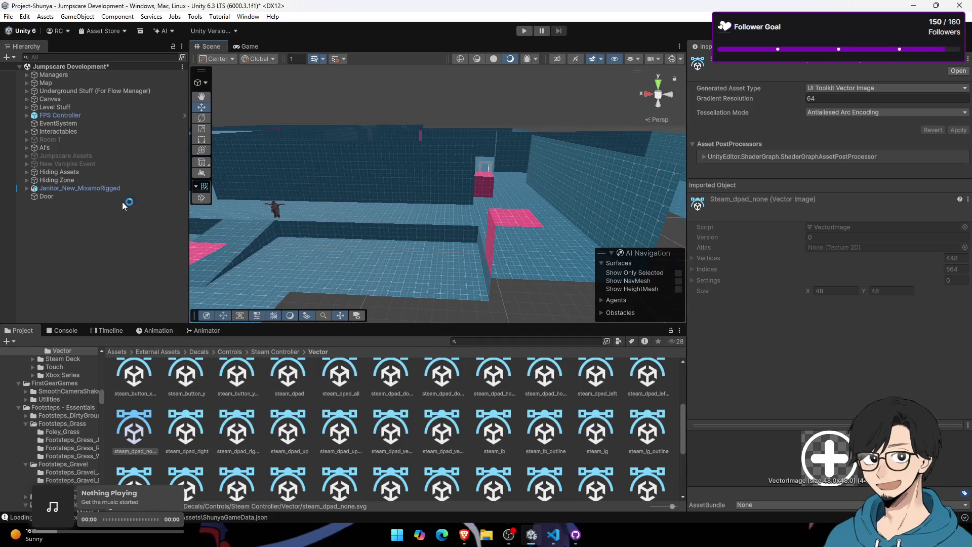
double_click(123, 198)
drag(197, 175, 225, 174)
key(ctrl+shift+f)
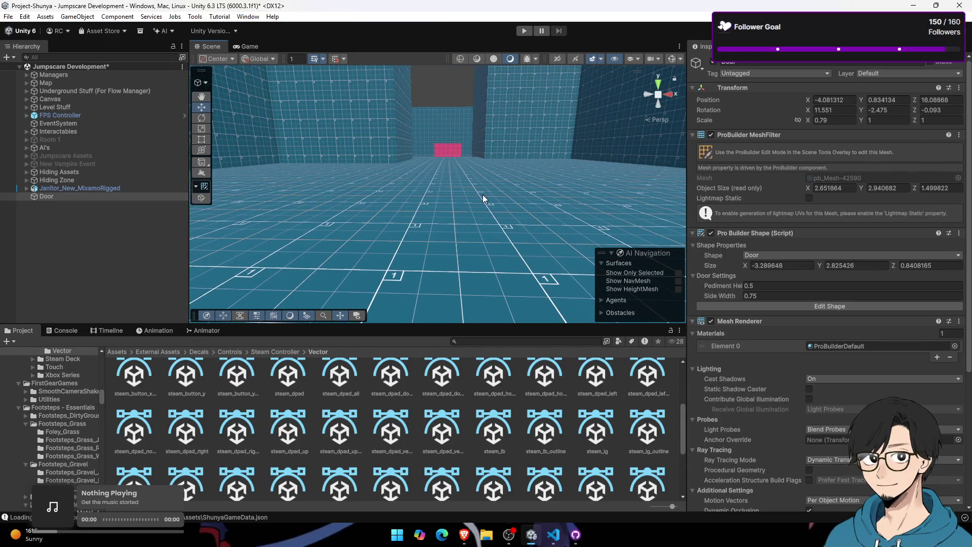
key(f)
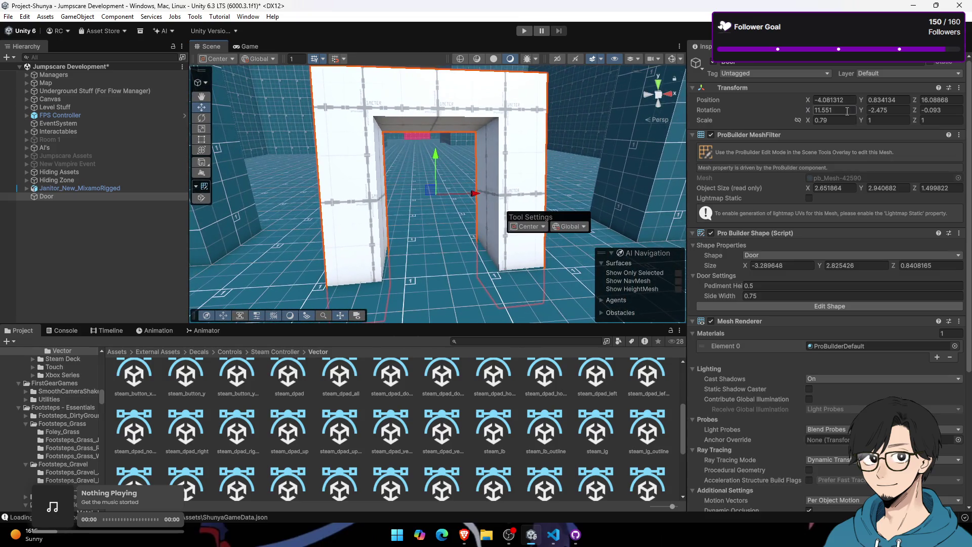
Step: Zero the Door's rotation, lift it to Y 1.406, and check it in the Game view
click(847, 111)
text(0)
key(Tab)
text(0)
key(Tab)
text(0)
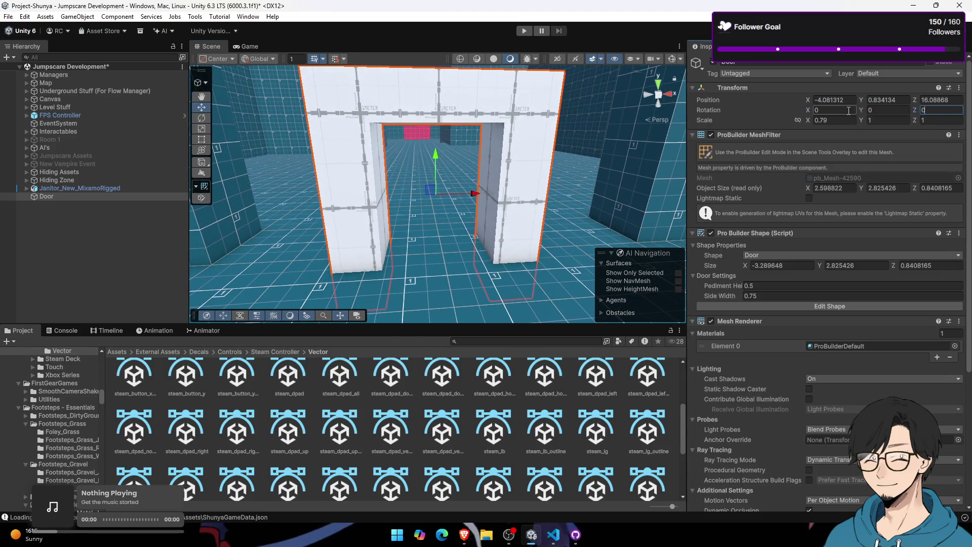
drag(435, 159, 442, 109)
click(245, 46)
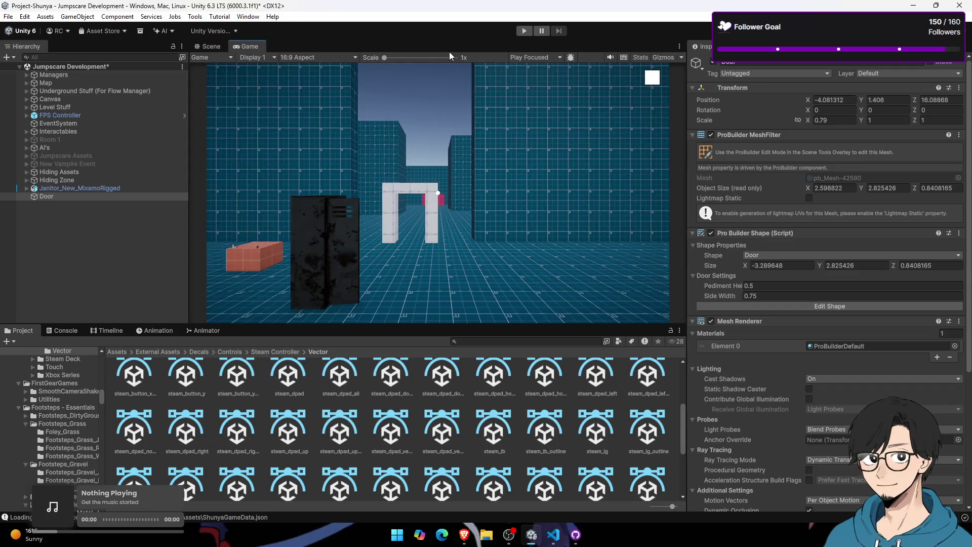
click(108, 189)
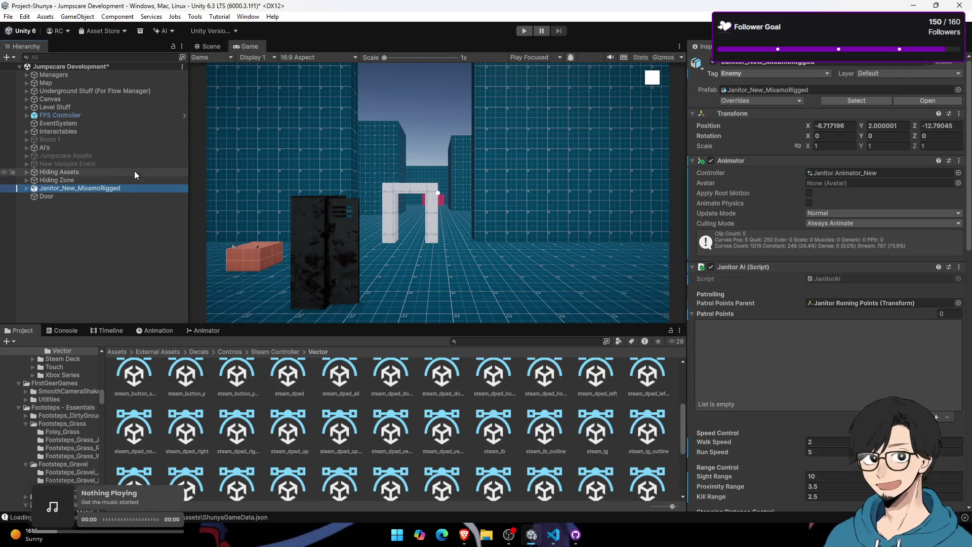
click(703, 63)
click(529, 34)
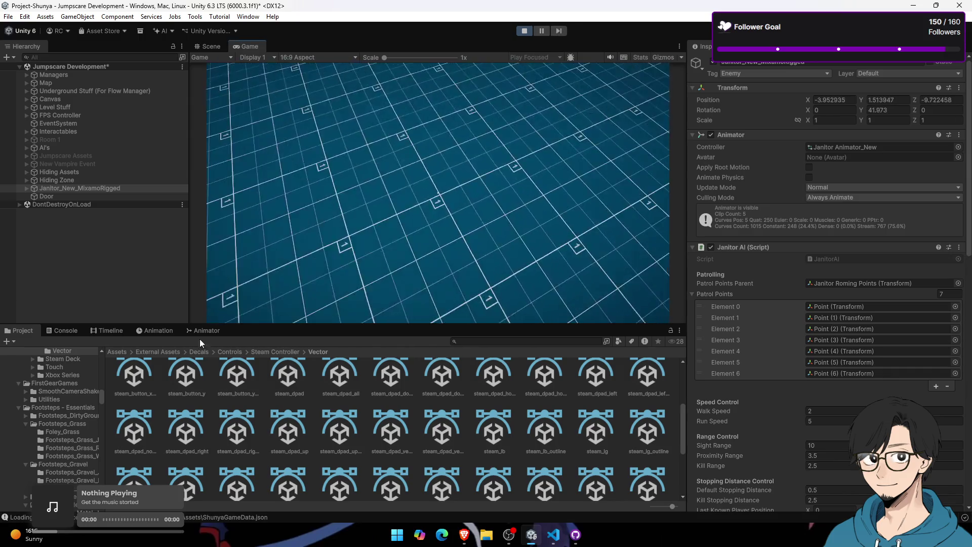
click(112, 352)
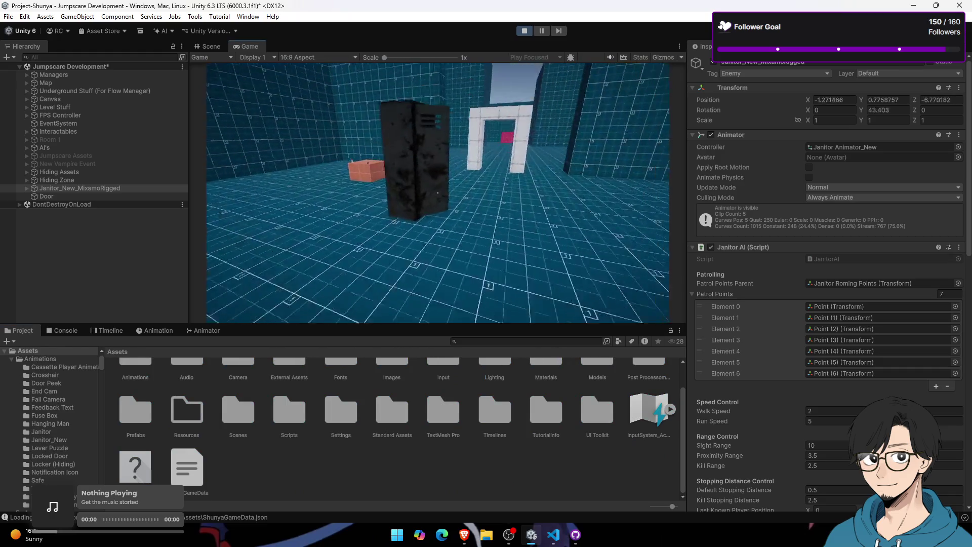
click(523, 32)
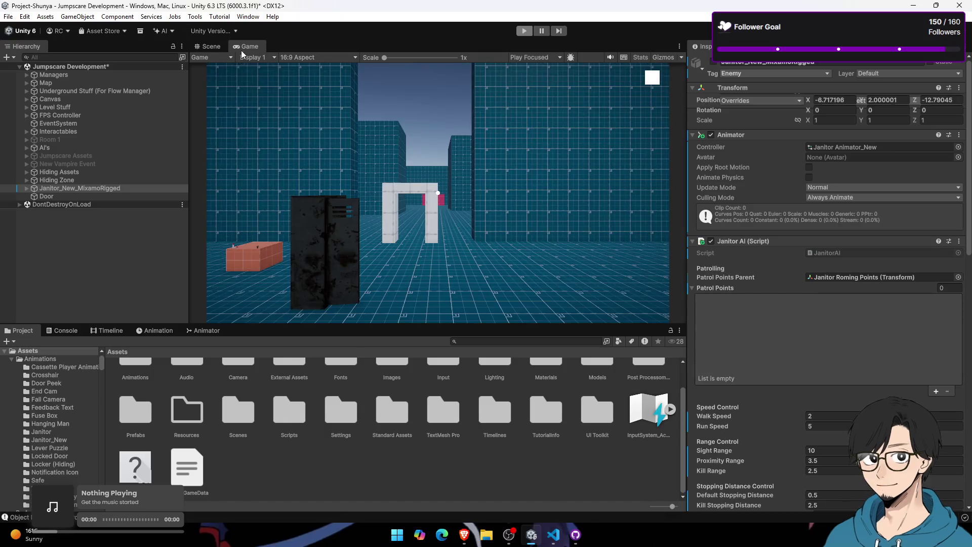
Step: Select the corridor door frame, try a narrower width and undo it, then return from OBS
click(220, 45)
drag(482, 106, 478, 113)
click(478, 113)
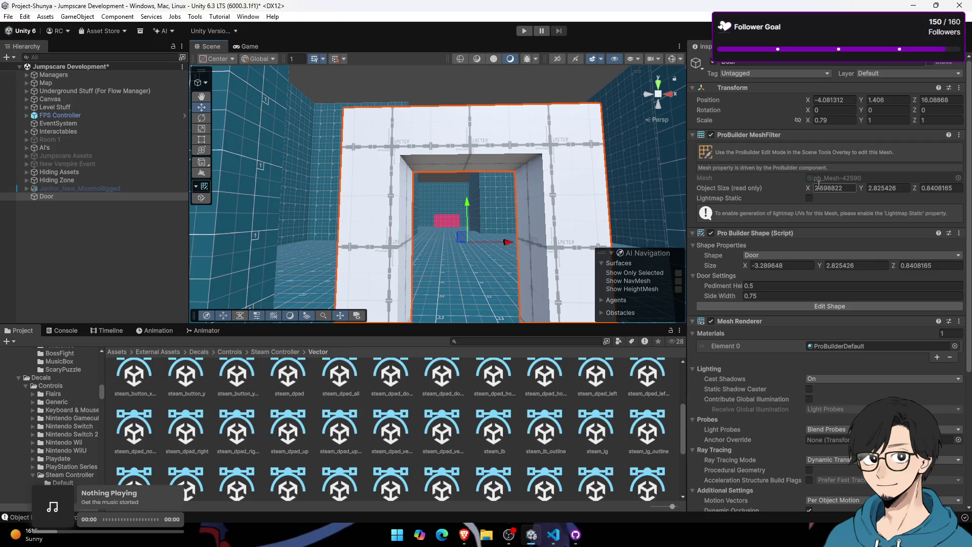
drag(734, 266, 828, 269)
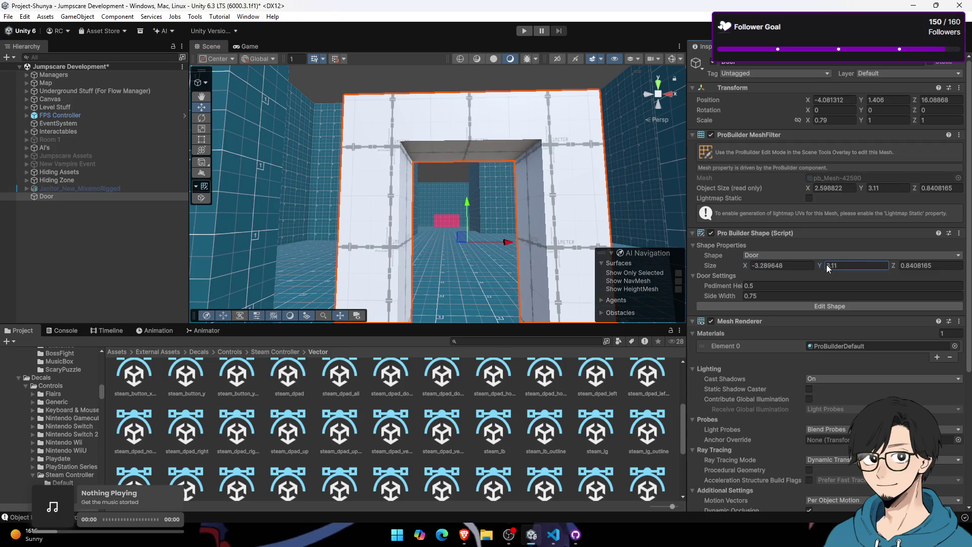
key(Tab)
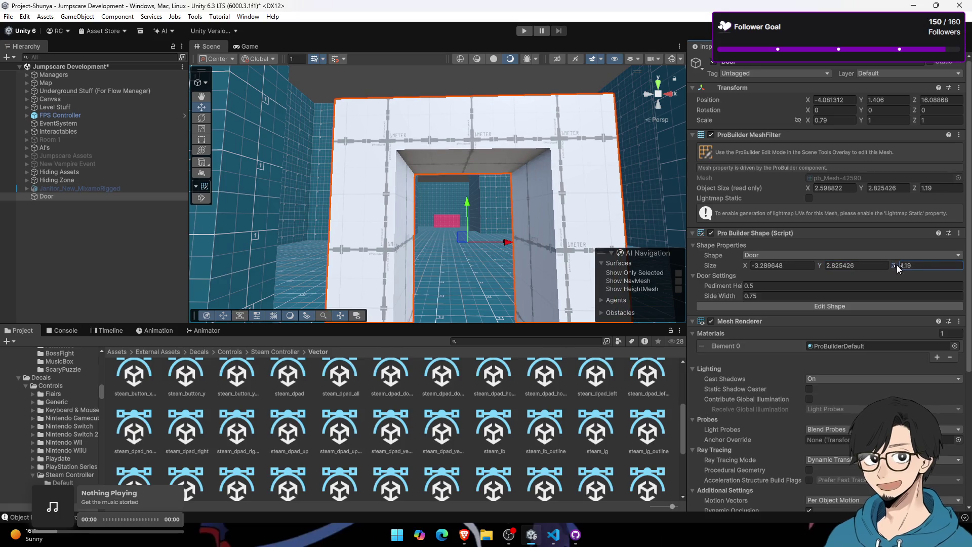
key(ctrl+z)
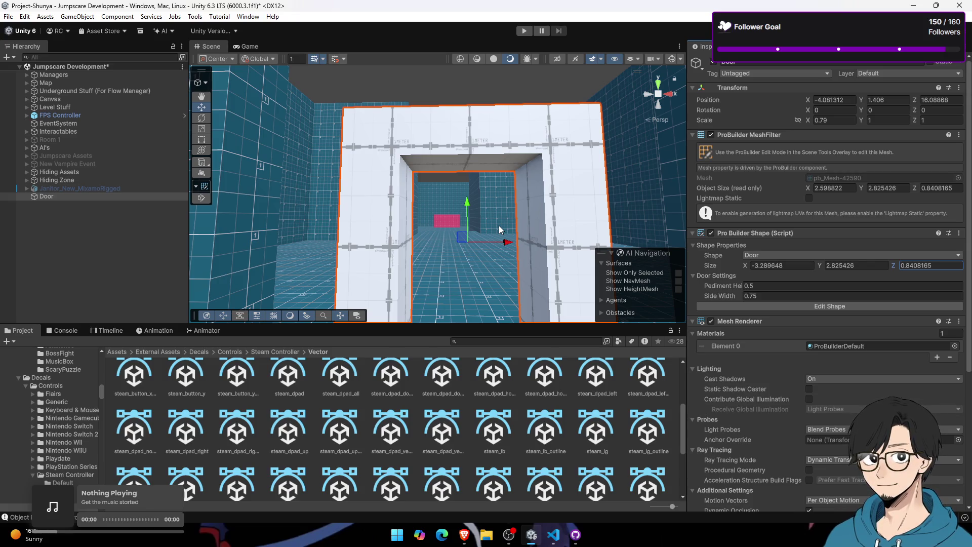
click(517, 536)
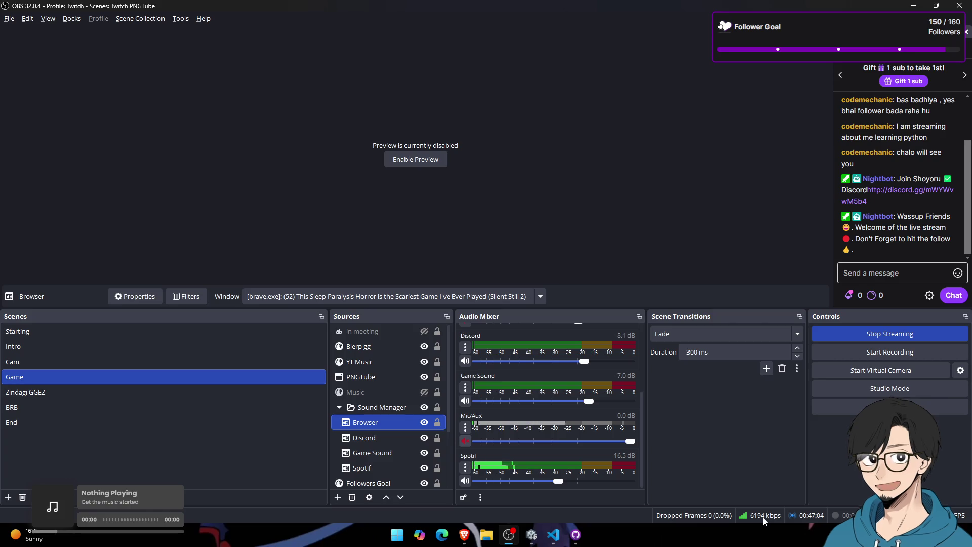
click(532, 534)
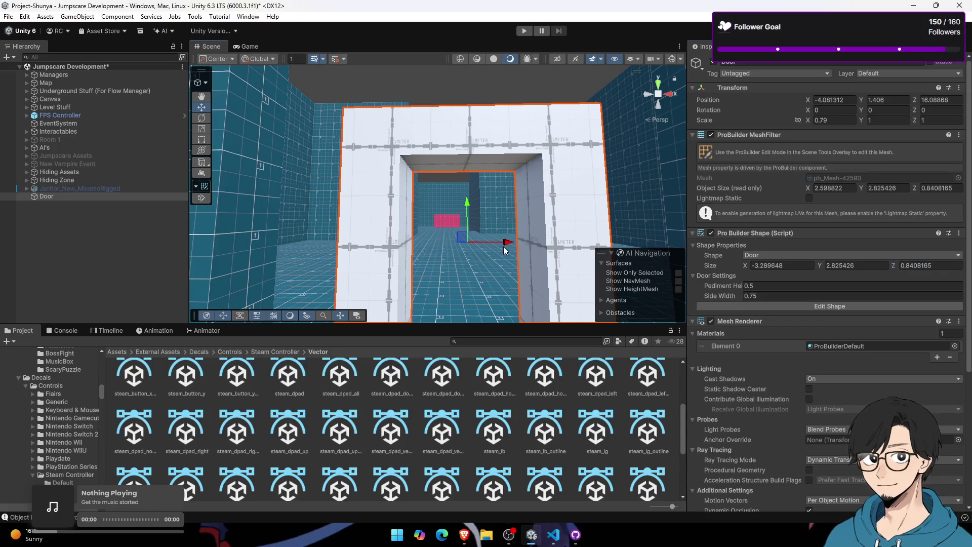
Step: Create an empty object named 'Door Pass JS' and make Door its child
scroll(505, 244, up, 5)
scroll(522, 285, up, 3)
mouse_move(522, 285)
mouse_down()
mouse_move(716, 283)
mouse_move(905, 297)
mouse_up()
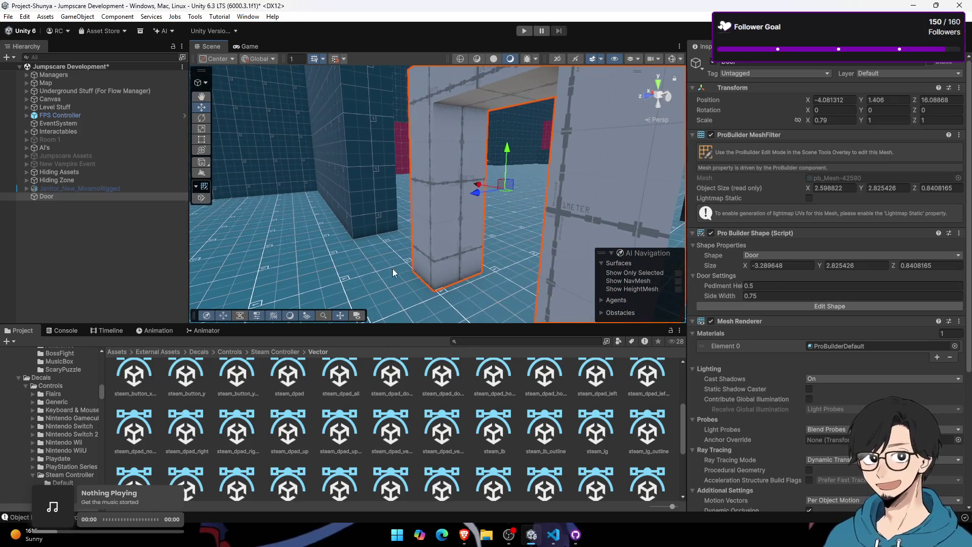
right_click(127, 222)
click(198, 360)
text(Door Pass J)
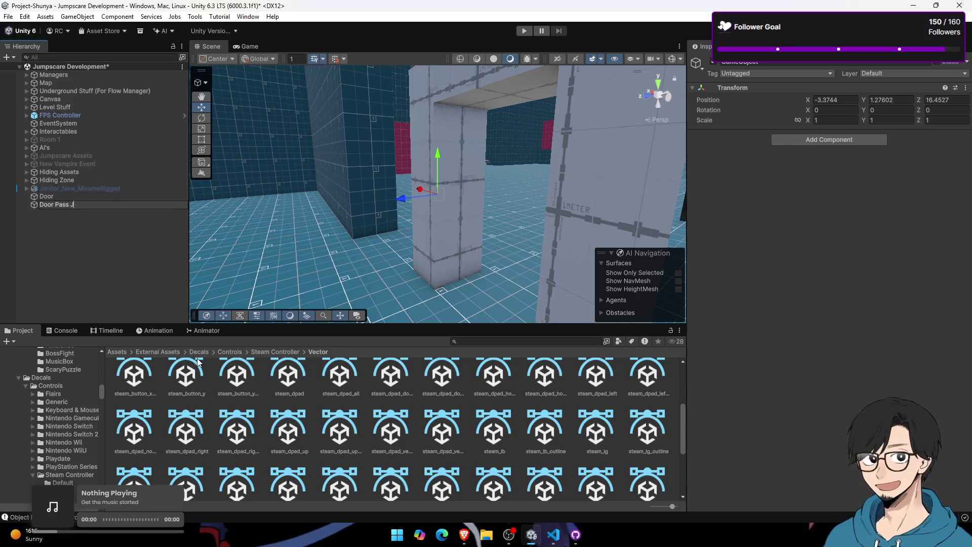
text(S)
key(Return)
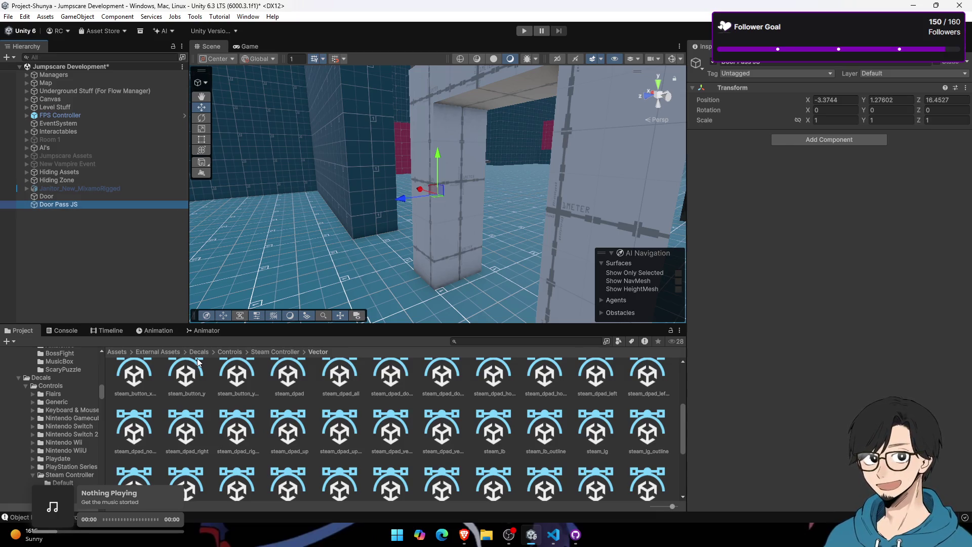
drag(101, 197, 116, 204)
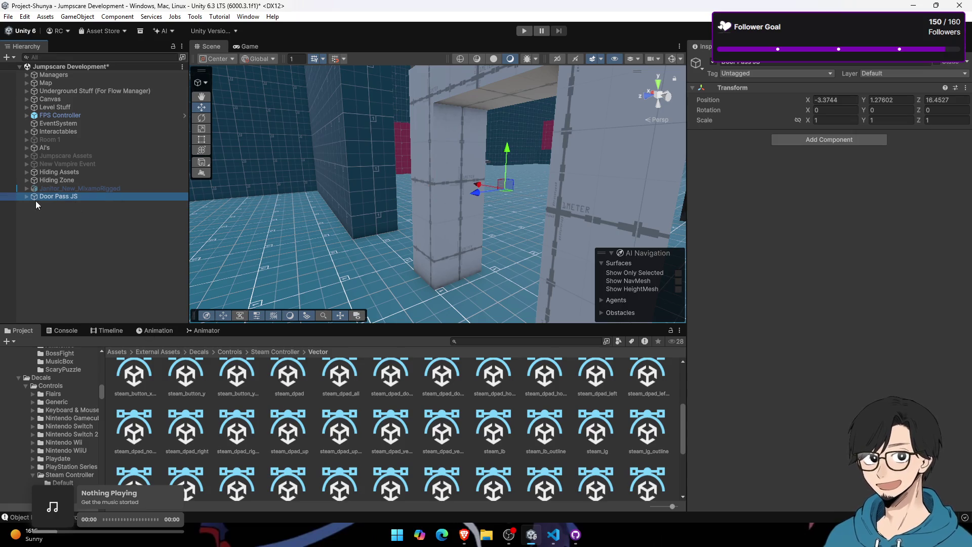
Step: Add a child cube named 'Trigger' under Door and widen it to X scale 1.67
right_click(68, 205)
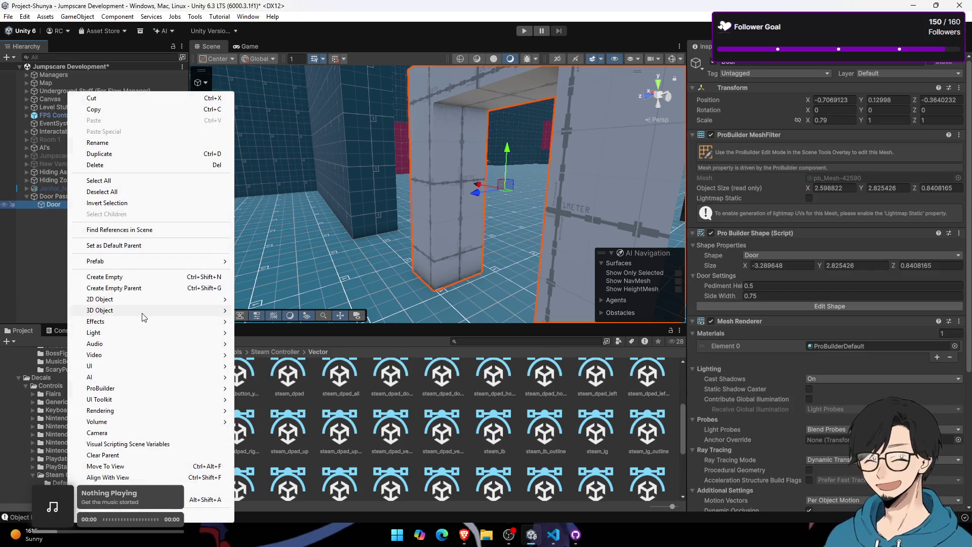
mouse_move(192, 318)
click(258, 310)
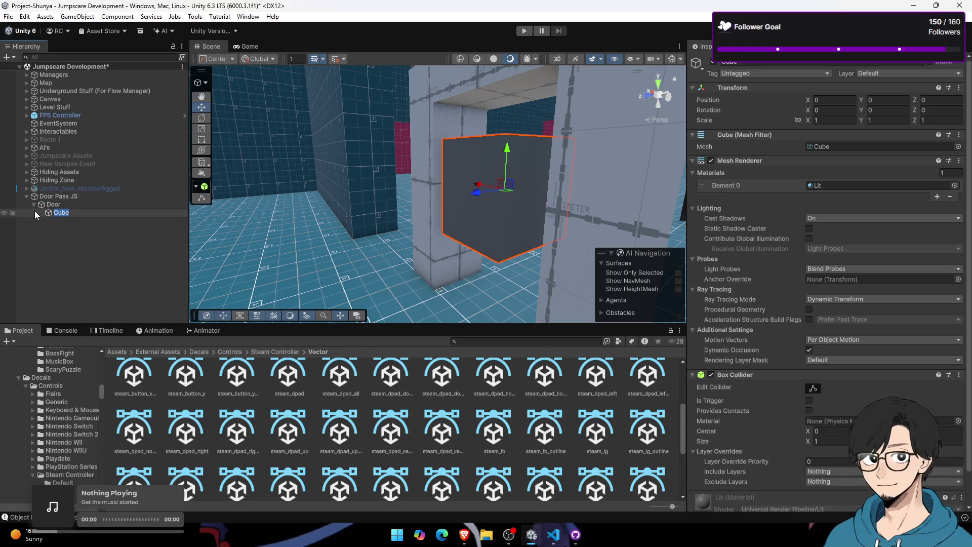
text(T)
text(rigger)
key(Return)
mouse_move(506, 193)
mouse_down()
mouse_move(542, 189)
mouse_move(277, 201)
mouse_move(430, 194)
mouse_up()
drag(807, 119, 822, 122)
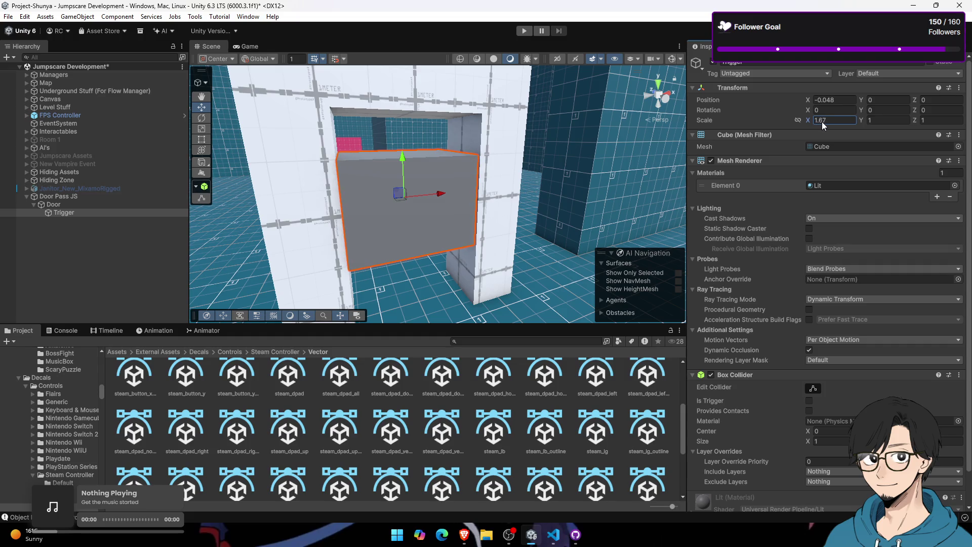
mouse_move(446, 218)
mouse_down()
mouse_move(471, 224)
mouse_move(457, 219)
mouse_up()
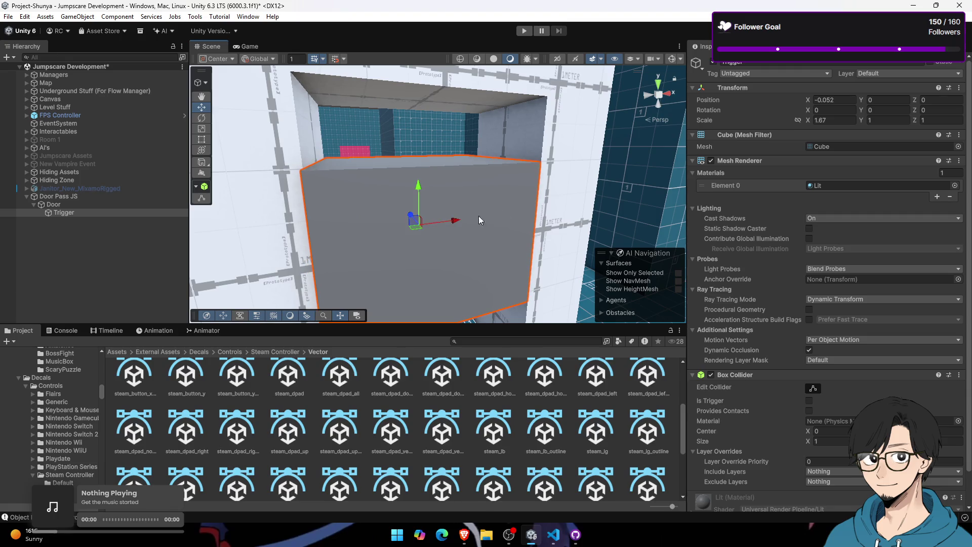
click(882, 73)
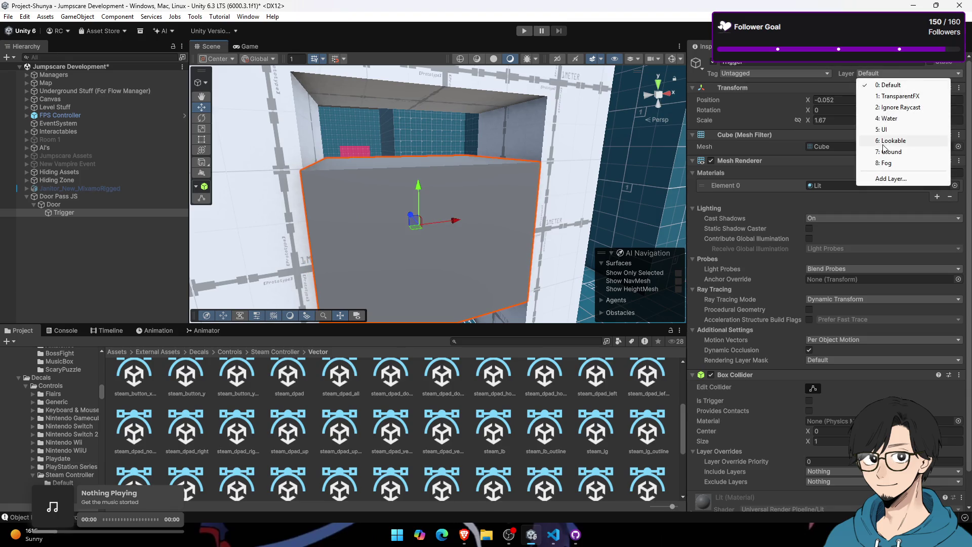
Step: Put Trigger on the Ignore Raycast layer and flatten it to Z scale 0.06
click(894, 107)
drag(595, 189, 822, 186)
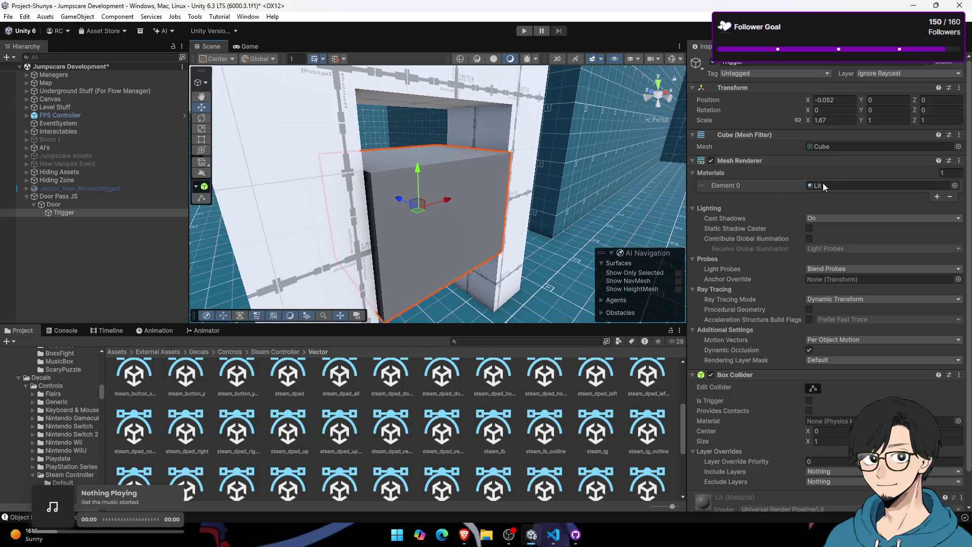
key(Tab)
key(Tab)
text(-0.3)
key(BackSpace)
key(BackSpace)
key(BackSpace)
text(0.06)
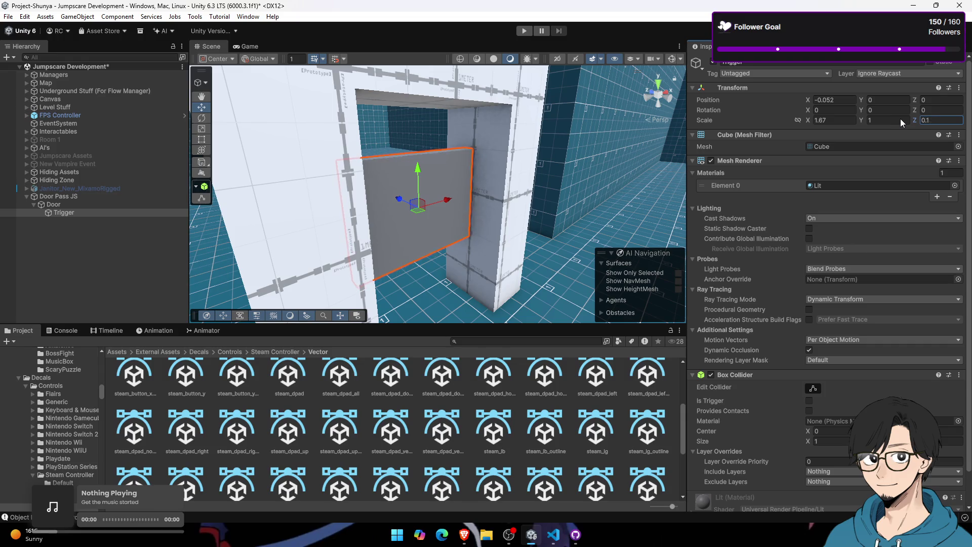
Step: Move the slab into the doorway and set its height scale to 1.69
drag(557, 192, 424, 195)
drag(377, 174, 398, 176)
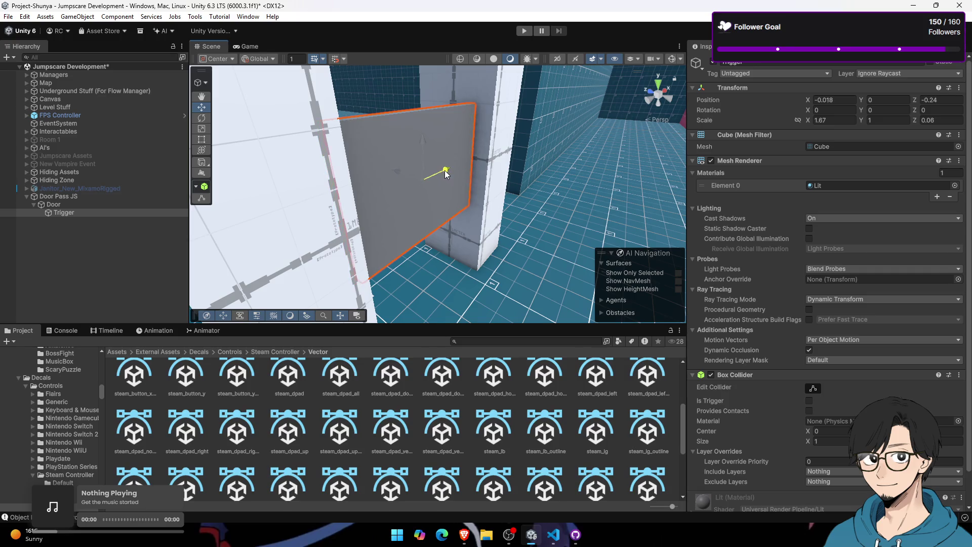
mouse_move(429, 143)
mouse_down()
mouse_move(430, 159)
mouse_move(457, 166)
mouse_up()
click(818, 121)
text(1.76)
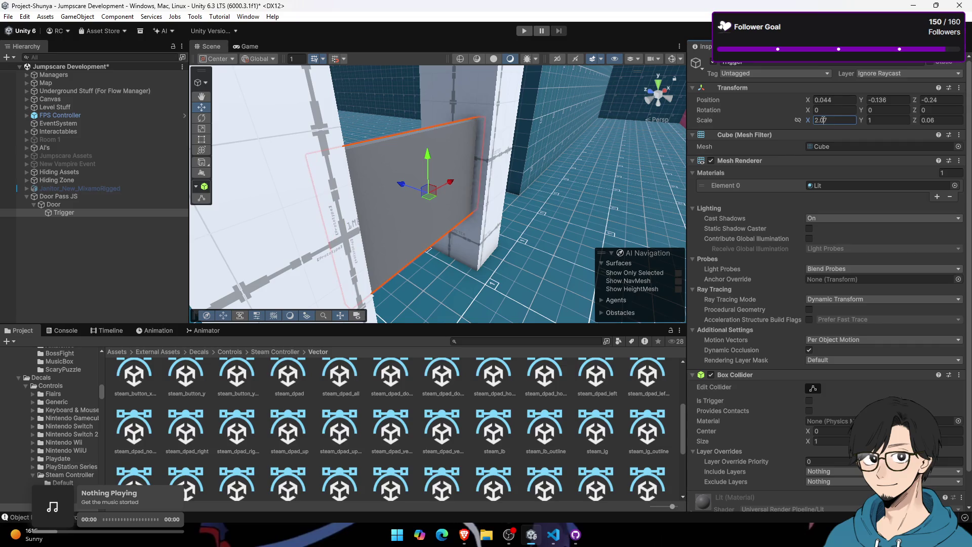
drag(860, 120, 871, 120)
Step: Disable the Trigger's Mesh Renderer so the slab is invisible
drag(384, 182, 421, 175)
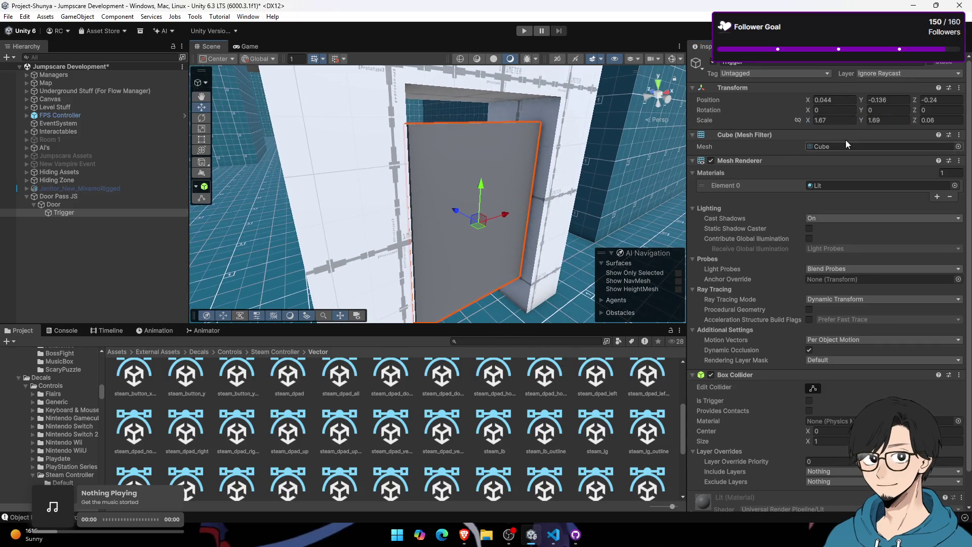
click(711, 161)
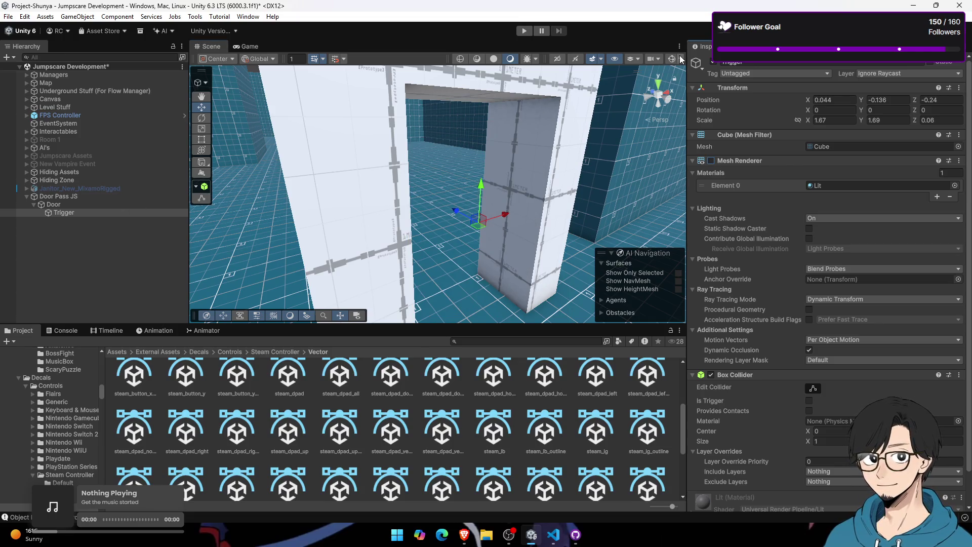
mouse_move(433, 261)
mouse_down()
mouse_move(512, 245)
mouse_move(506, 217)
mouse_move(709, 199)
mouse_move(546, 386)
mouse_up()
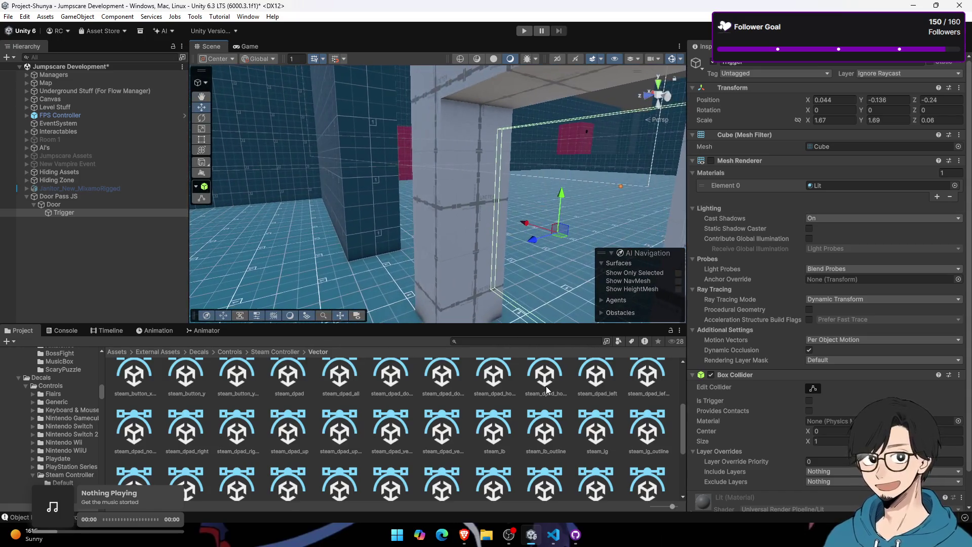
click(121, 353)
Step: Open the Unity Asset Store in a new Brave tab and search for 'horror'
click(464, 534)
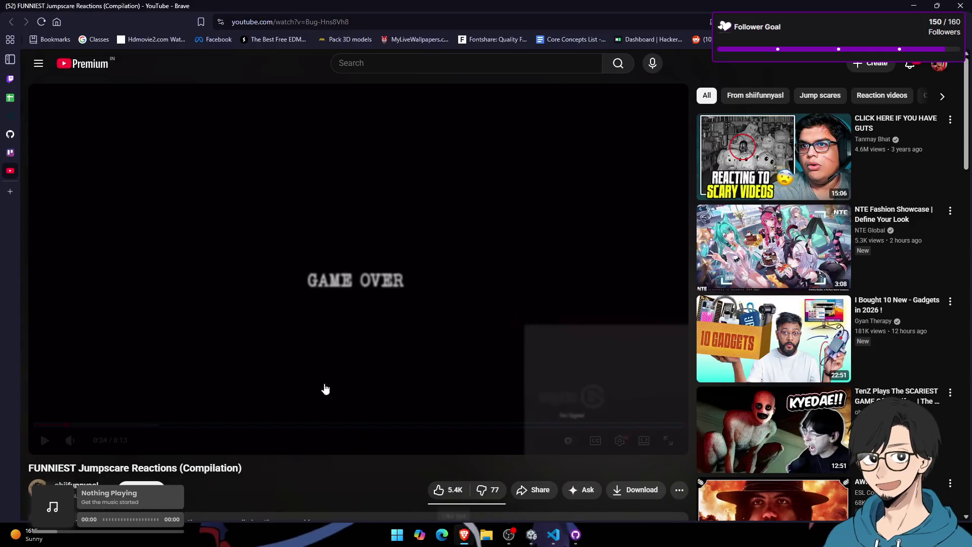
click(30, 190)
text(ass)
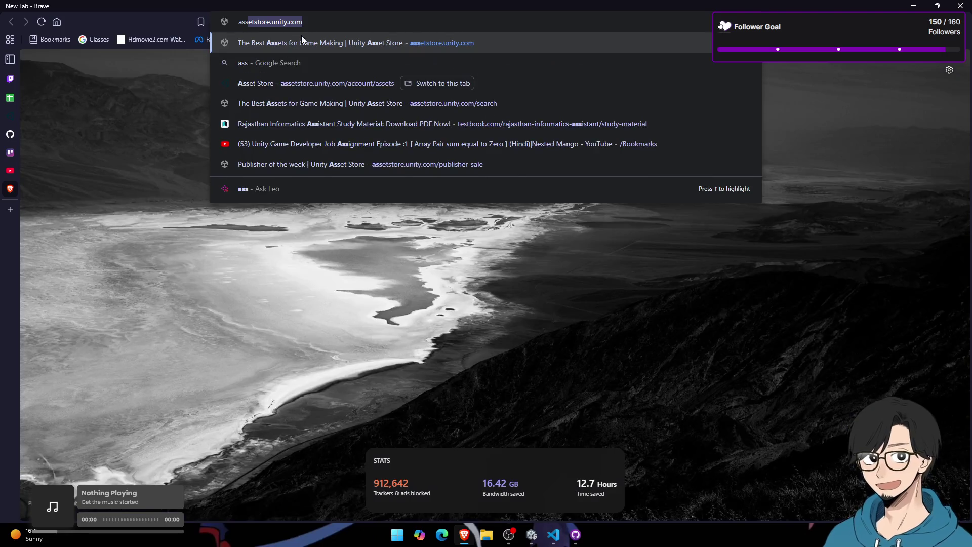
key(Return)
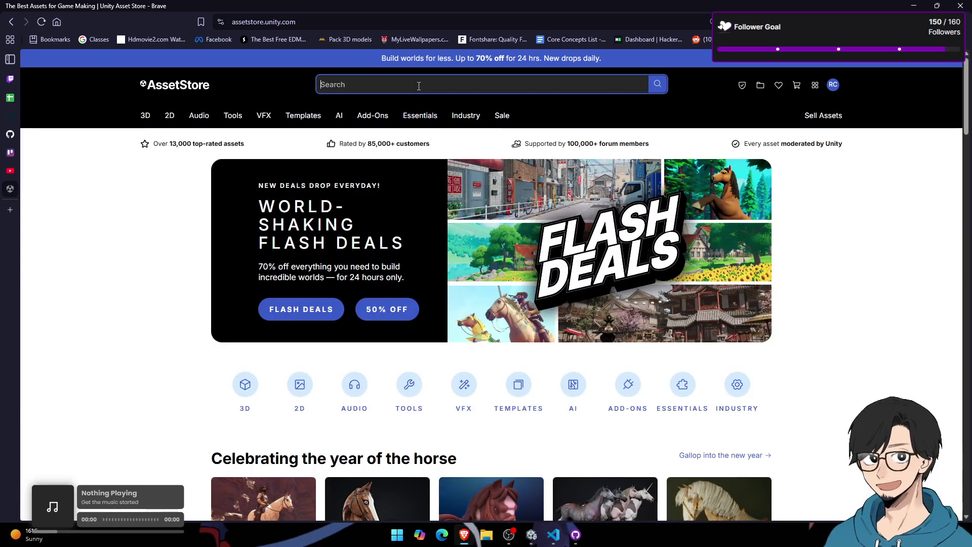
click(419, 85)
text(h)
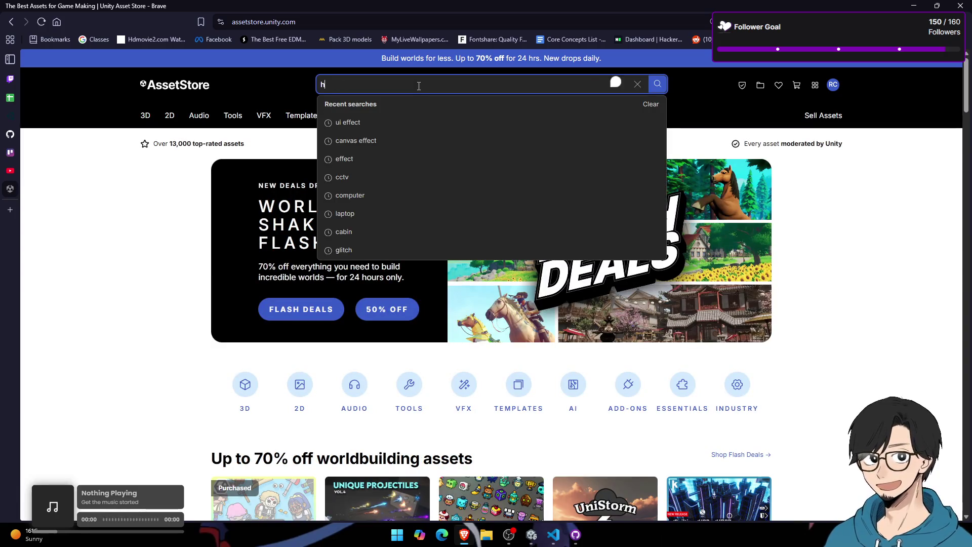
text(or)
key(ctrl+a)
text(orror)
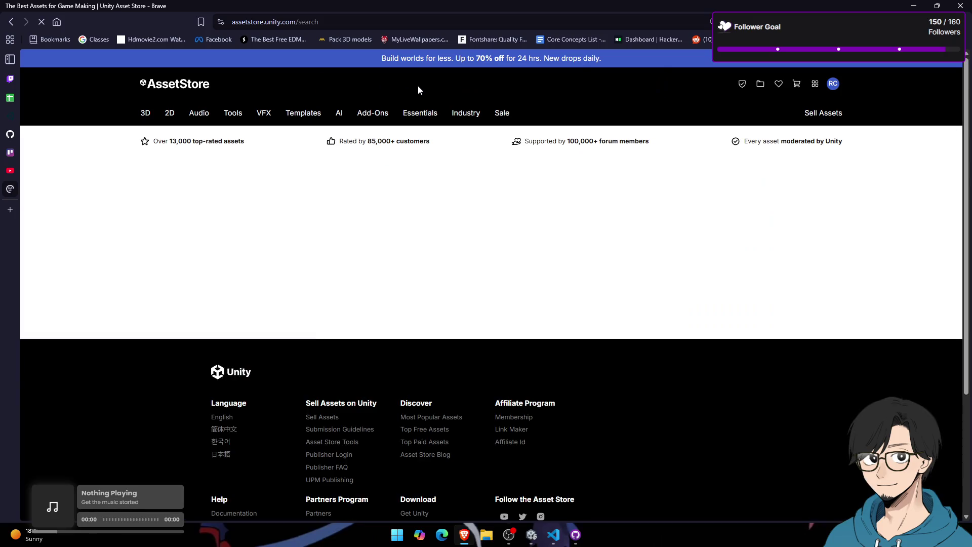
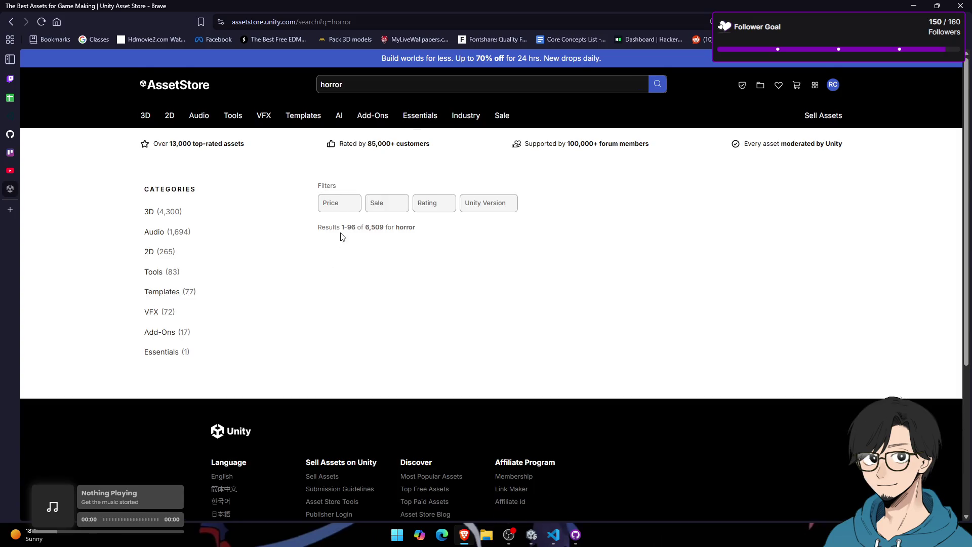
Step: Limit the horror search results to free assets and scroll through them
click(342, 381)
click(336, 399)
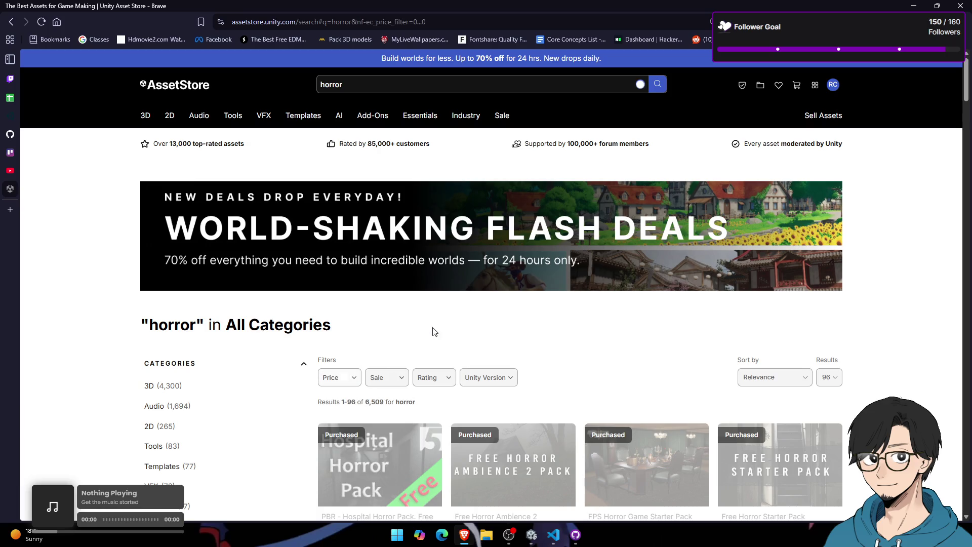
scroll(375, 335, down, 4)
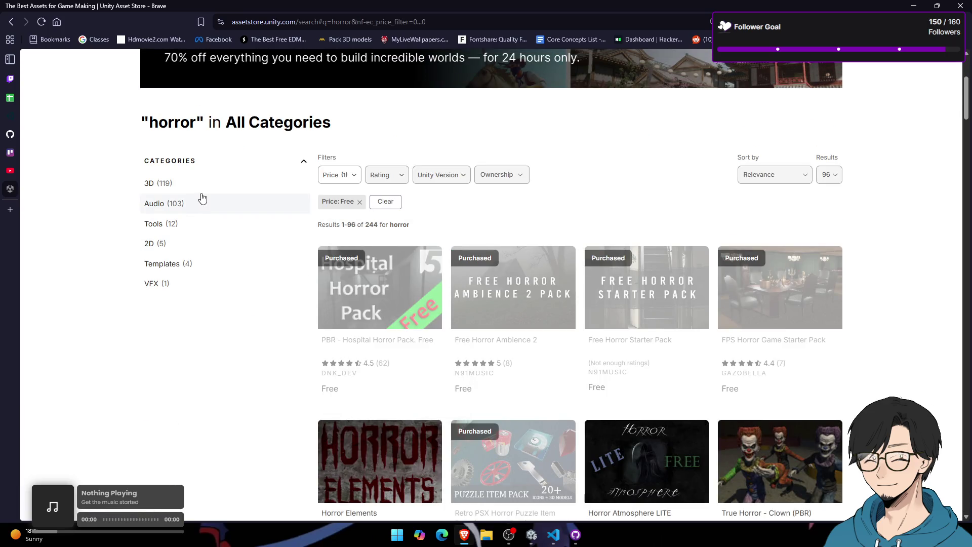
scroll(404, 343, down, 2)
scroll(405, 343, down, 2)
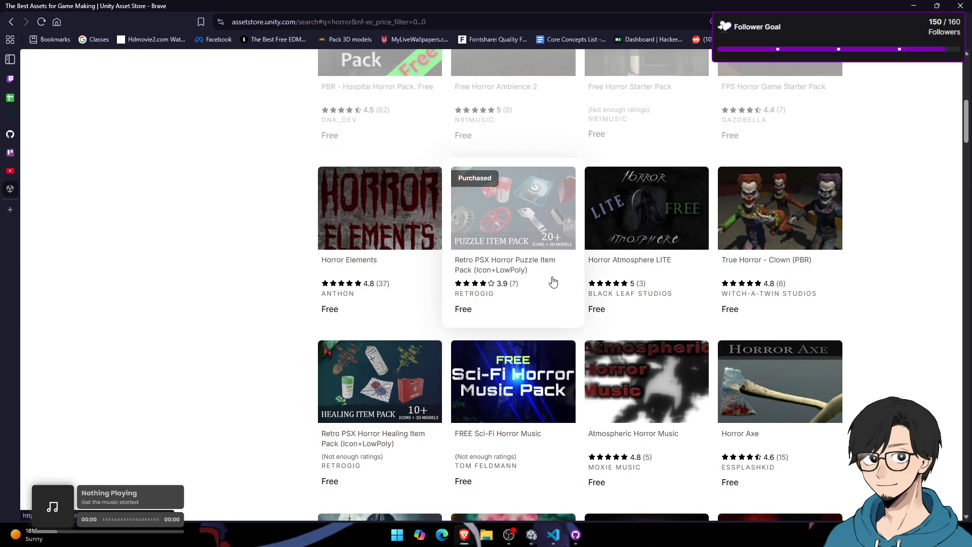
scroll(547, 305, down, 4)
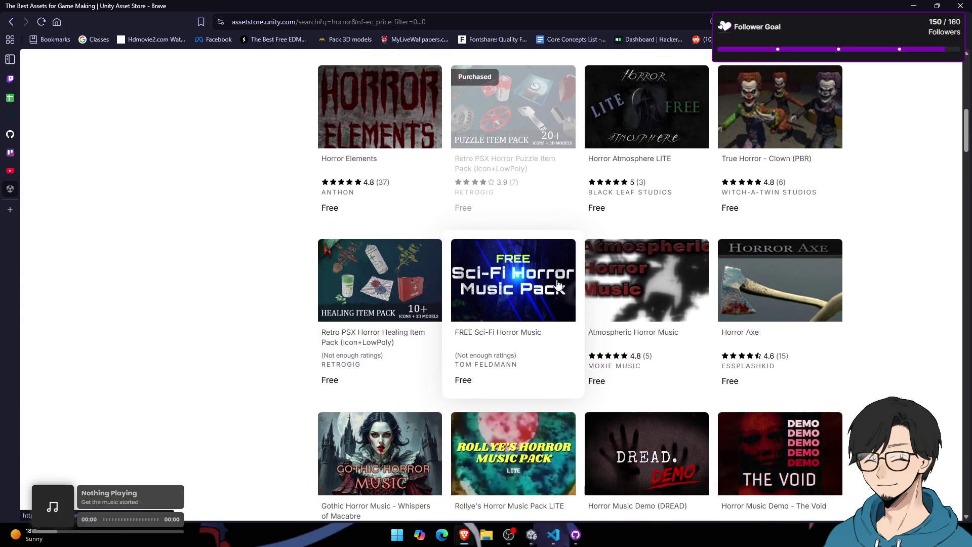
scroll(541, 307, down, 4)
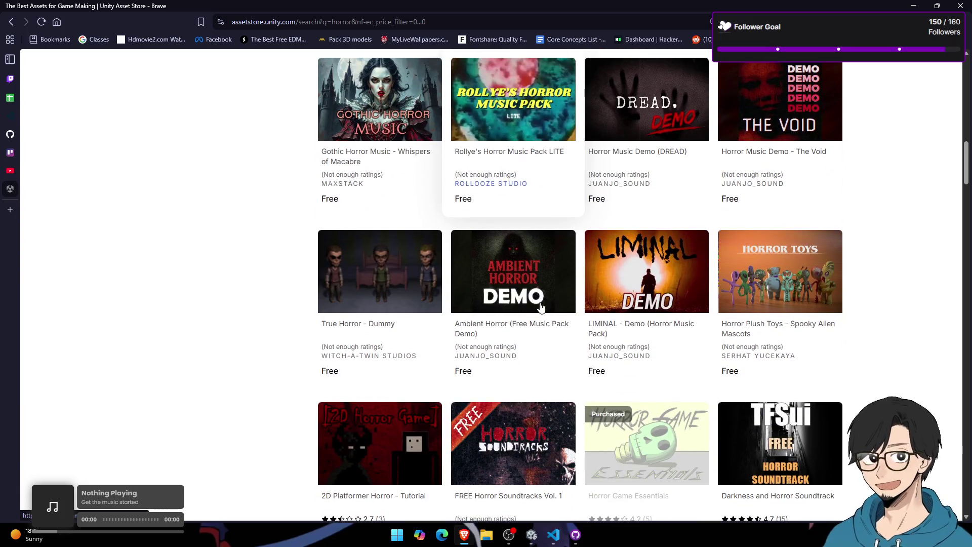
scroll(541, 287, down, 3)
scroll(541, 286, down, 4)
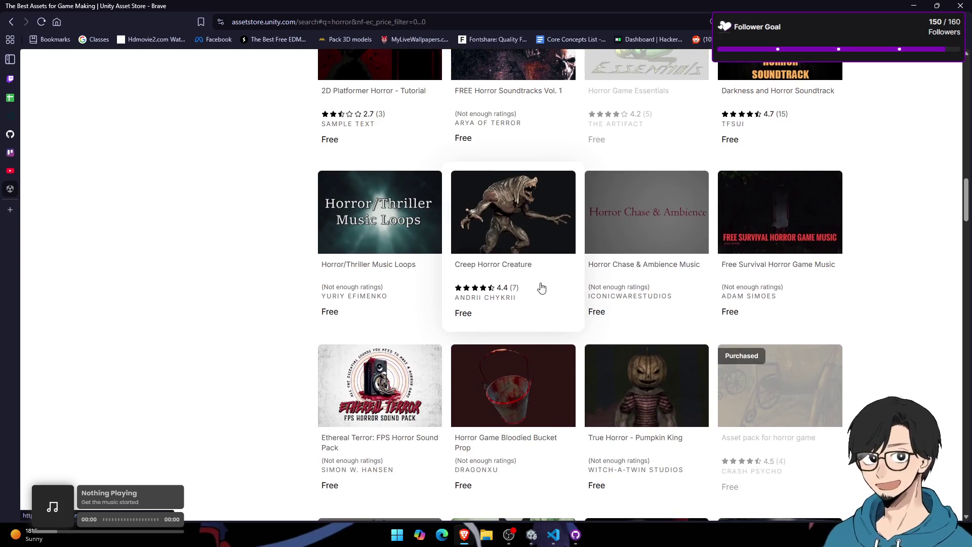
scroll(549, 361, down, 3)
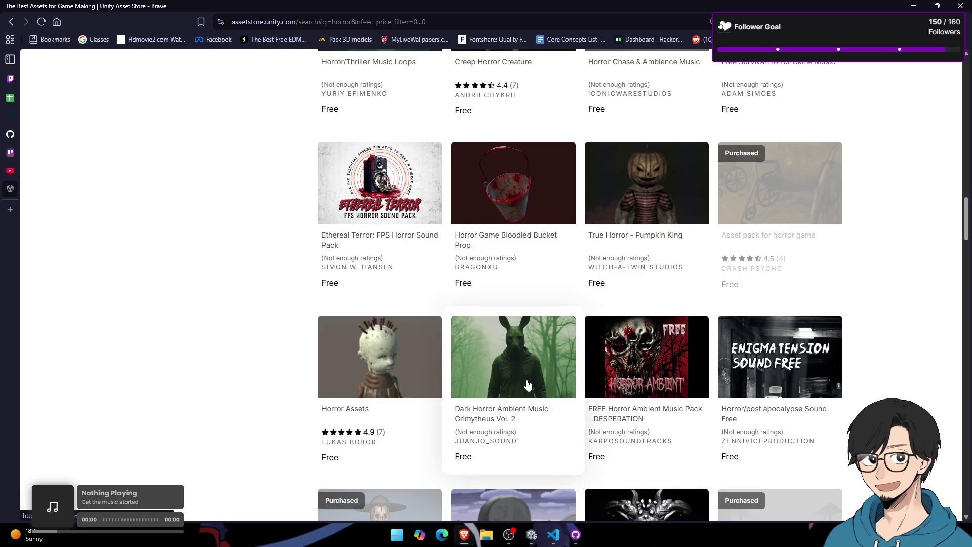
scroll(614, 375, down, 5)
scroll(501, 330, down, 4)
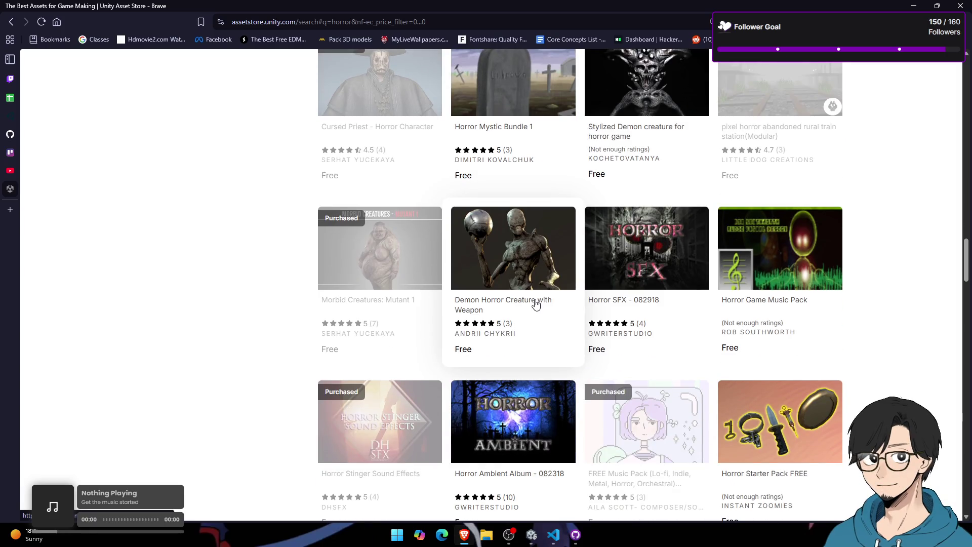
scroll(516, 309, down, 4)
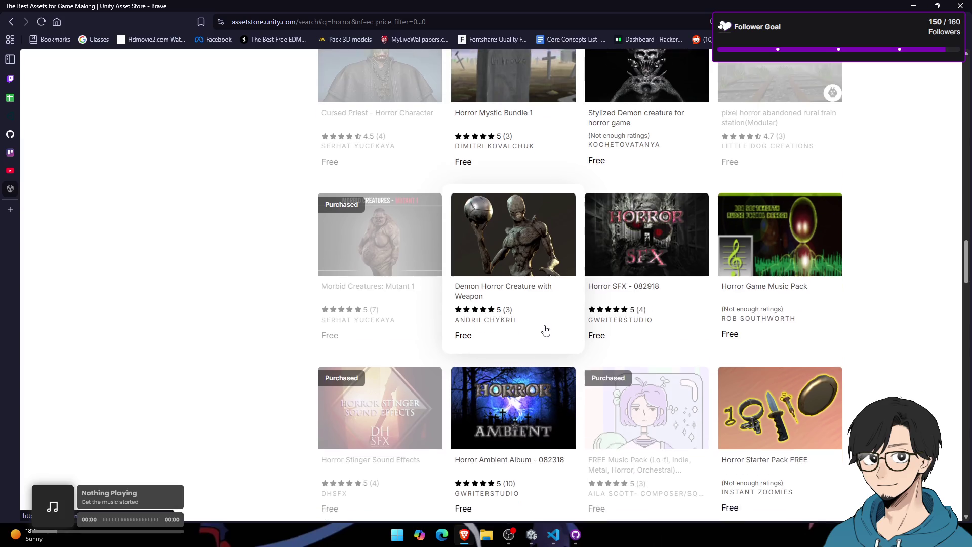
scroll(545, 329, up, 5)
Step: Set aside Demon Horror Creature with Weapon and Creature Horror Mutant in new tabs
right_click(472, 358)
key(Escape)
scroll(488, 349, down, 5)
scroll(499, 344, down, 3)
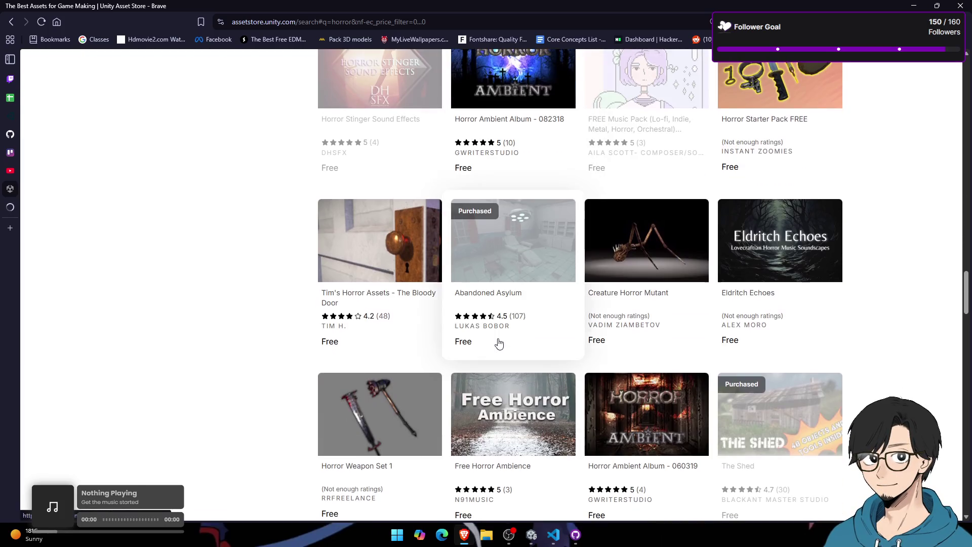
right_click(649, 299)
key(Escape)
scroll(566, 380, down, 4)
scroll(565, 380, down, 15)
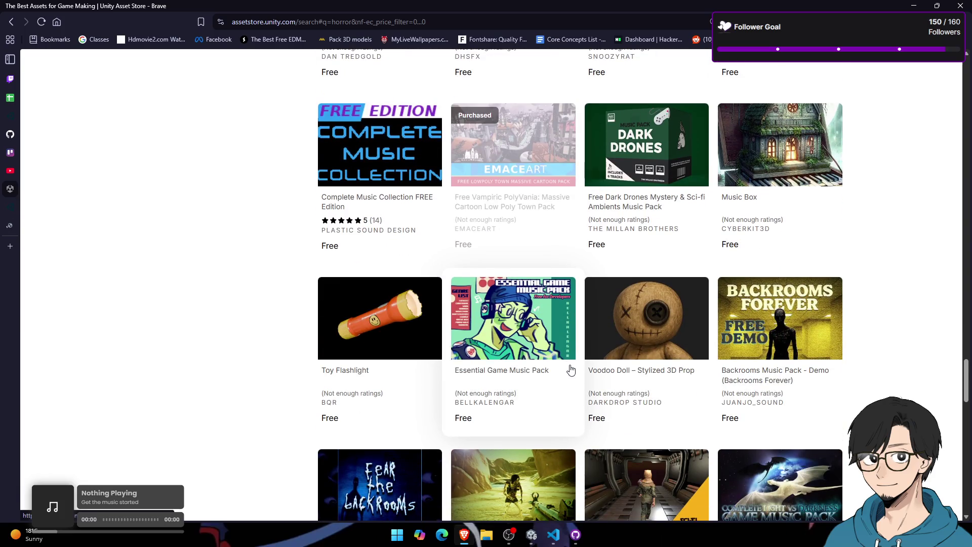
scroll(570, 369, down, 7)
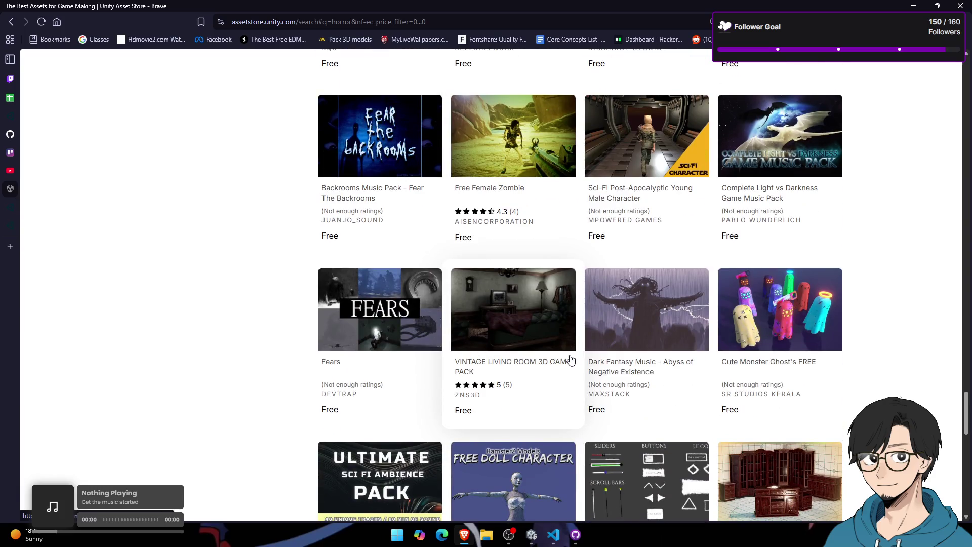
scroll(571, 360, down, 6)
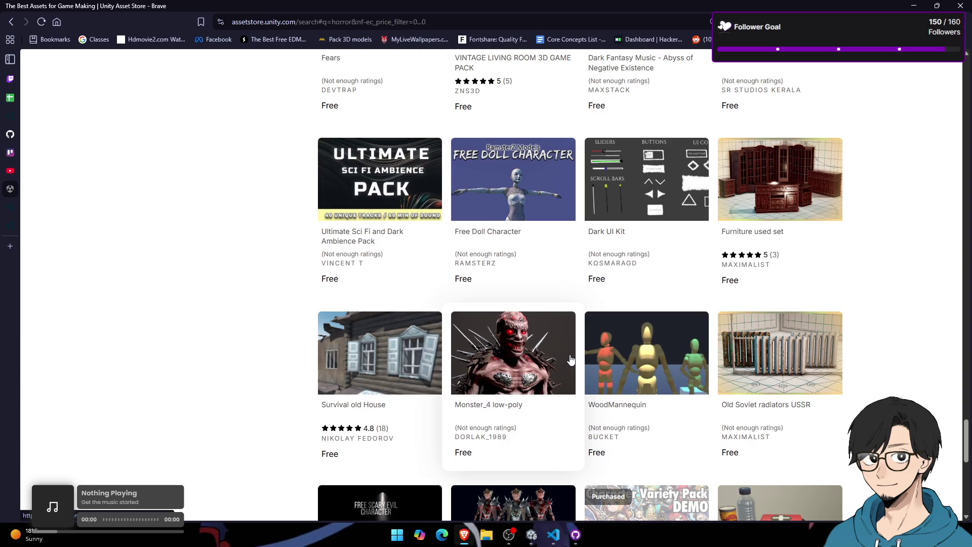
scroll(571, 360, down, 6)
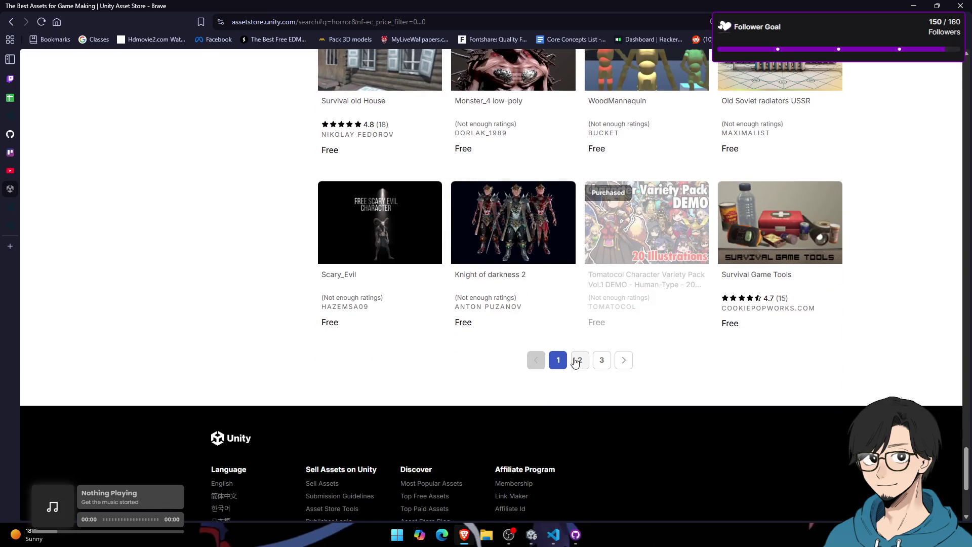
Step: Browse page 2 of free horror results, then switch to the Demon Horror Creature tab
click(575, 361)
scroll(572, 360, down, 5)
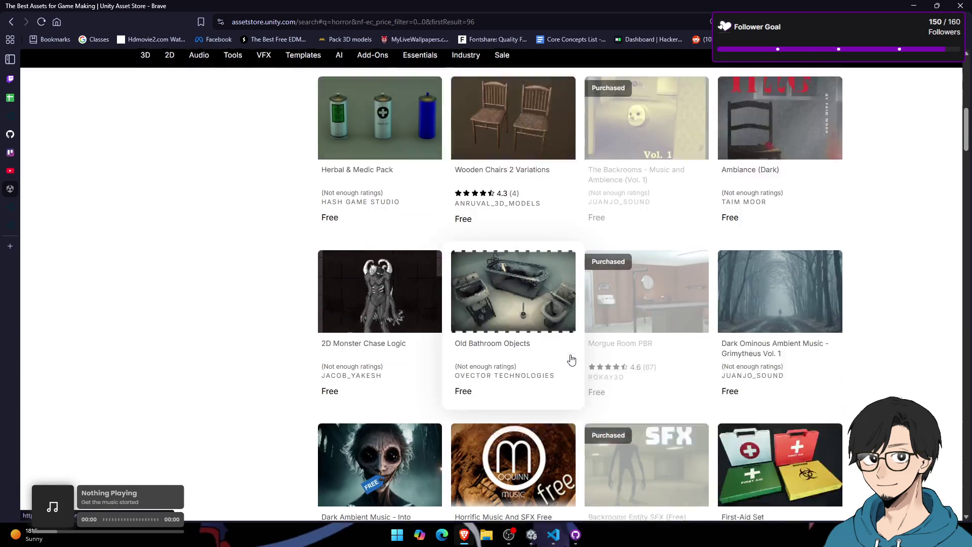
scroll(571, 360, down, 3)
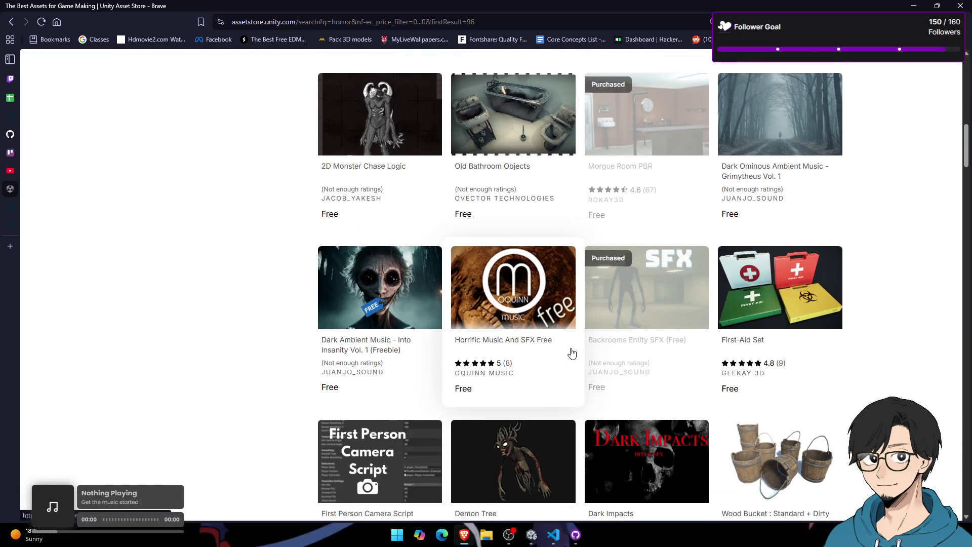
scroll(571, 353, down, 12)
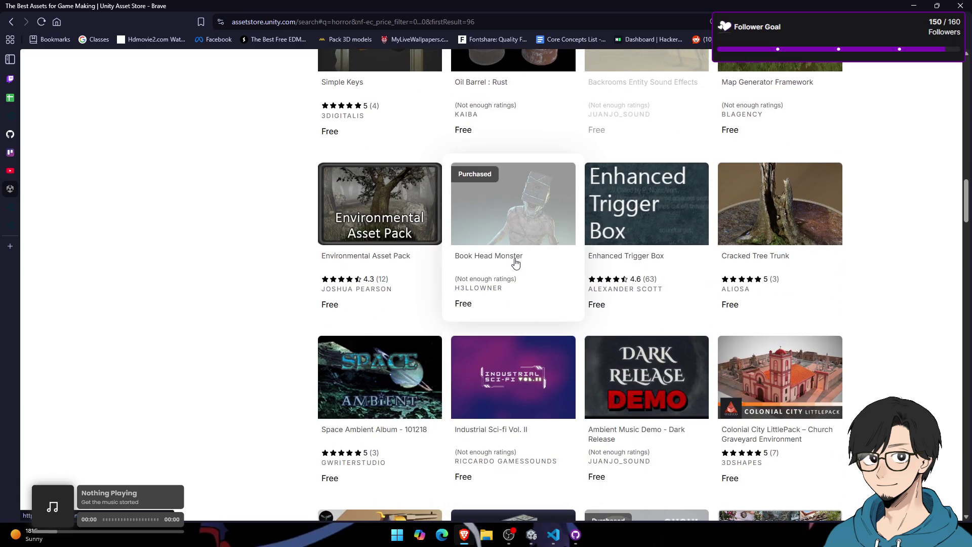
scroll(500, 345, down, 8)
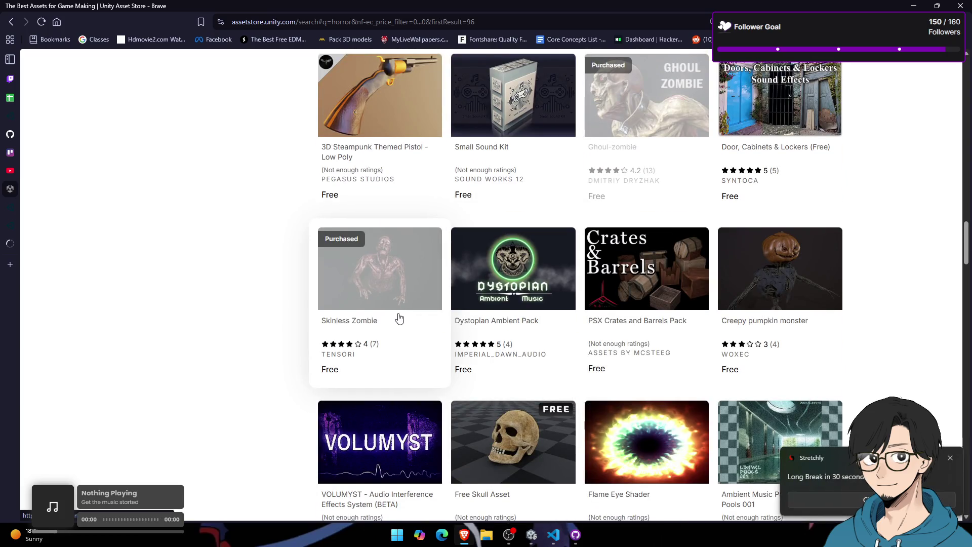
scroll(465, 347, down, 2)
scroll(465, 347, down, 8)
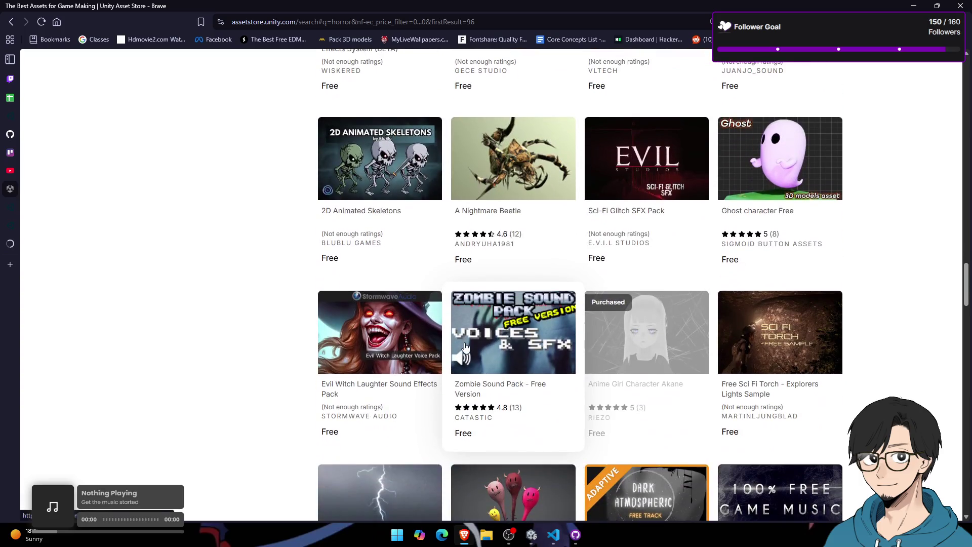
scroll(469, 344, down, 6)
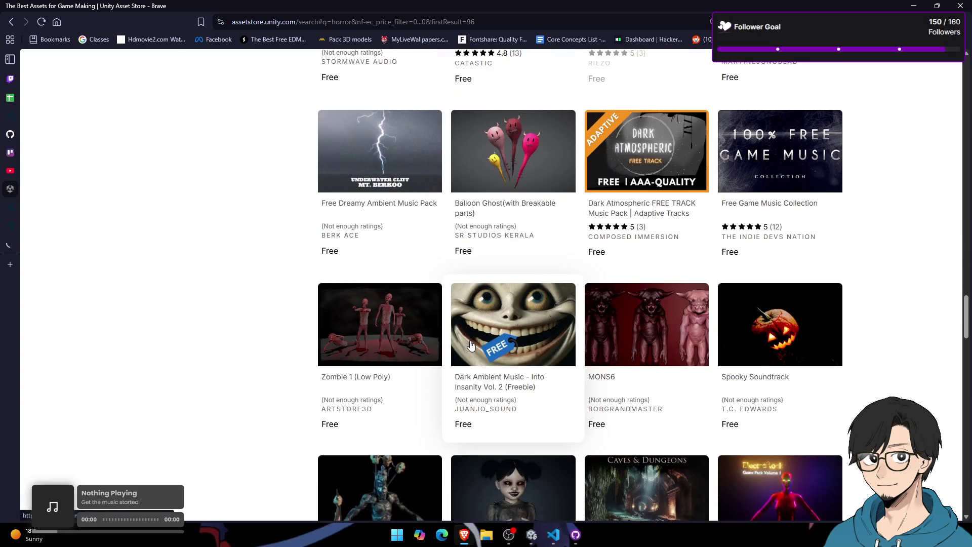
scroll(511, 394, down, 7)
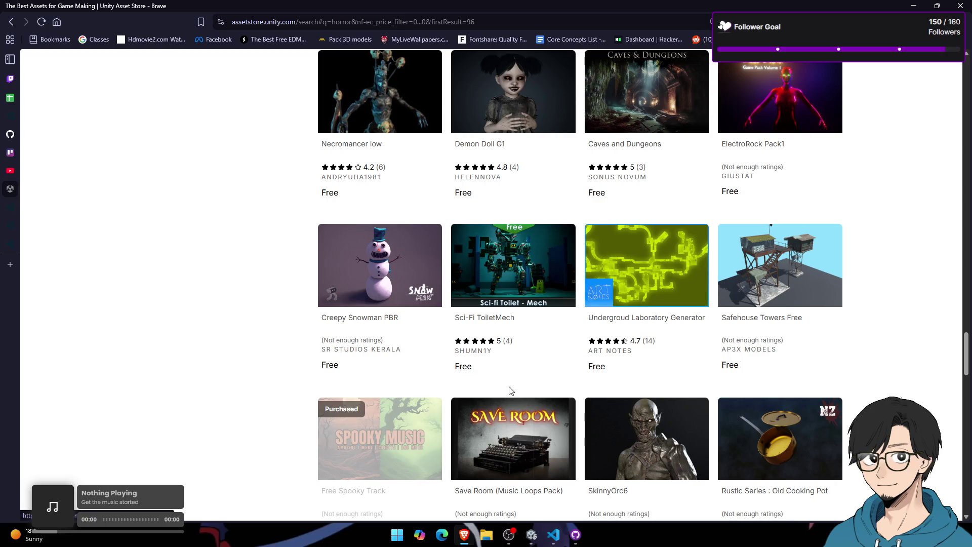
scroll(511, 390, down, 4)
scroll(537, 350, down, 7)
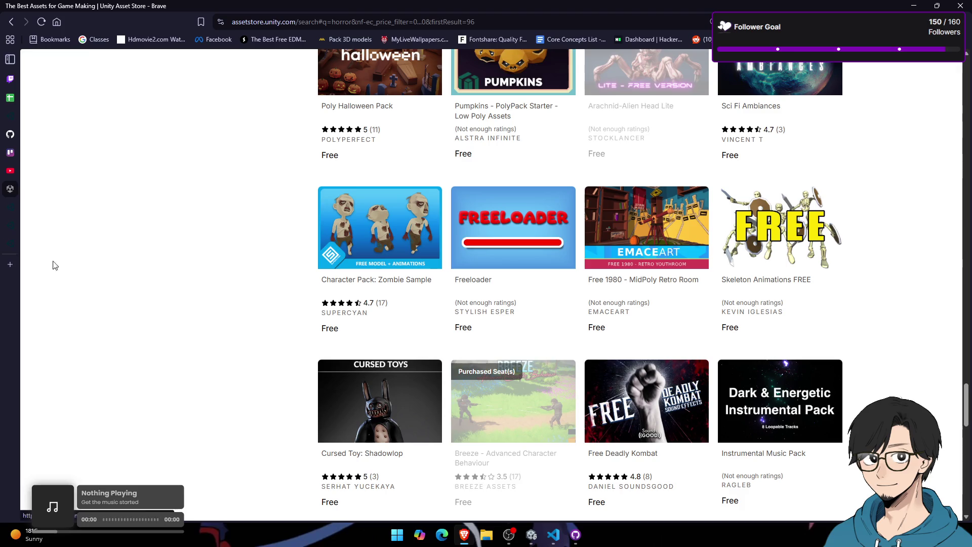
click(70, 205)
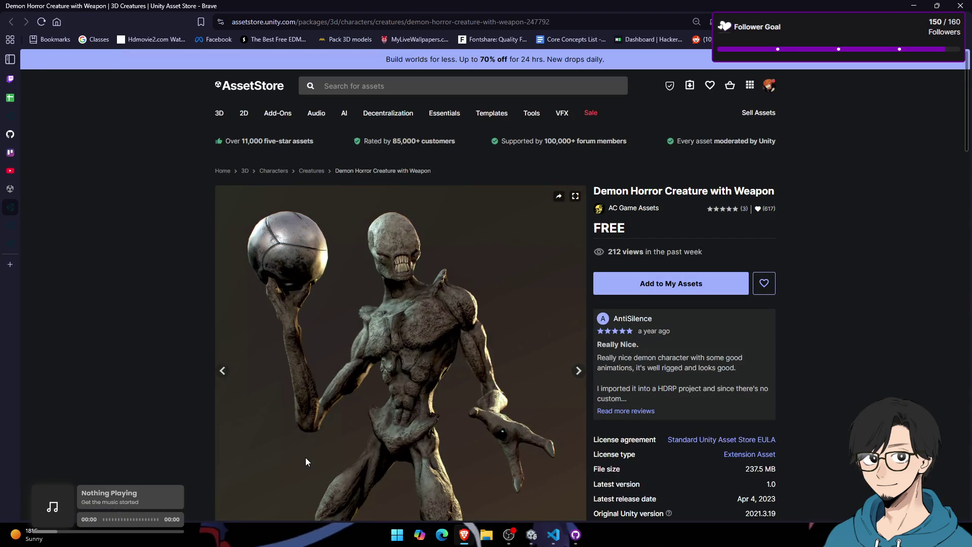
Step: Go to Sketchfab's search page from the address bar
scroll(359, 427, down, 3)
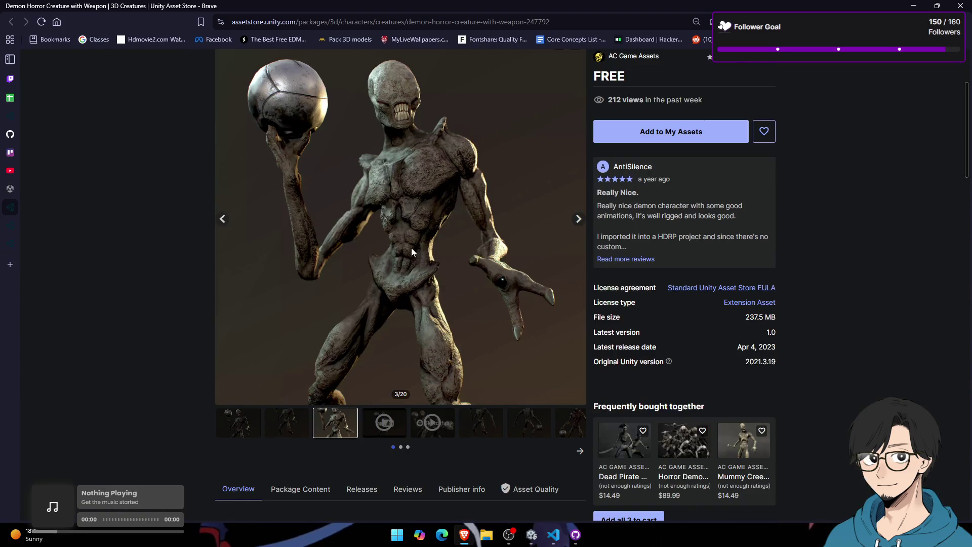
click(361, 21)
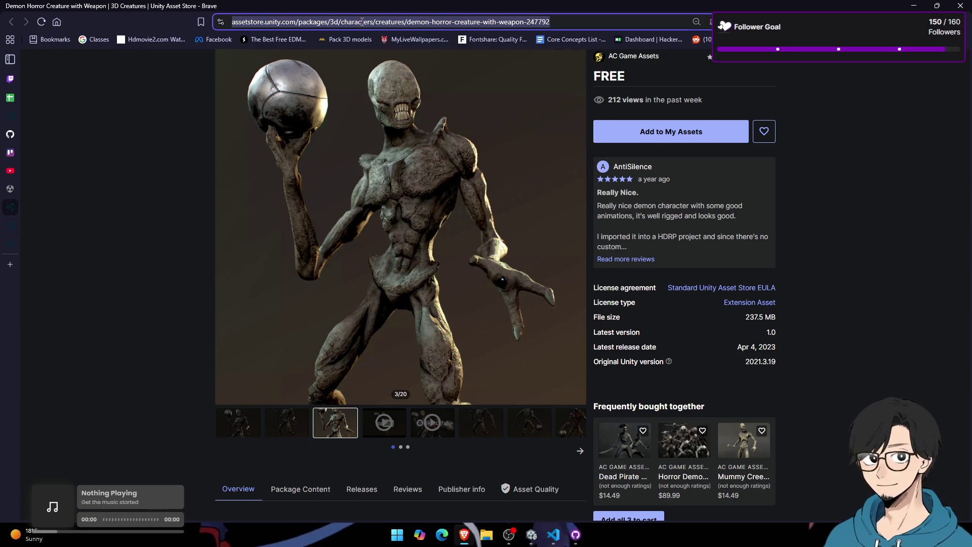
text(sc)
key(BackSpace)
text(k)
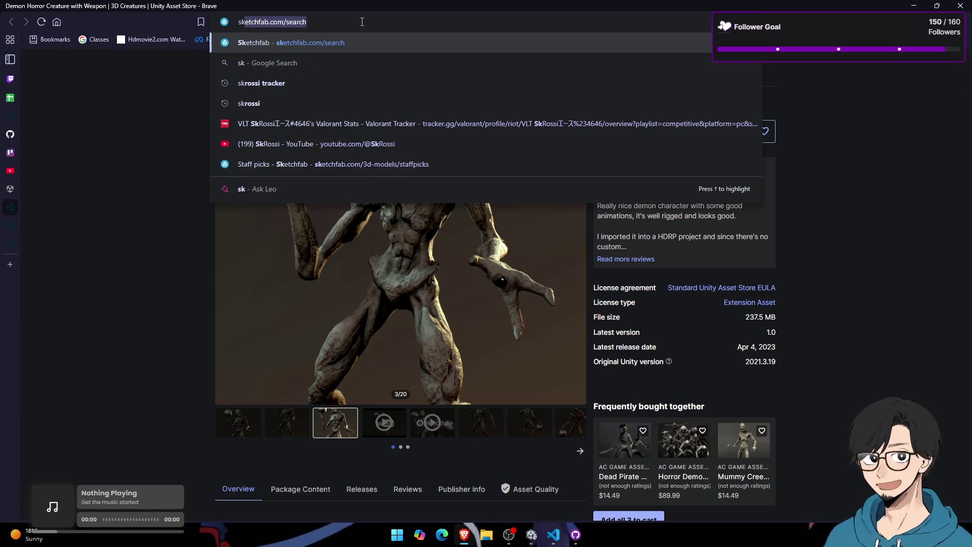
key(Return)
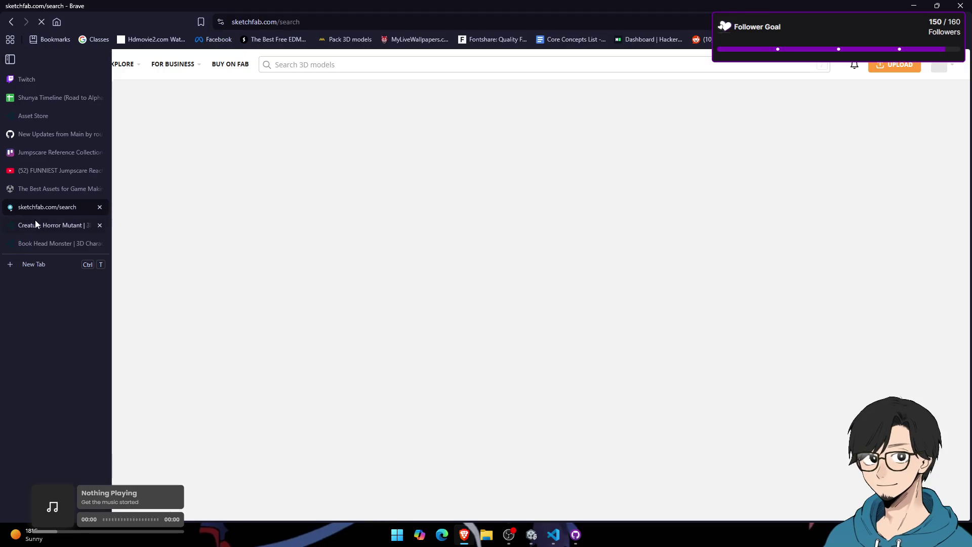
Step: Look through the Creature Horror Mutant gallery images
click(35, 221)
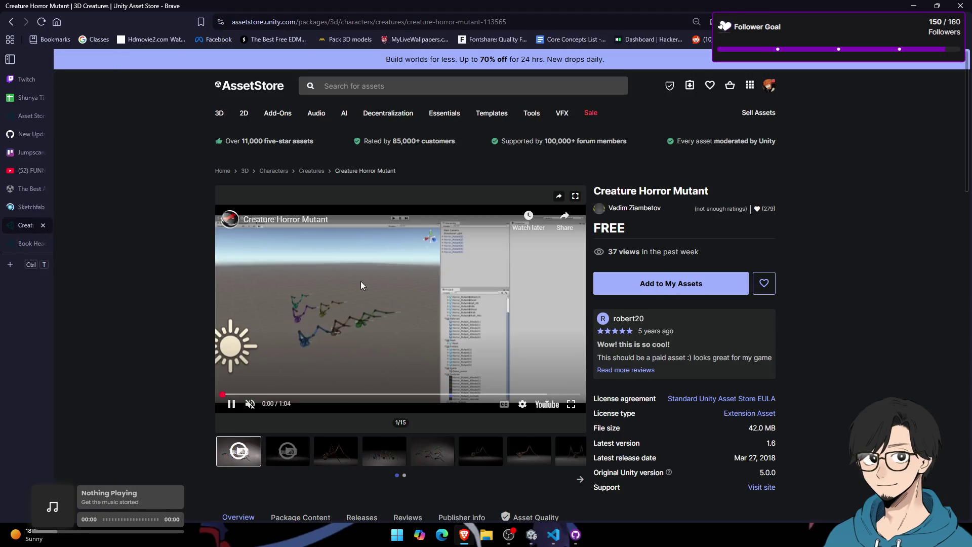
scroll(353, 373, down, 5)
scroll(353, 378, up, 3)
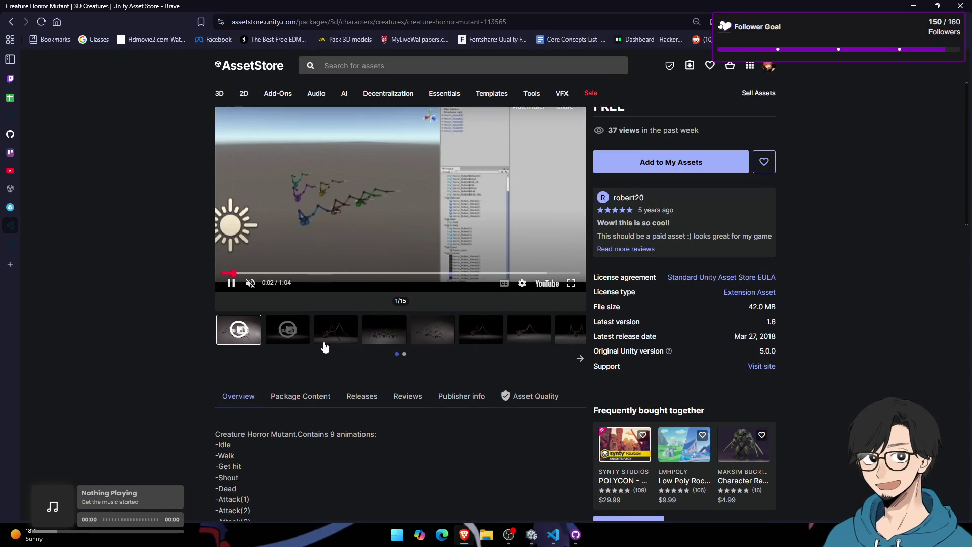
click(335, 355)
click(391, 349)
scroll(419, 376, up, 1)
click(354, 382)
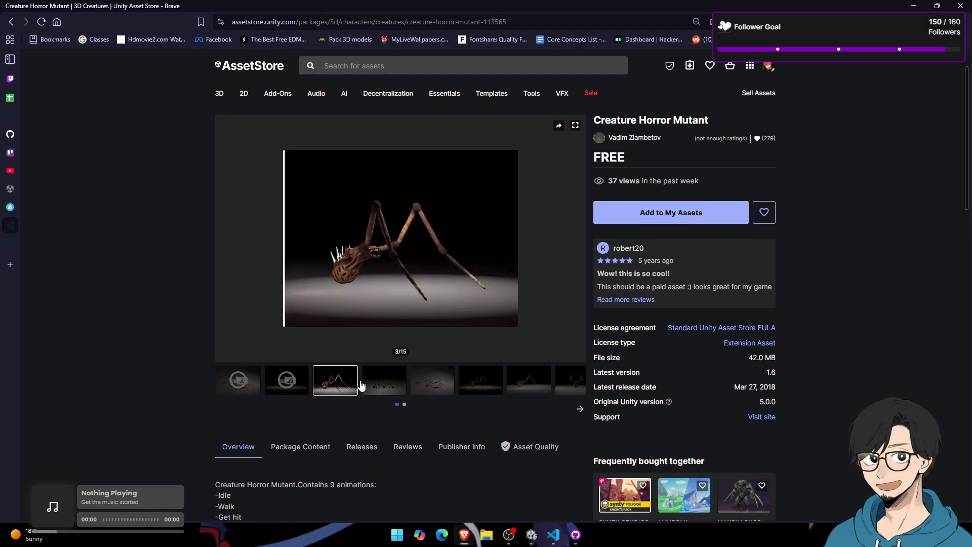
click(435, 385)
Step: Close the Creature Horror Mutant and Book Head Monster tabs, dismissing the break reminder
mouse_move(16, 187)
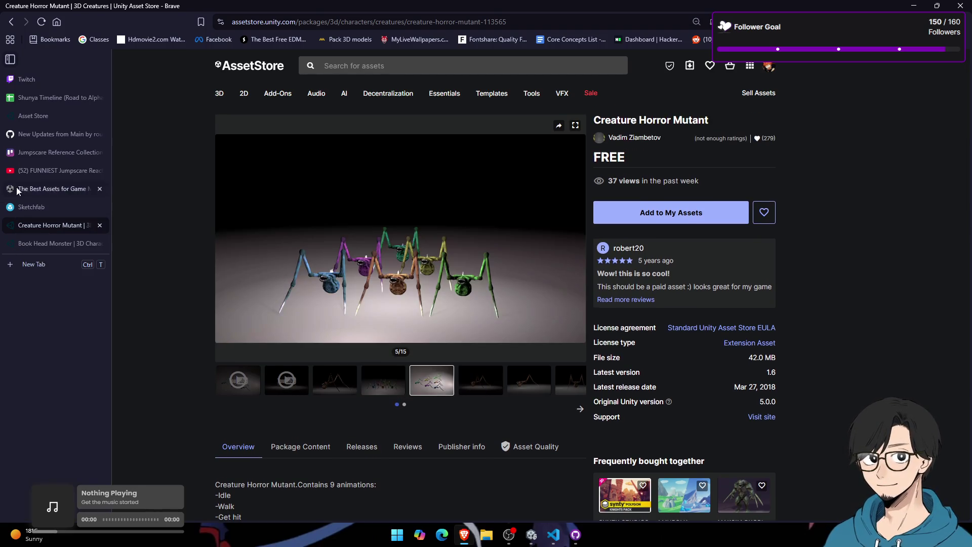
click(100, 225)
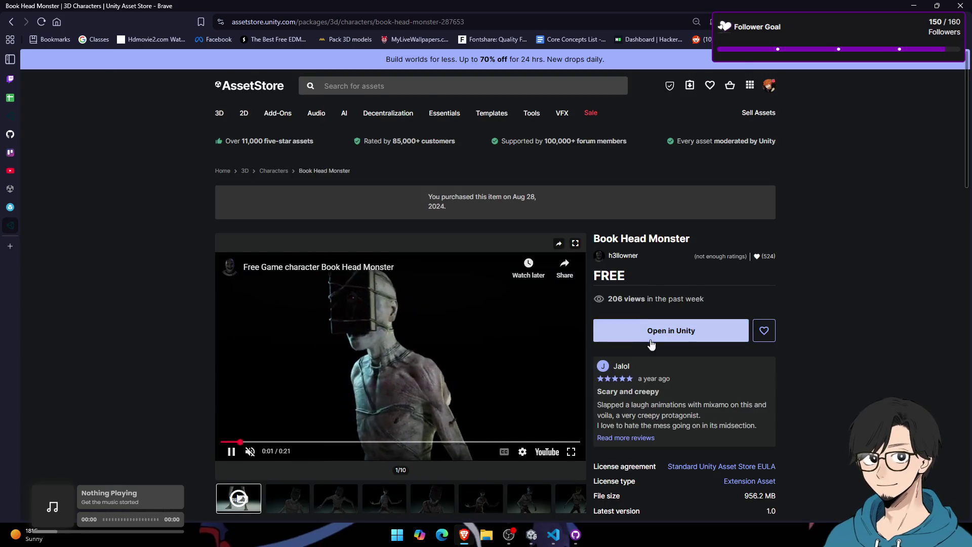
mouse_move(50, 228)
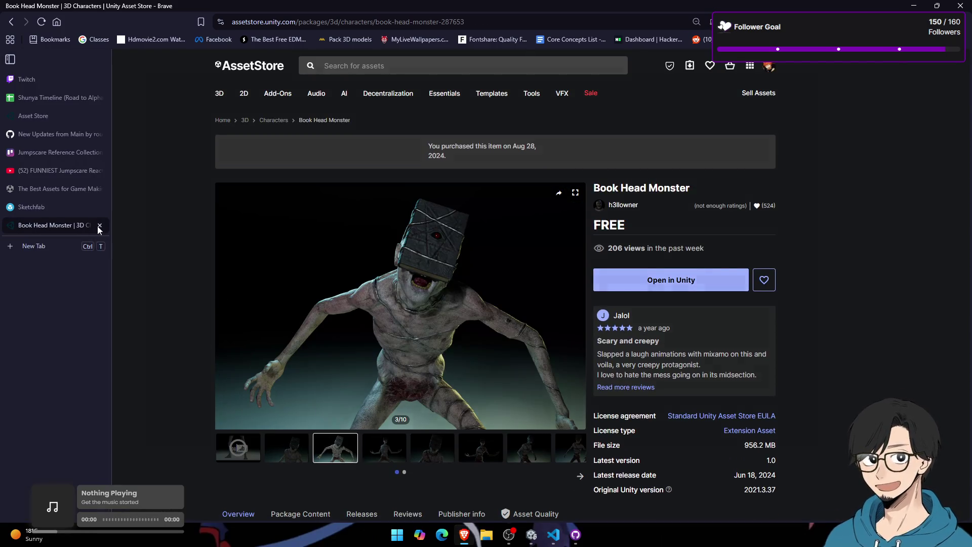
click(463, 435)
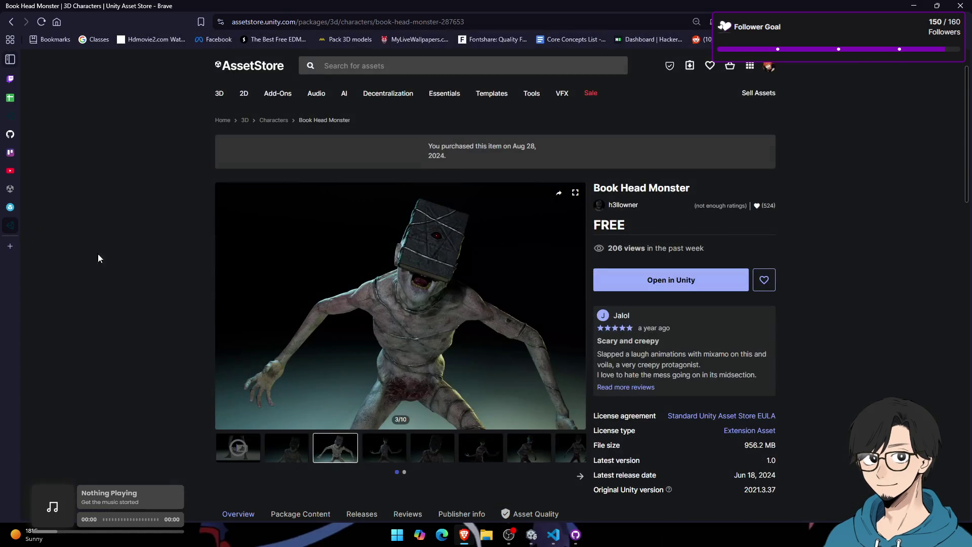
click(100, 225)
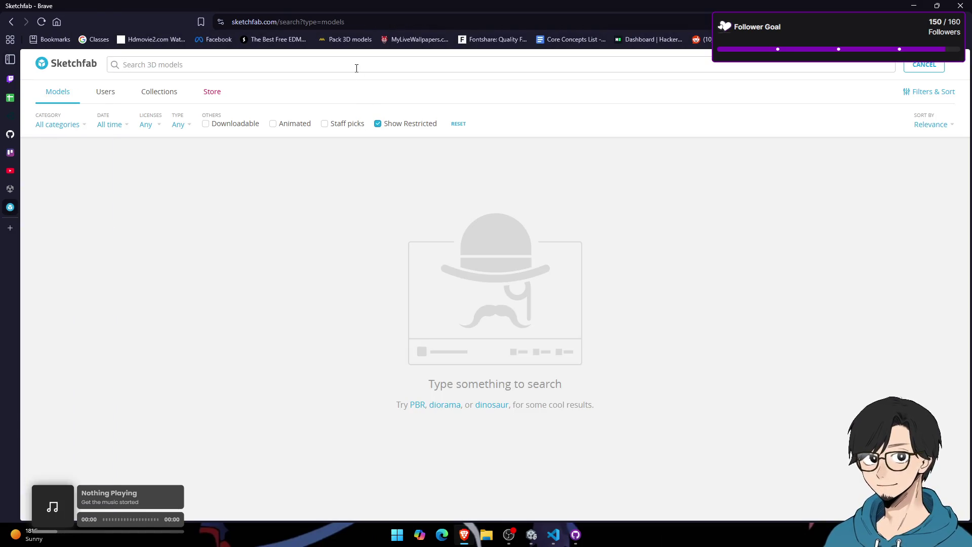
Step: Search Sketchfab for 'horror' showing only downloadable models
text(horror)
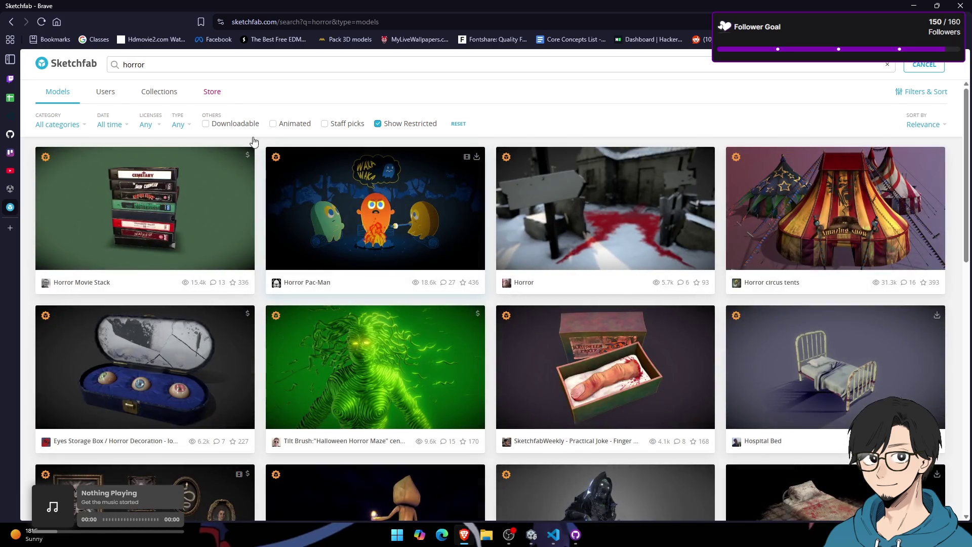
mouse_move(135, 134)
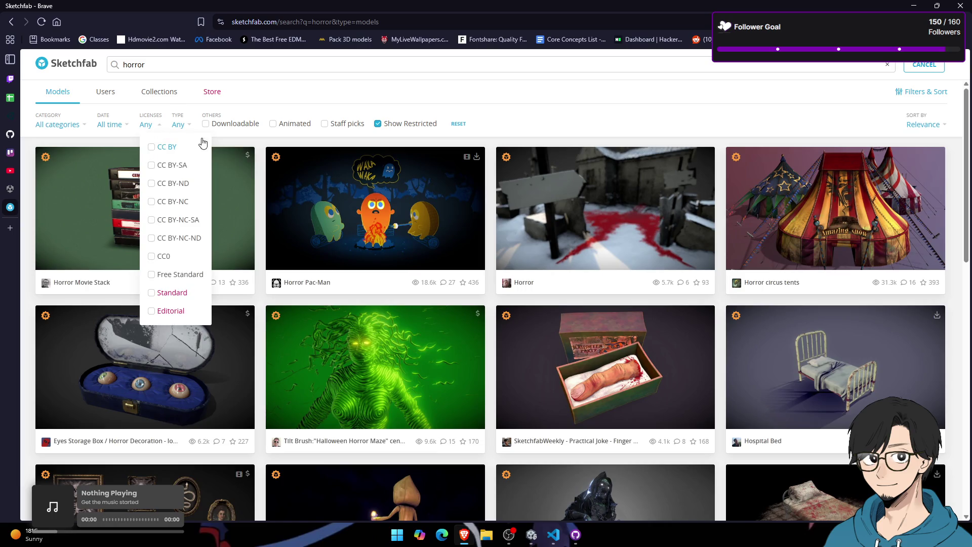
click(207, 123)
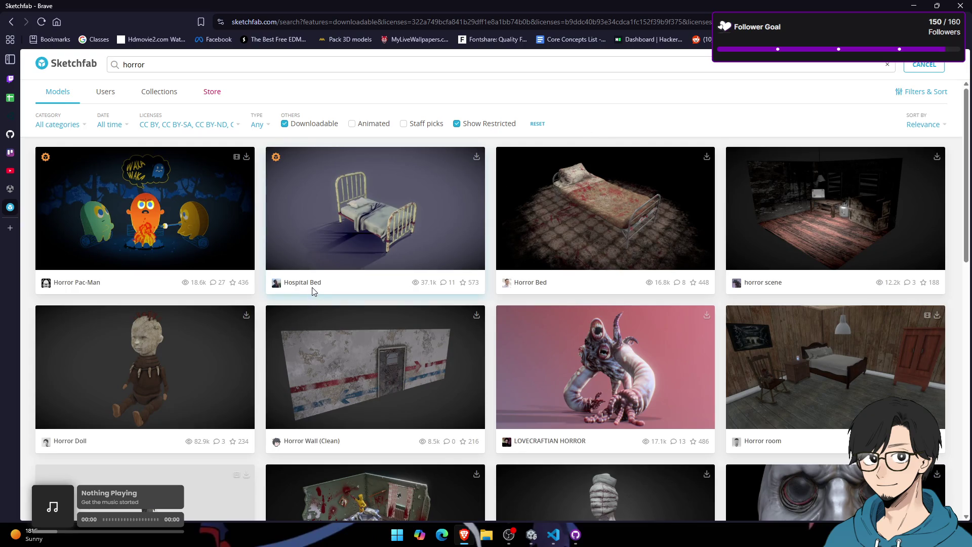
scroll(318, 289, down, 5)
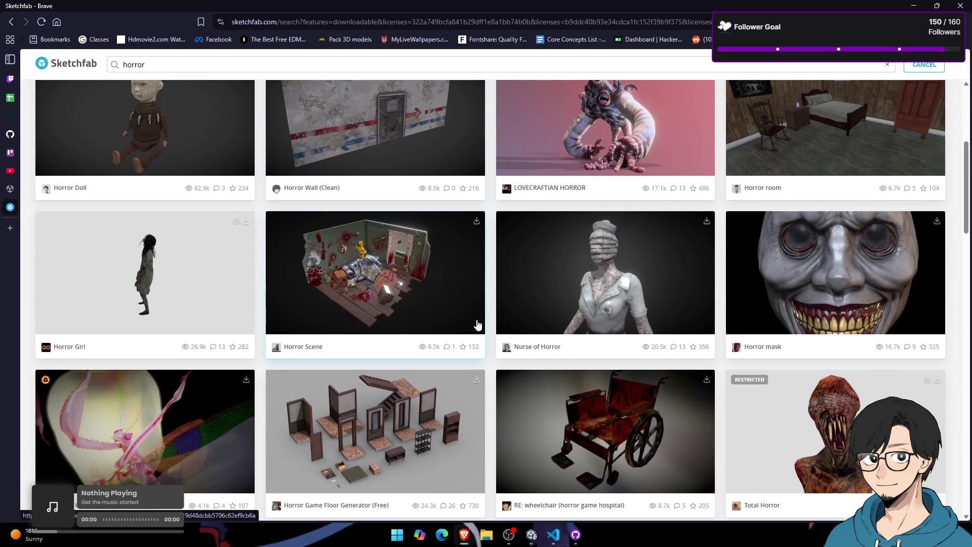
Step: Open Nurse of Horror, Horror Girl and Horror mask in new tabs
right_click(542, 348)
click(551, 354)
right_click(89, 355)
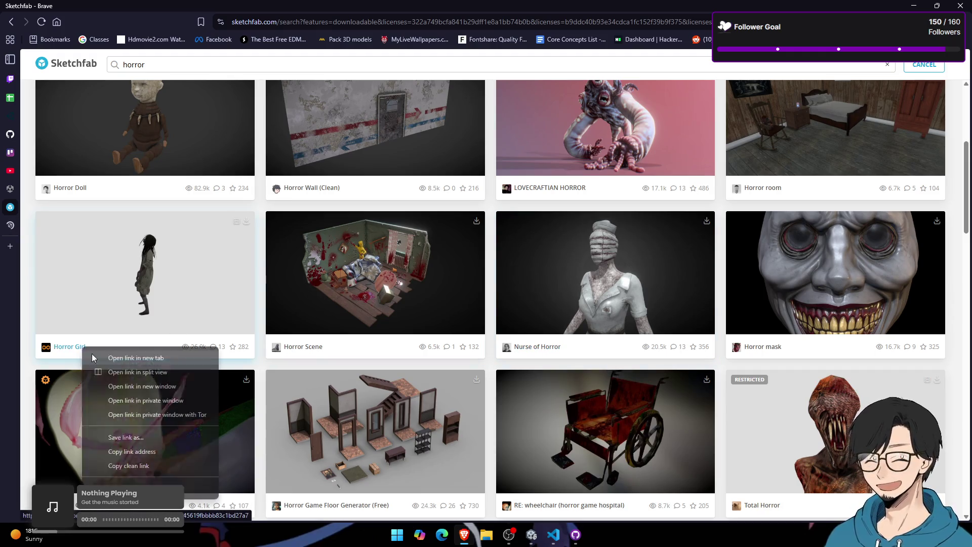
click(96, 360)
right_click(758, 347)
click(767, 353)
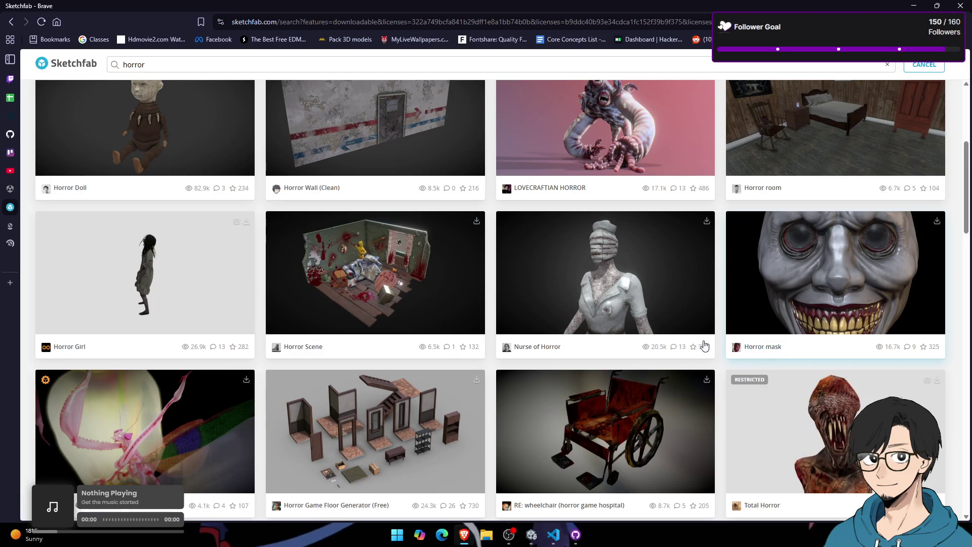
scroll(181, 279, down, 3)
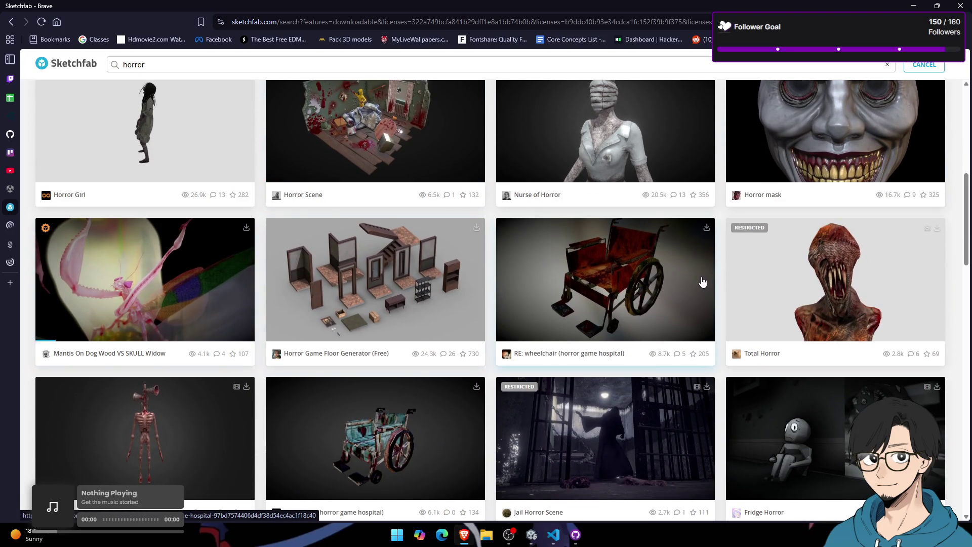
Step: Open Total Horror in a new tab
scroll(703, 281, down, 2)
right_click(762, 257)
click(773, 263)
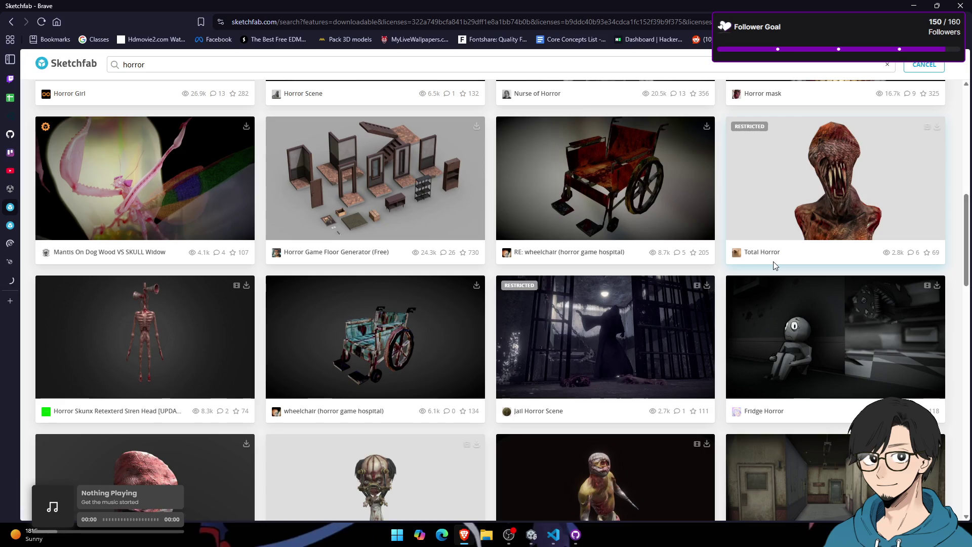
Step: Orbit the Nurse of Horror model and check its download formats
mouse_move(23, 225)
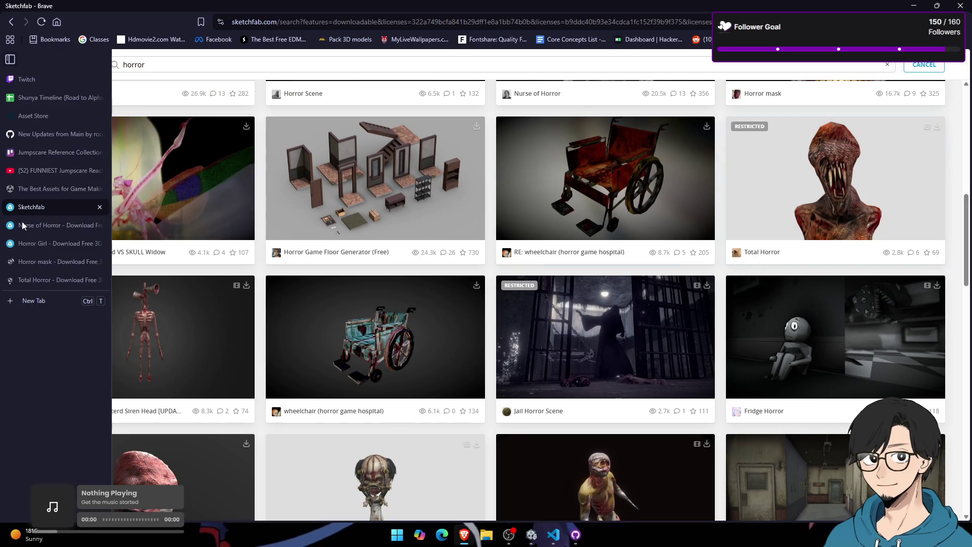
click(53, 230)
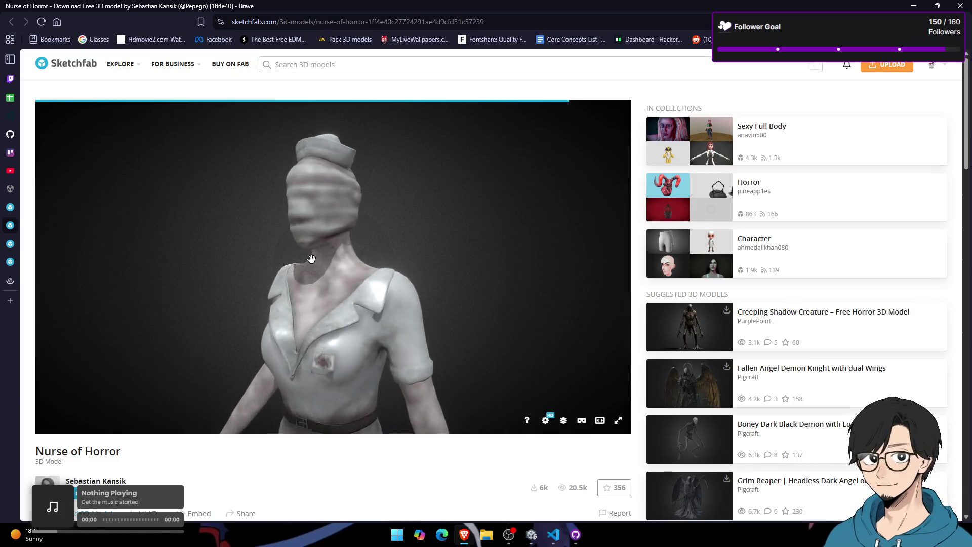
drag(358, 264, 403, 262)
drag(565, 284, 646, 312)
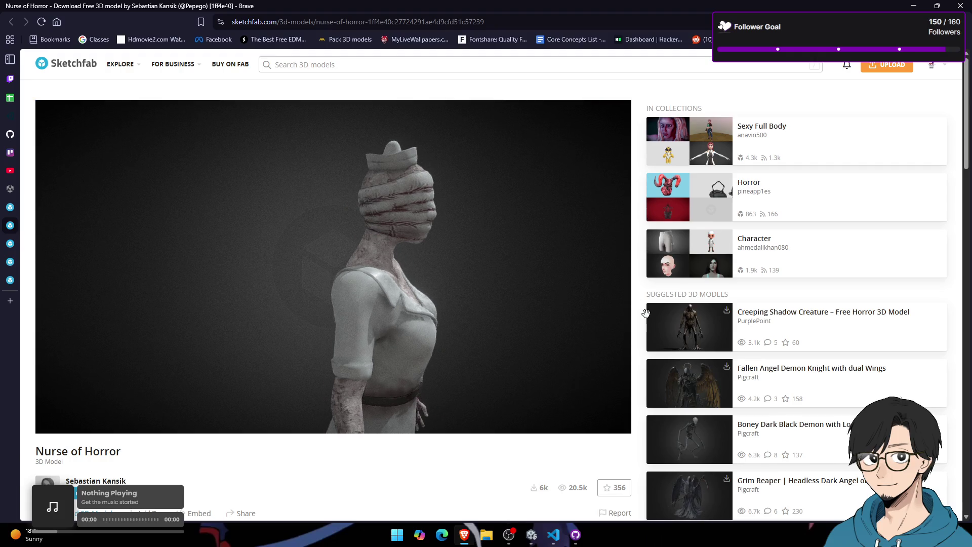
scroll(645, 311, down, 2)
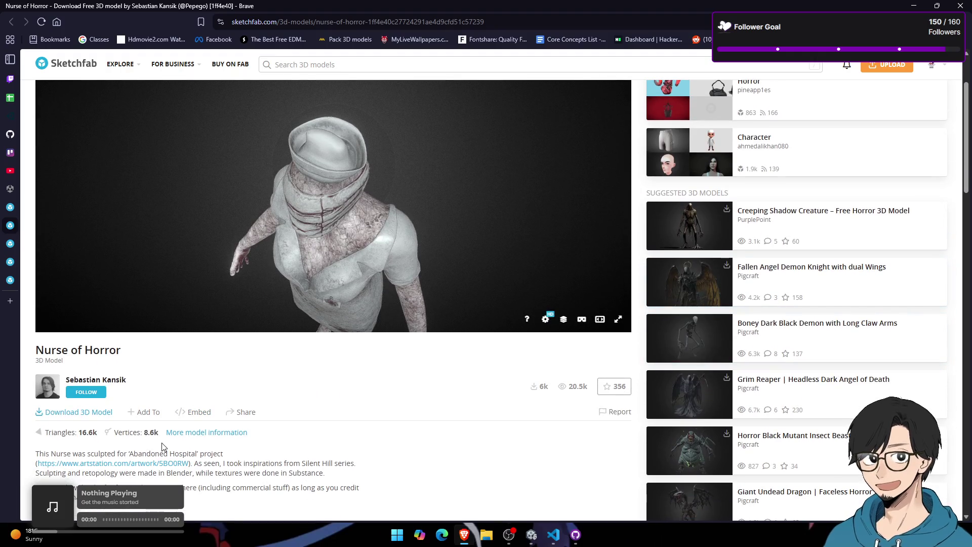
click(96, 416)
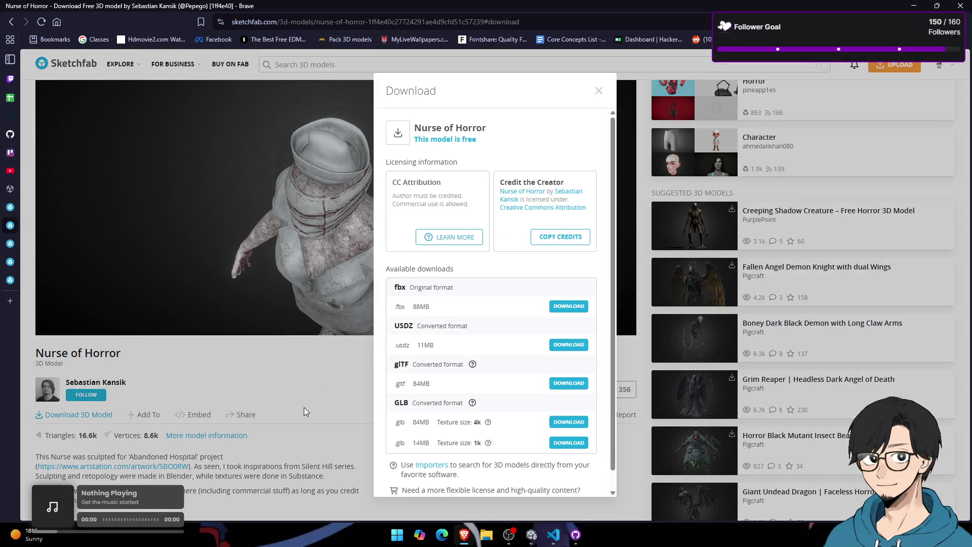
click(268, 387)
Step: Check the Horror Girl download formats, then move to the Horror mask tab
mouse_move(4, 231)
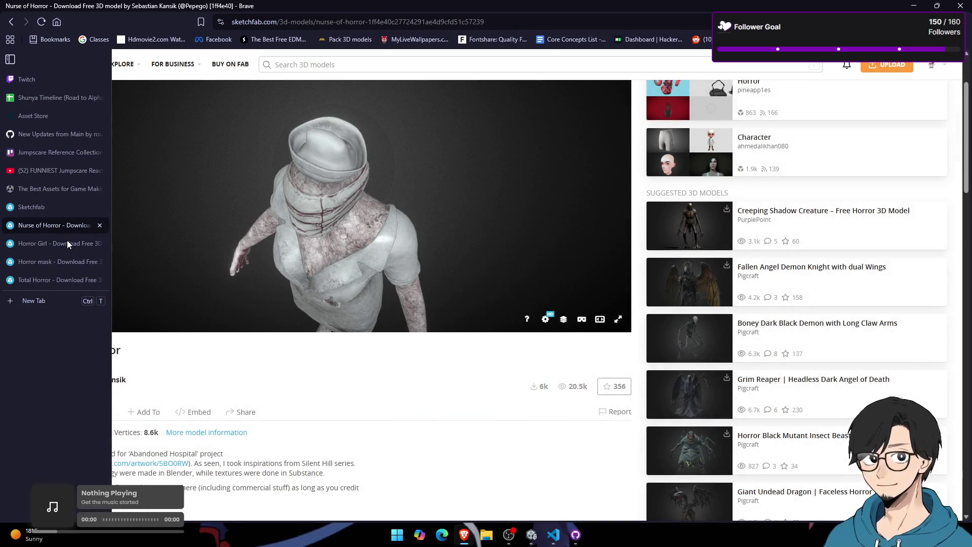
click(67, 243)
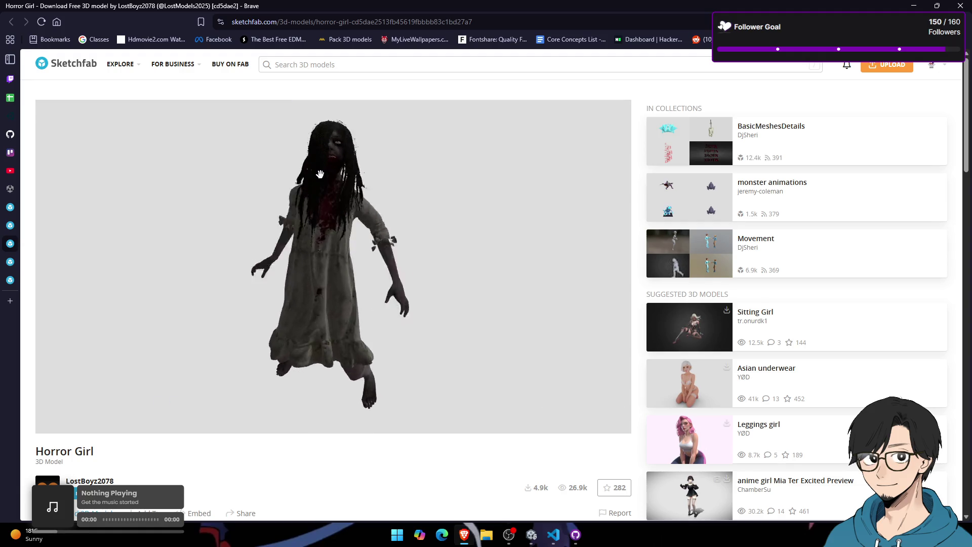
scroll(622, 287, down, 6)
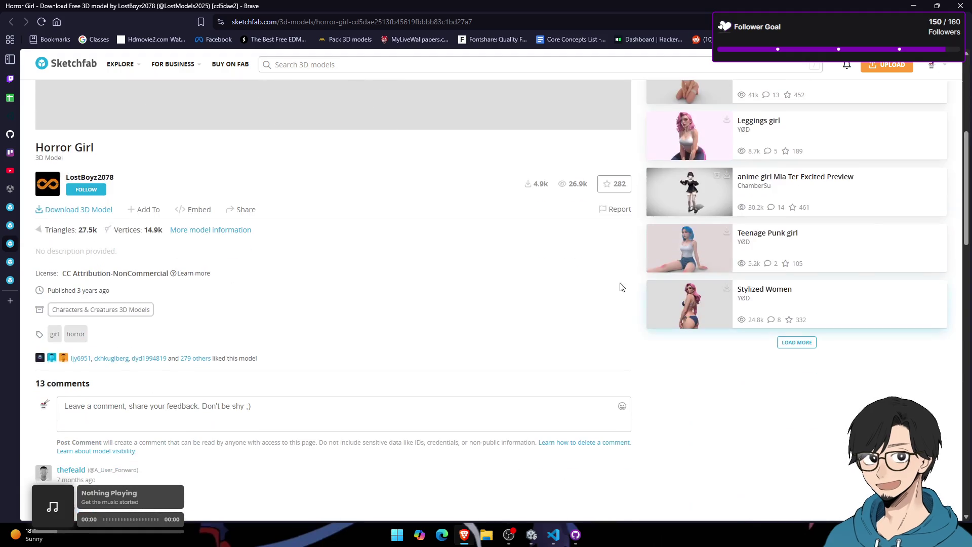
click(99, 216)
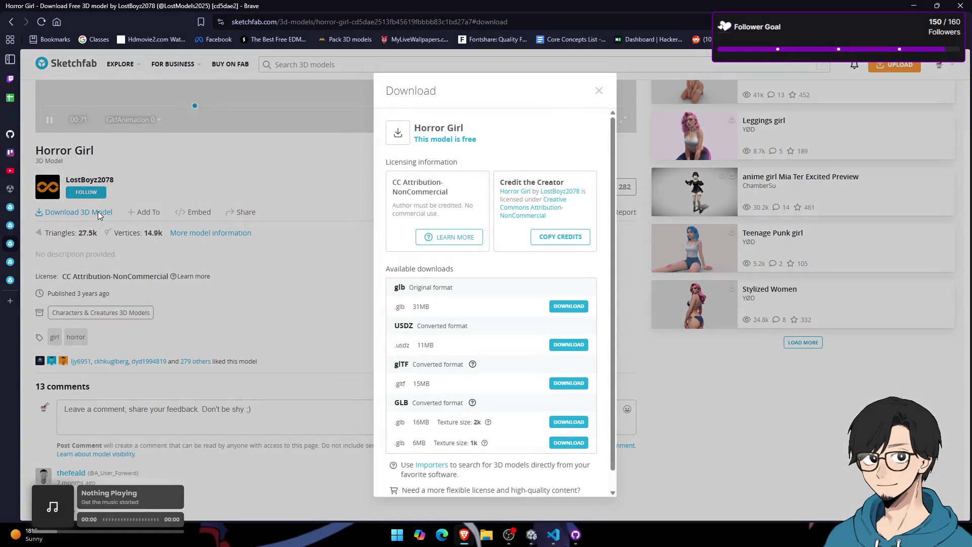
click(188, 209)
mouse_move(87, 208)
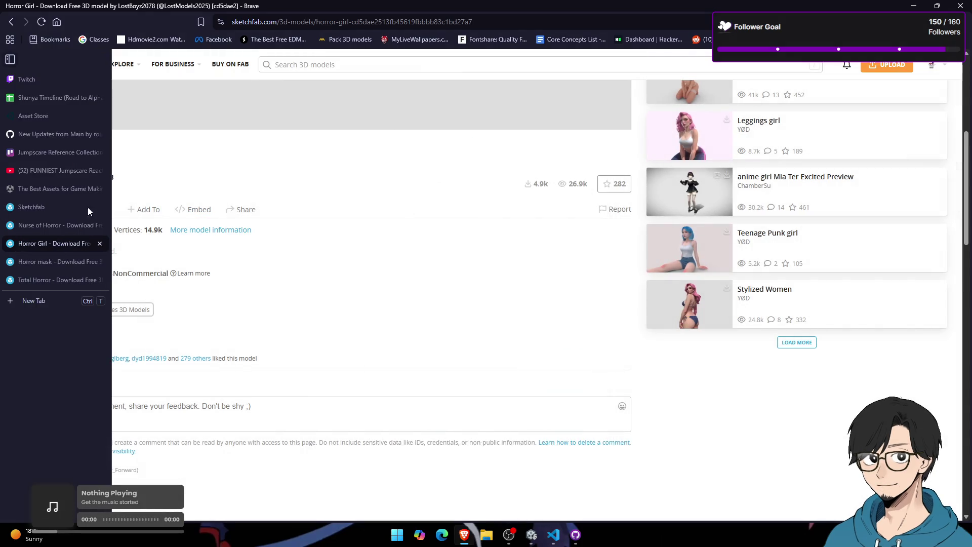
click(99, 241)
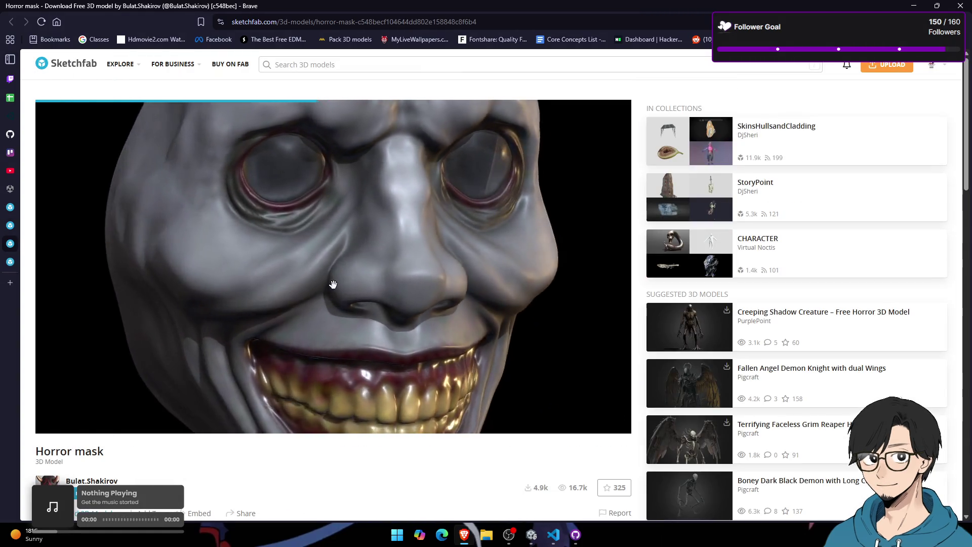
Step: Orbit the Total Horror creature and review its download formats
mouse_move(12, 248)
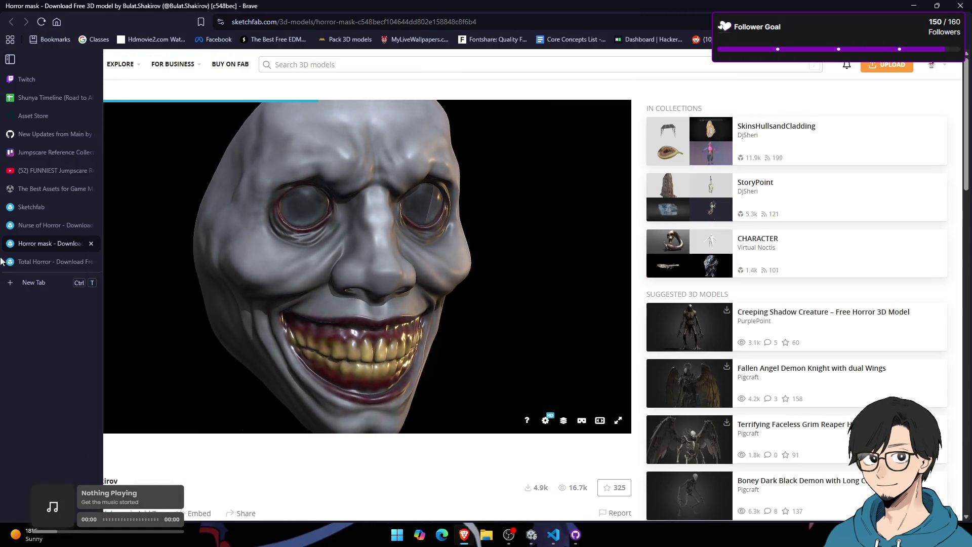
click(65, 257)
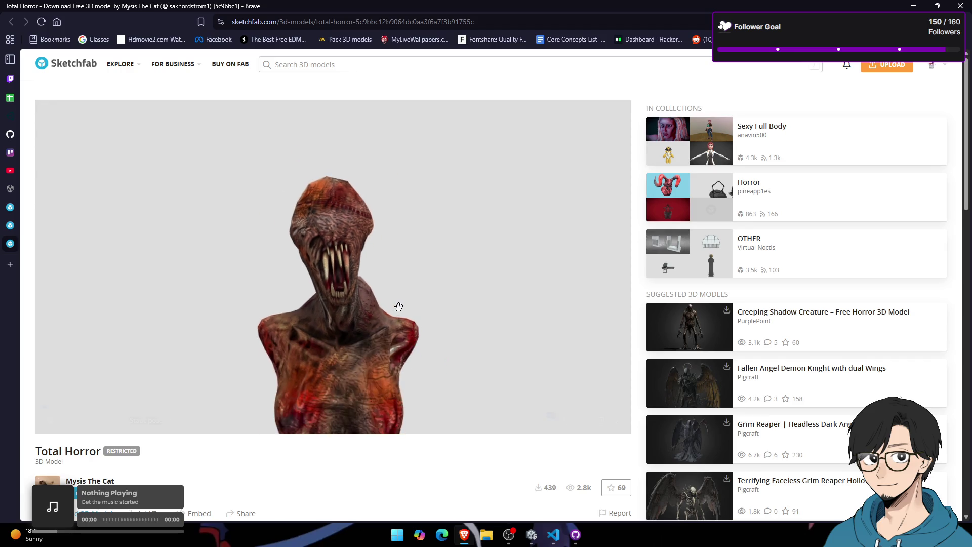
mouse_move(399, 307)
mouse_down()
mouse_move(271, 314)
mouse_move(624, 306)
mouse_up()
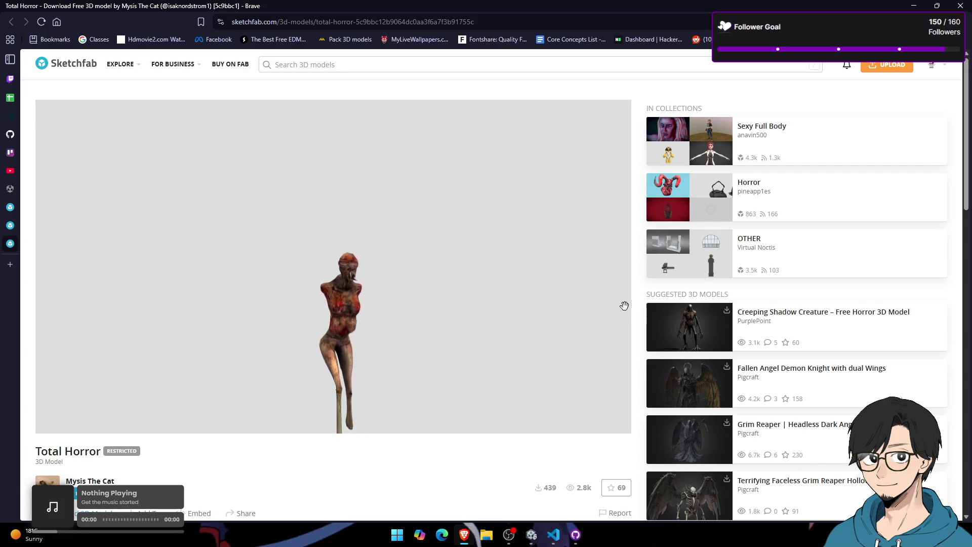
scroll(107, 379, down, 5)
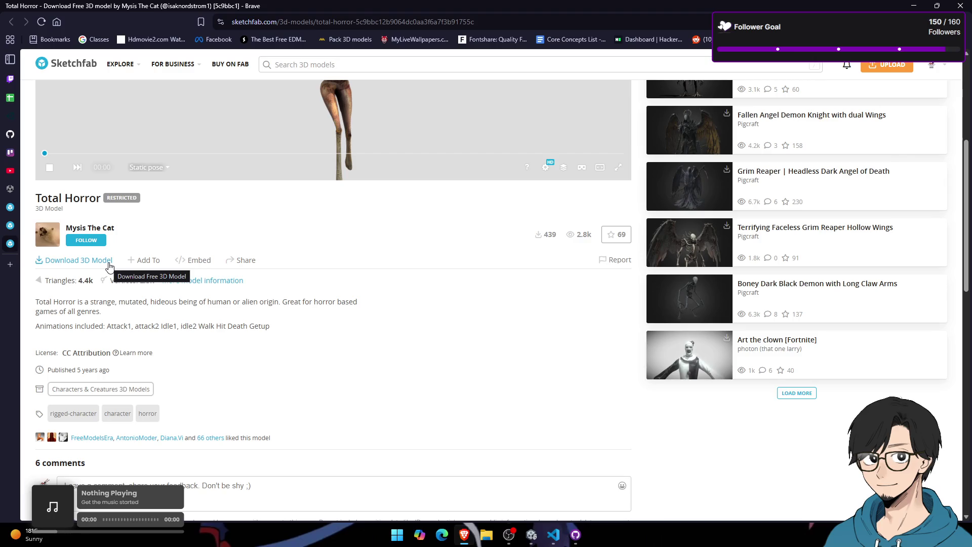
click(79, 260)
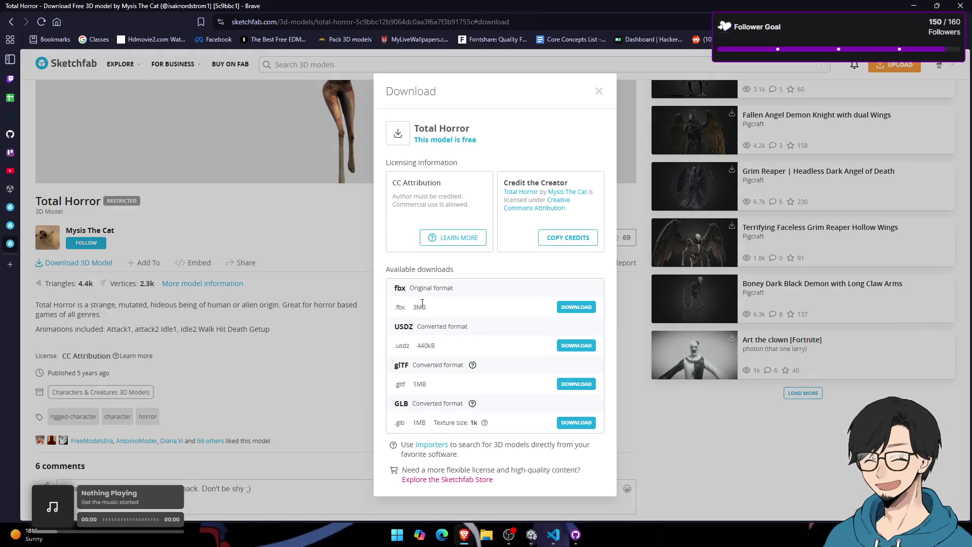
click(250, 314)
Step: Download and save the Total Horror model, then close the download window
scroll(251, 314, up, 5)
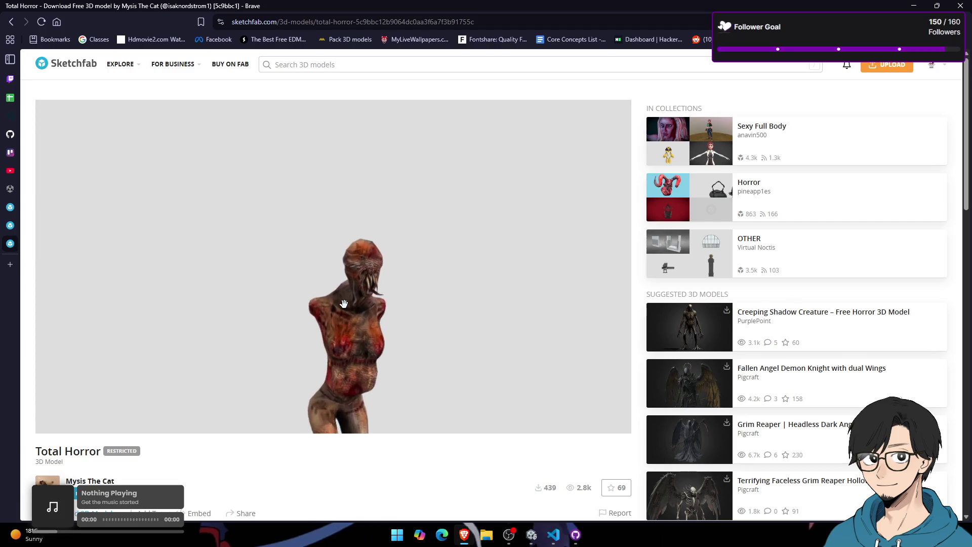
scroll(335, 265, up, 5)
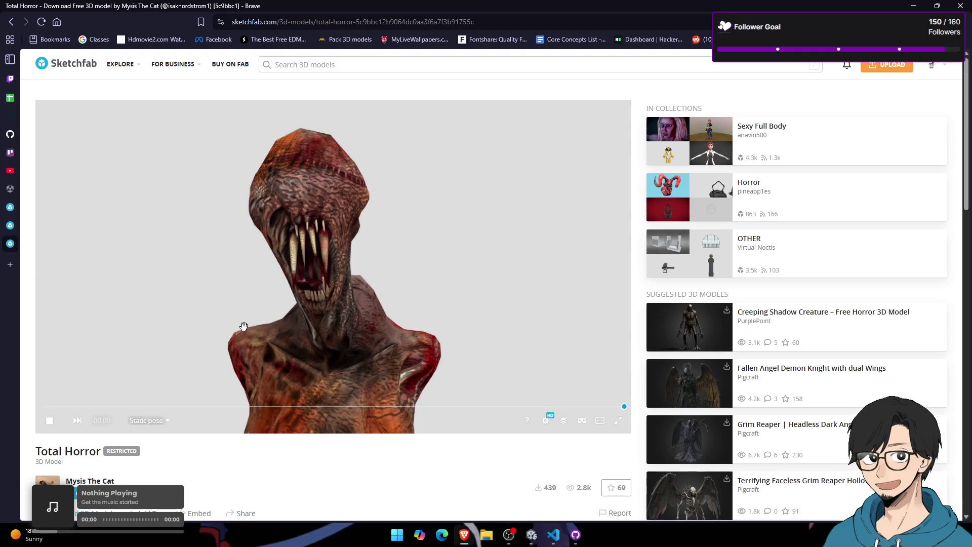
scroll(244, 327, down, 2)
scroll(245, 458, down, 3)
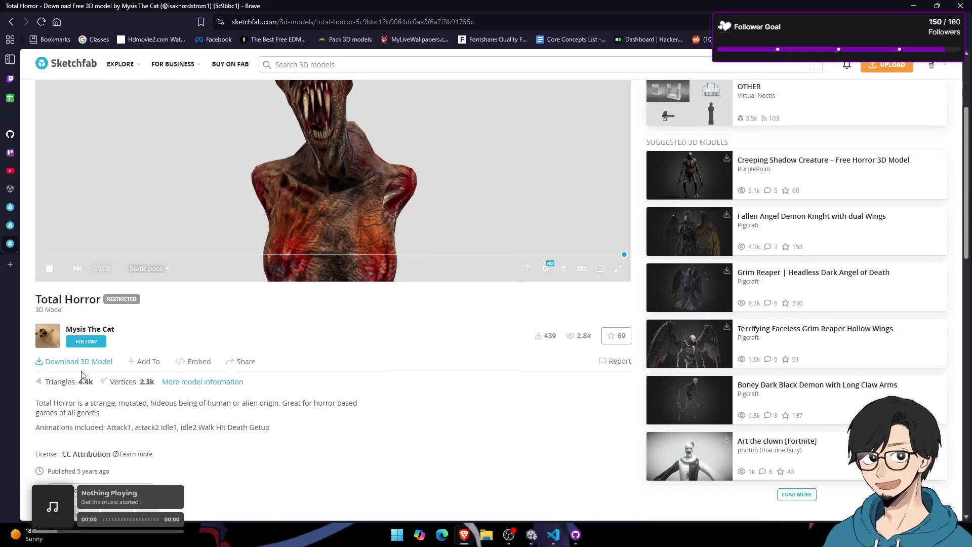
click(80, 362)
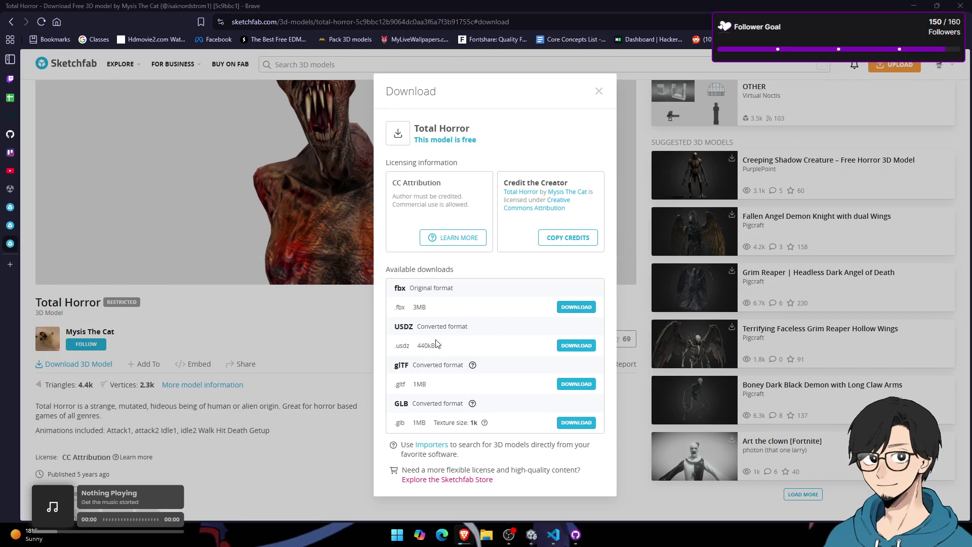
click(393, 207)
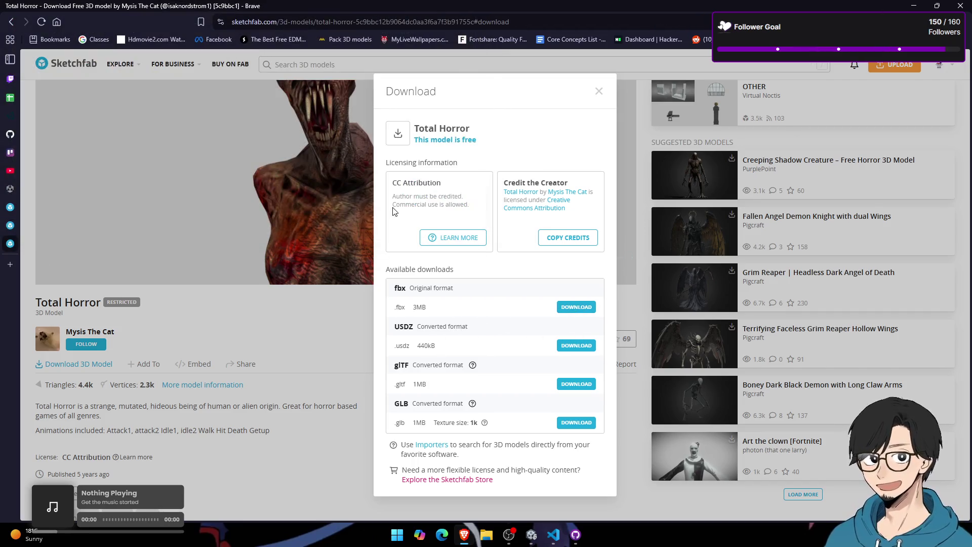
click(599, 90)
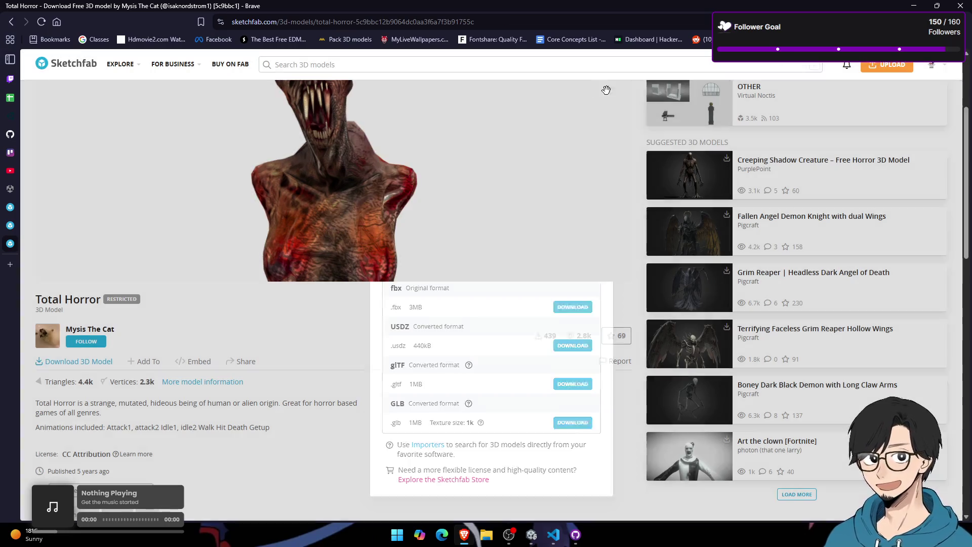
key(alt+Tab)
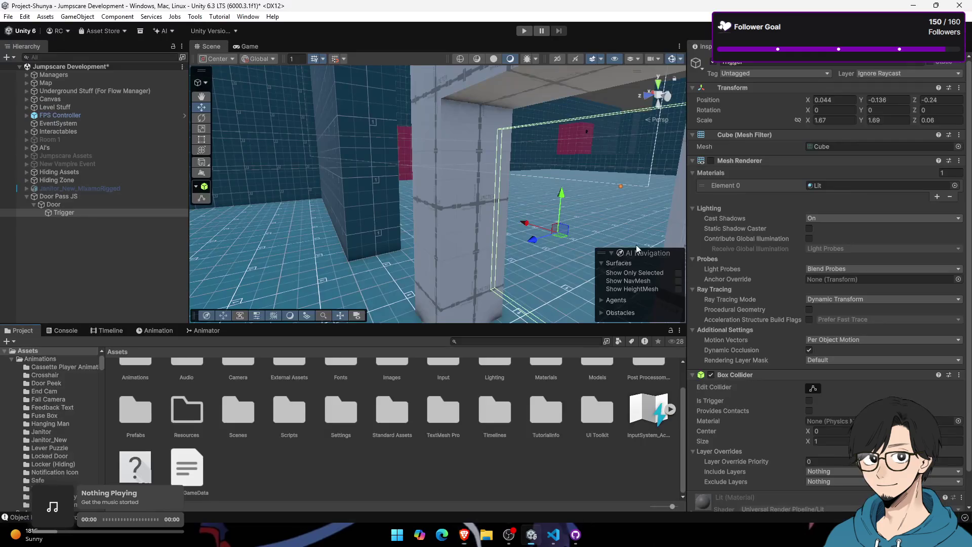
Step: Show the total-horror download in its Downloads folder from Brave's downloads list
scroll(238, 398, up, 2)
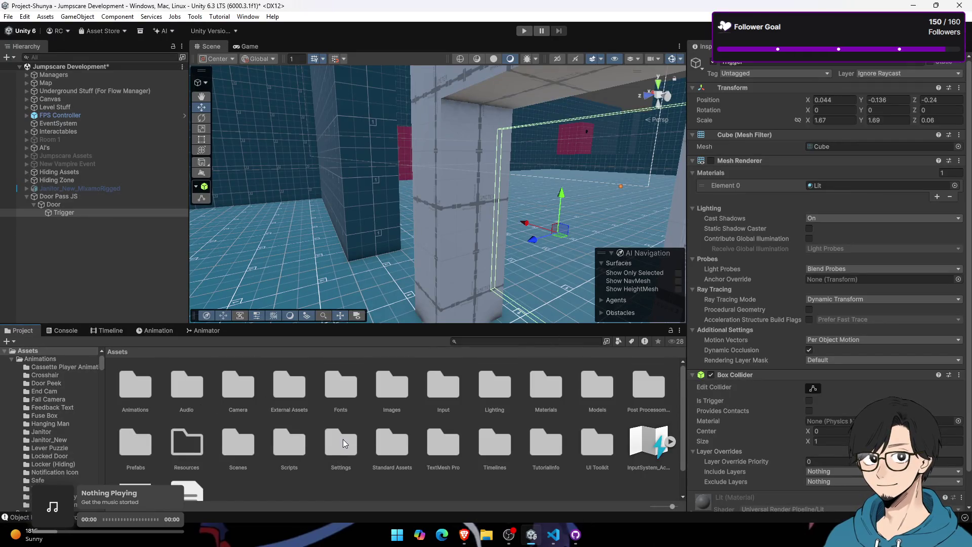
key(alt+Tab)
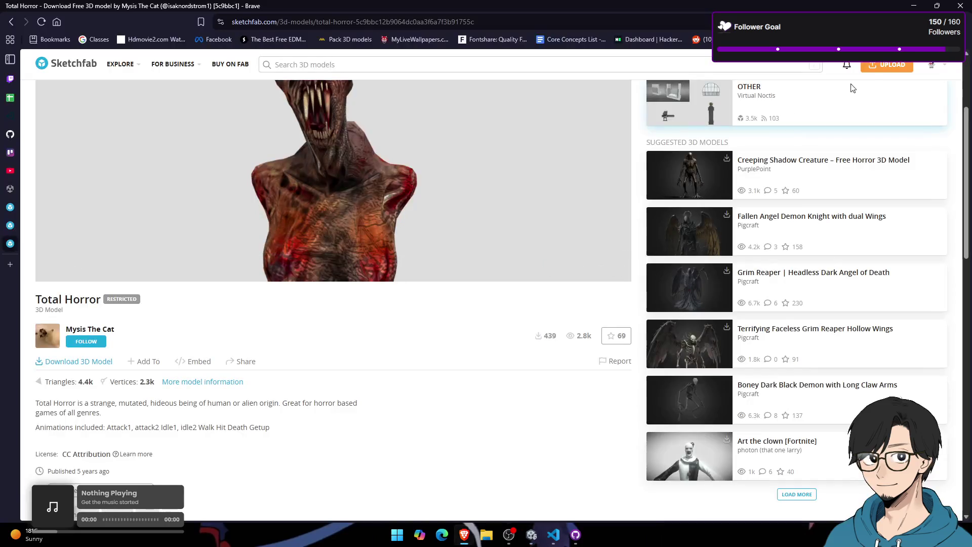
click(911, 22)
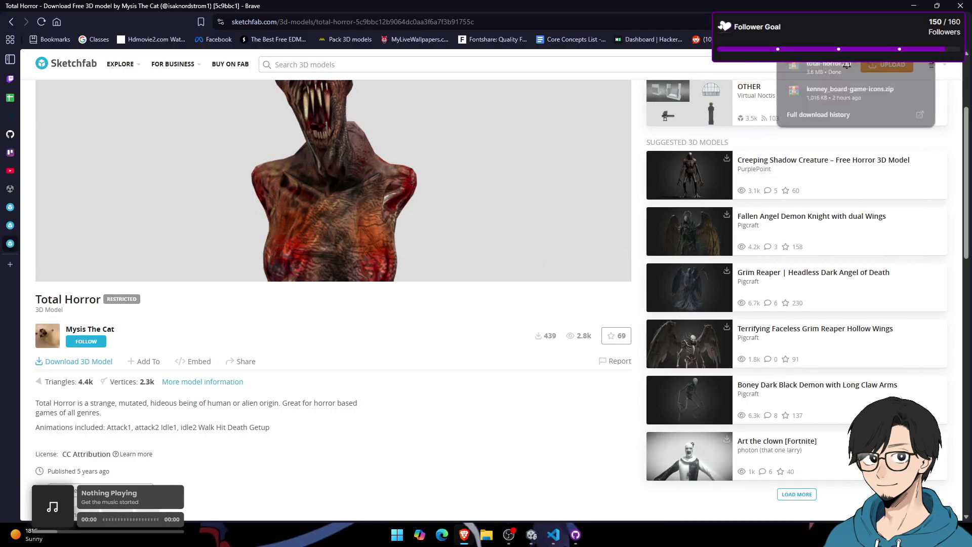
click(887, 67)
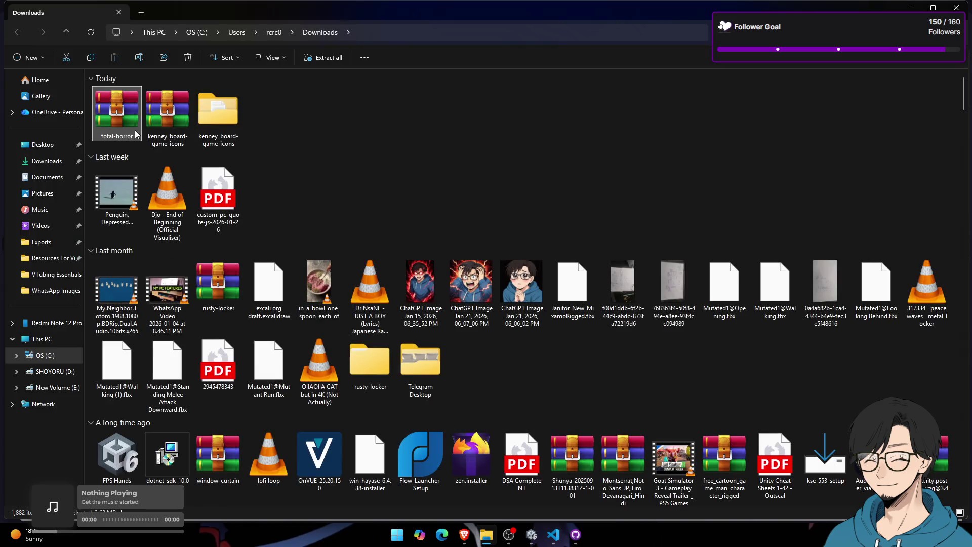
Step: Extract the total-horror archive here with WinRAR
key(shift+F10)
mouse_move(227, 333)
click(354, 372)
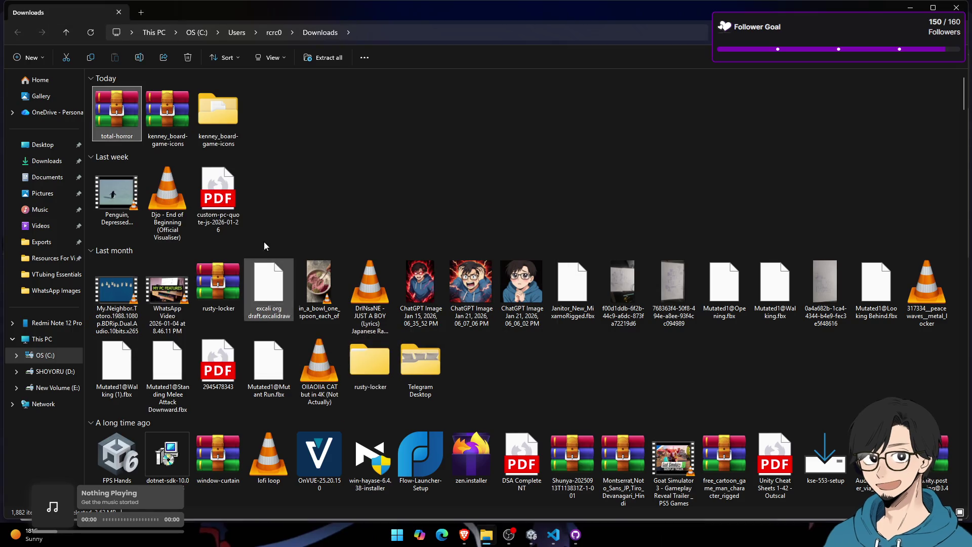
Step: Inspect the extracted total-horror folder and drag it into the Unity project
click(226, 129)
double_click(274, 118)
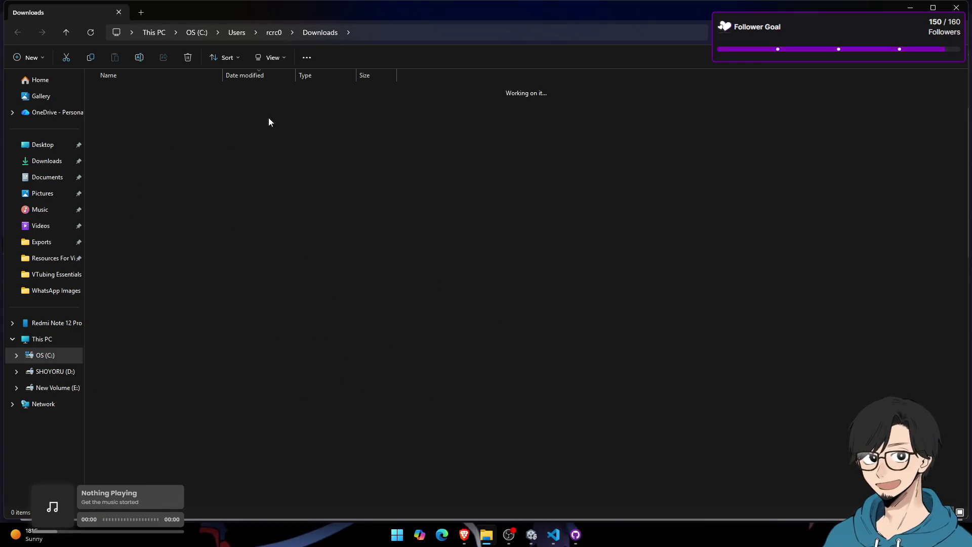
click(320, 32)
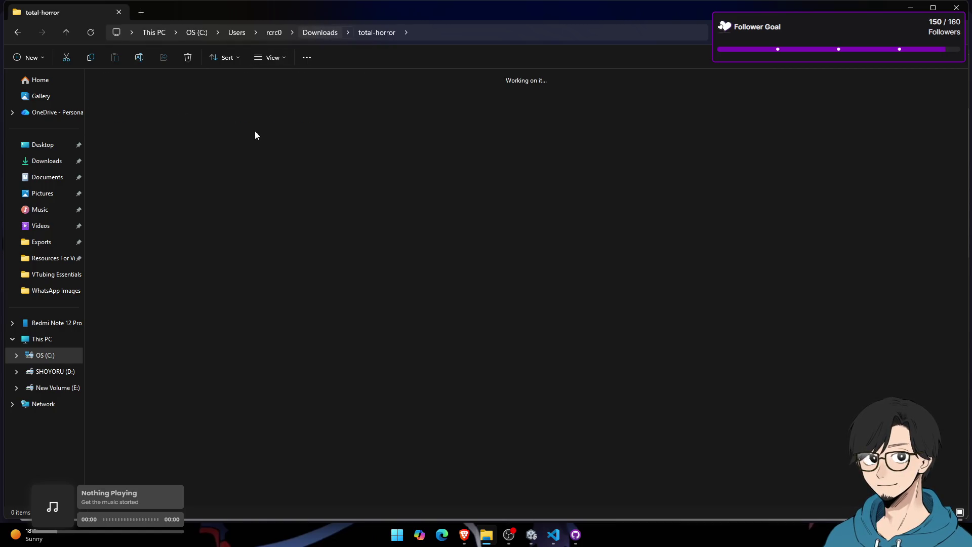
mouse_move(248, 126)
mouse_down()
mouse_move(307, 165)
mouse_move(344, 410)
mouse_move(337, 418)
mouse_move(349, 436)
mouse_up()
key(alt+Tab)
key(alt+Tab)
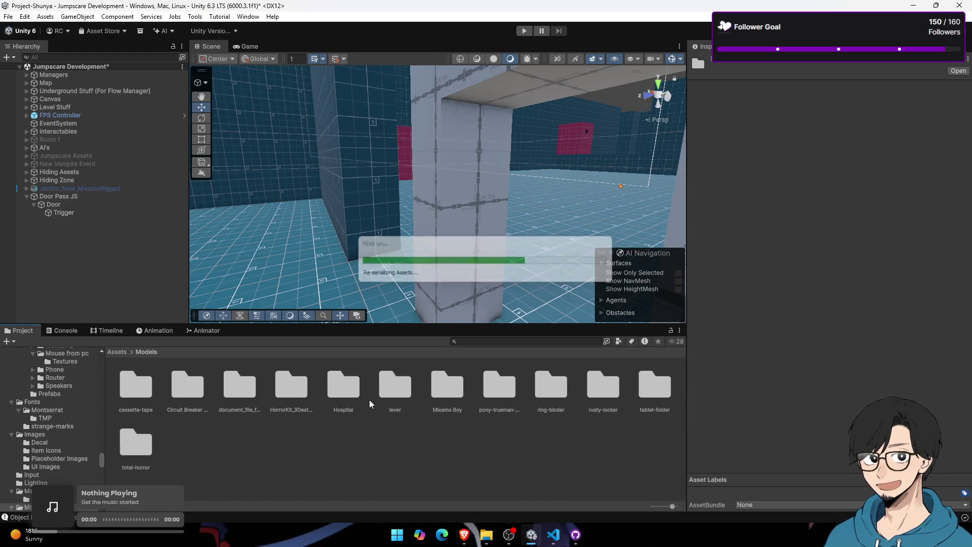
Step: Rename the new total-horror folder to 'limbless horror mutant'
right_click(138, 444)
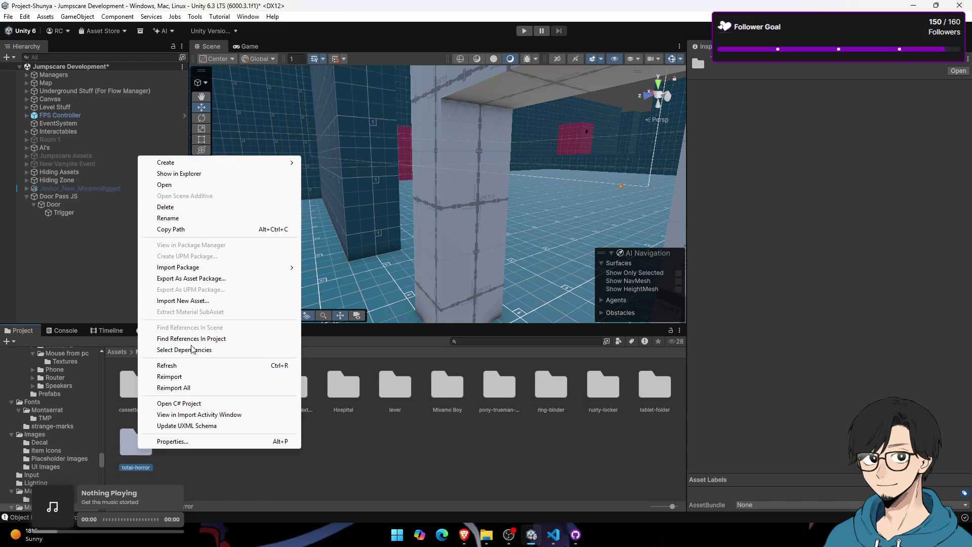
click(226, 219)
text(mutanthorror)
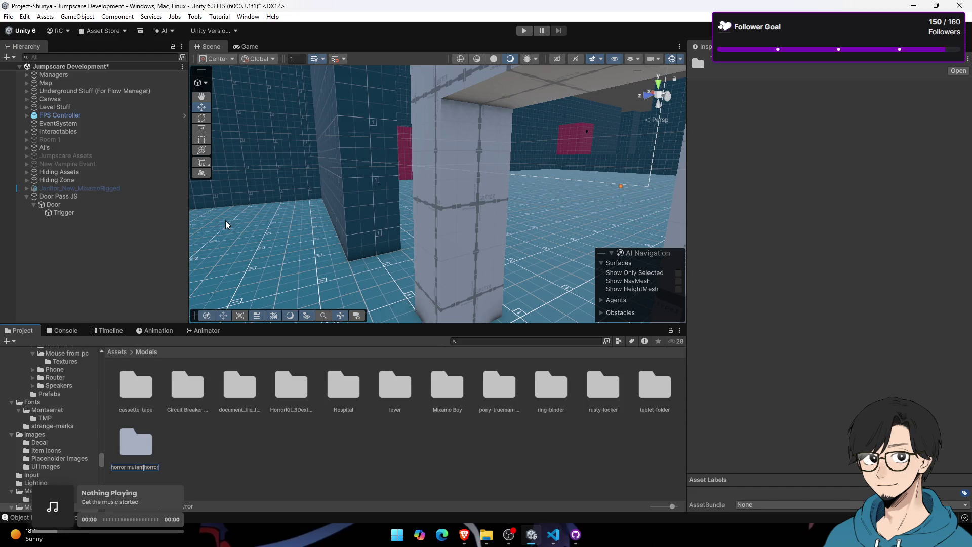
key(BackSpace)
key(Return)
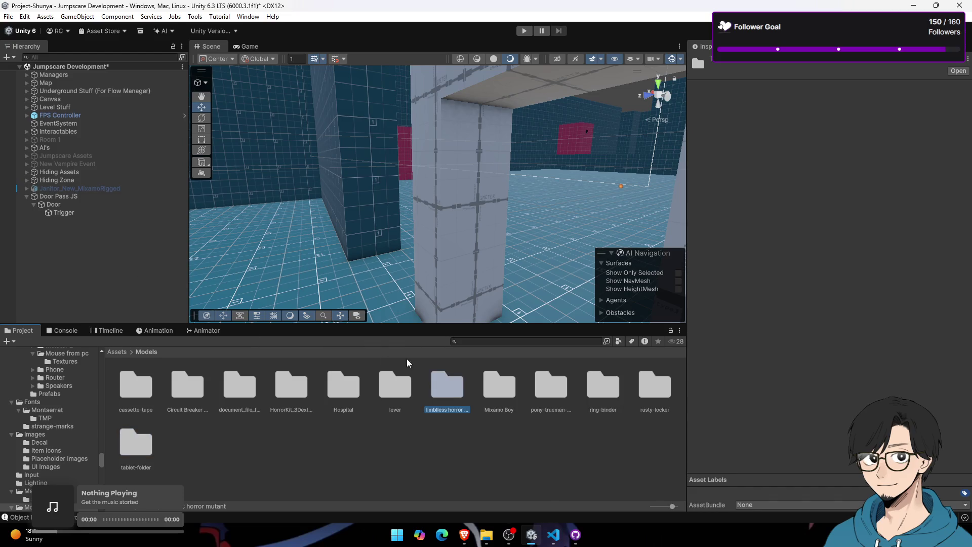
Step: Browse into the limbless horror mutant source folder to reach the Total Horror model
double_click(446, 385)
double_click(124, 403)
click(147, 393)
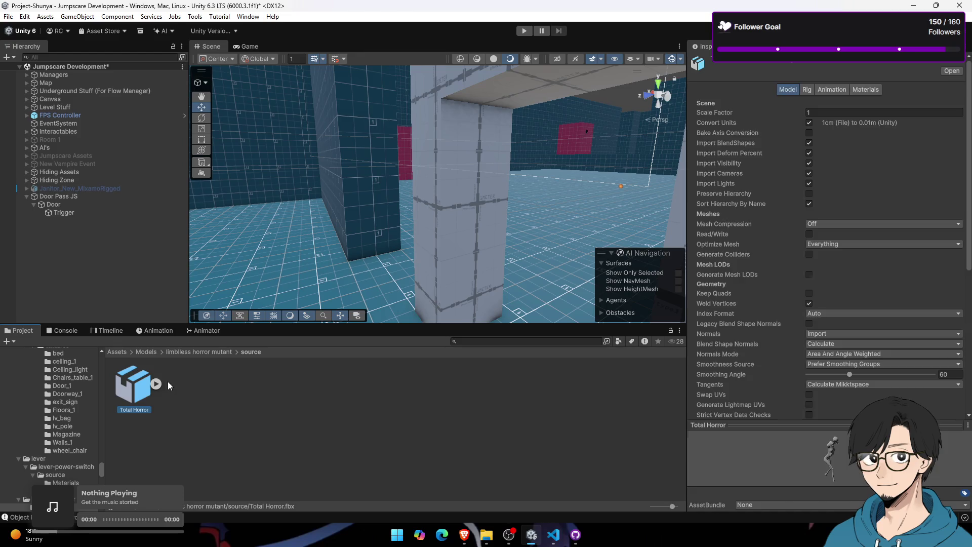
drag(460, 223, 582, 238)
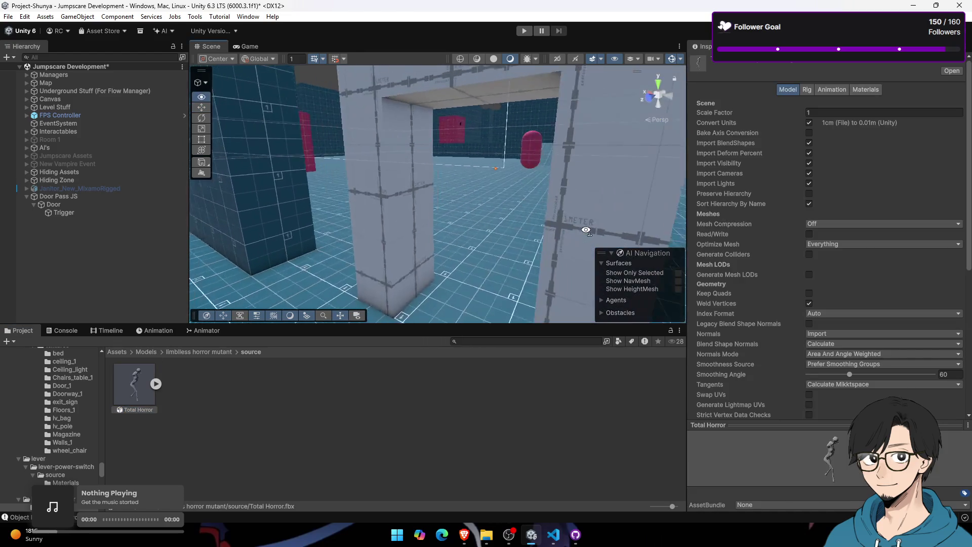
click(184, 351)
click(135, 390)
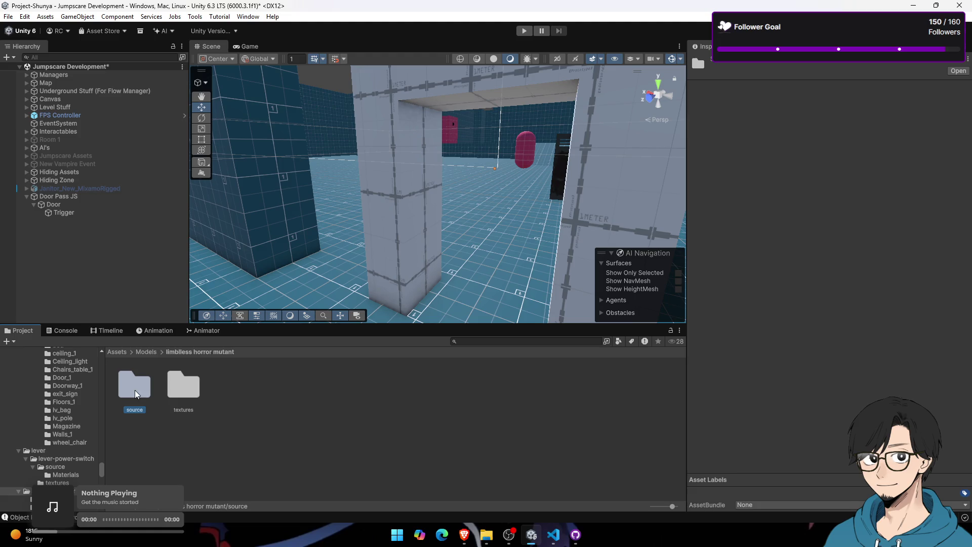
double_click(138, 383)
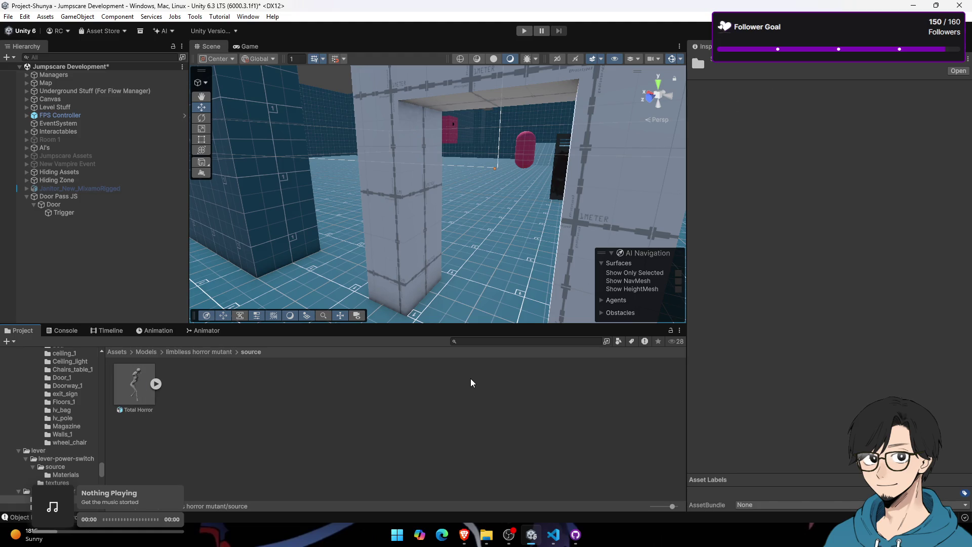
Step: Set Total Horror's materials to Import via MaterialDescription, stored as external materials
click(866, 89)
click(844, 104)
click(857, 126)
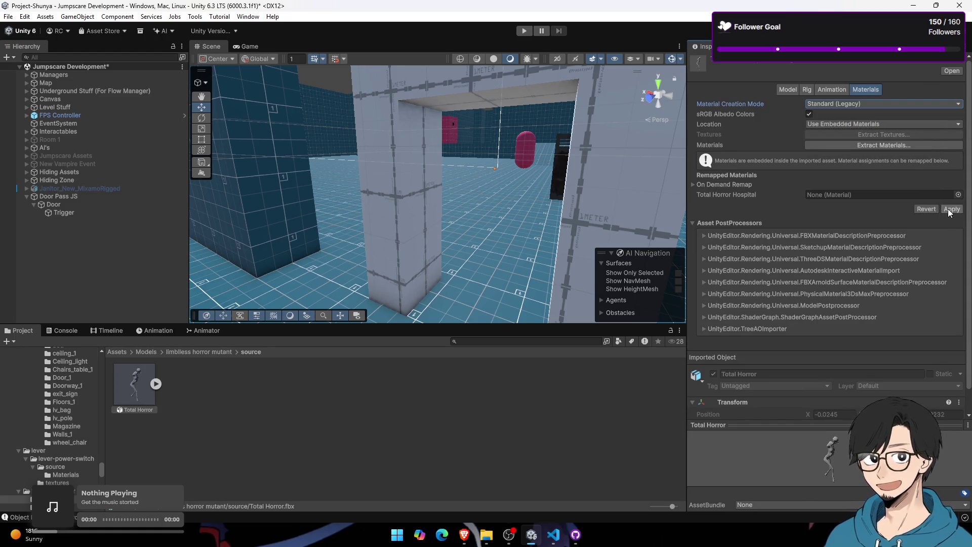
click(899, 104)
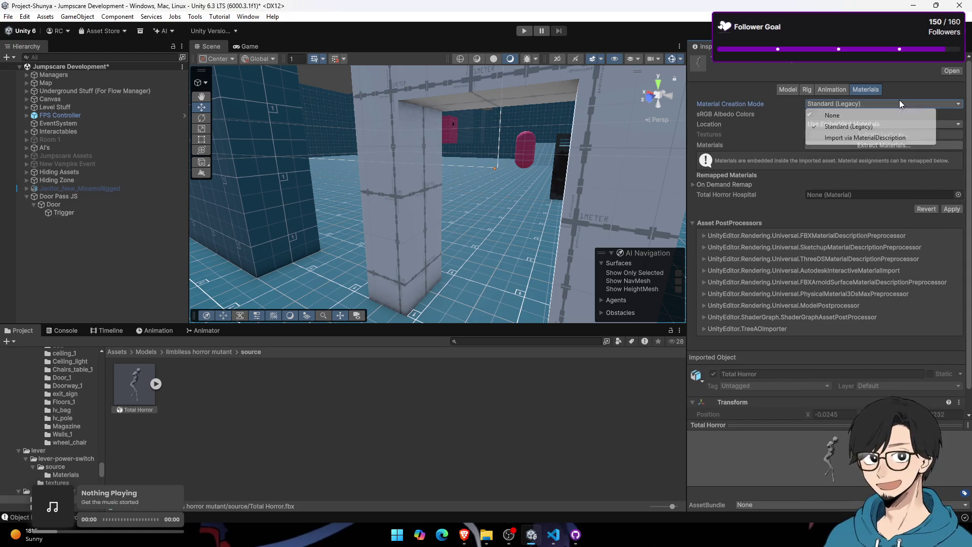
click(882, 138)
click(881, 104)
click(955, 115)
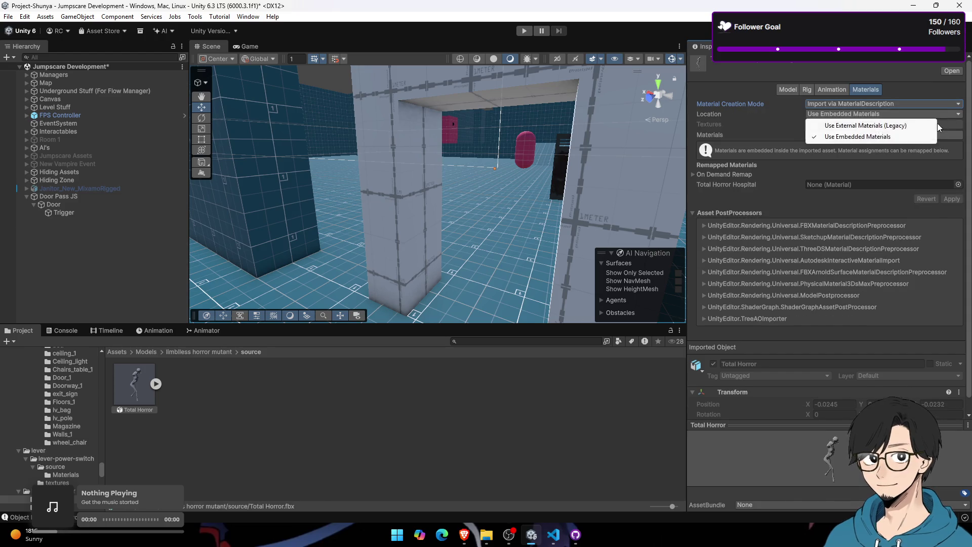
click(876, 127)
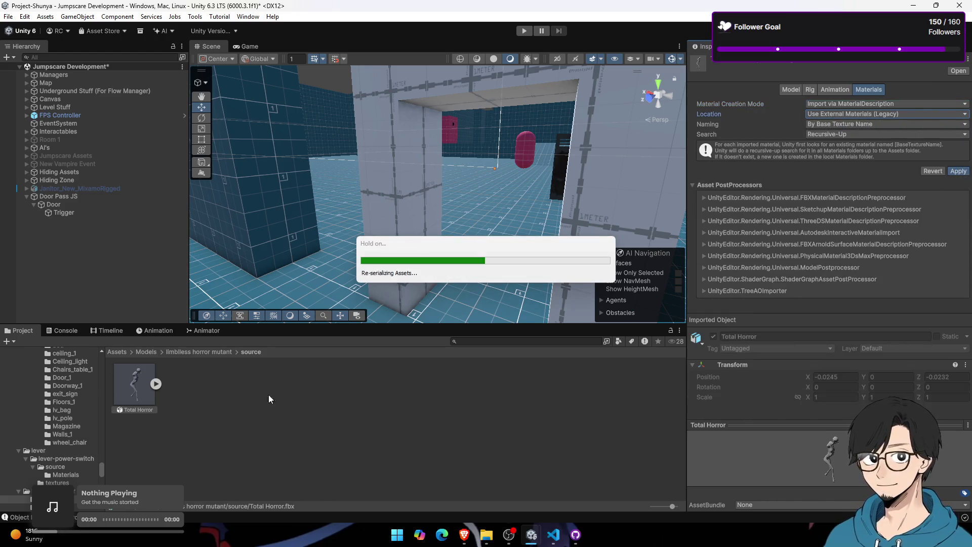
Step: Give the Total Horror material its base colour texture and normal map, fixing the normal map type
double_click(136, 397)
click(132, 394)
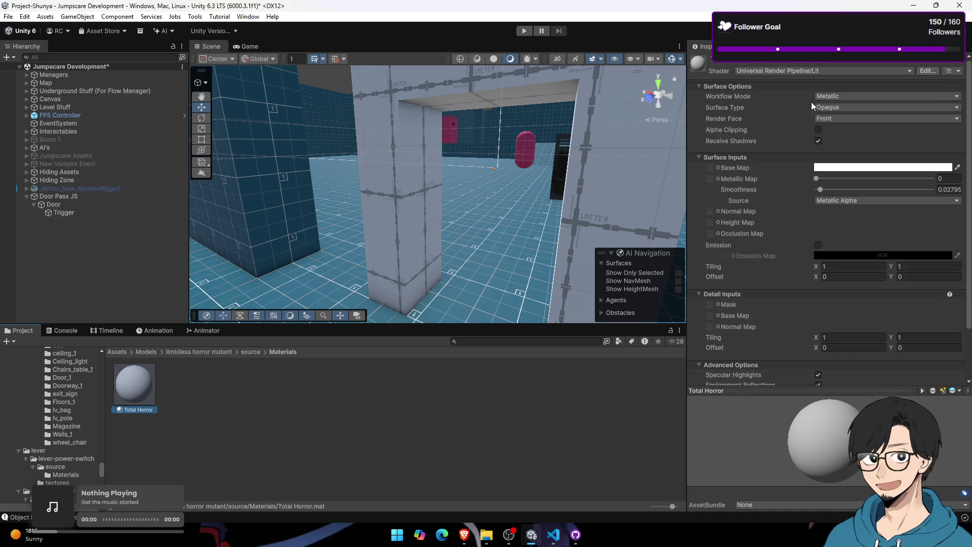
click(250, 352)
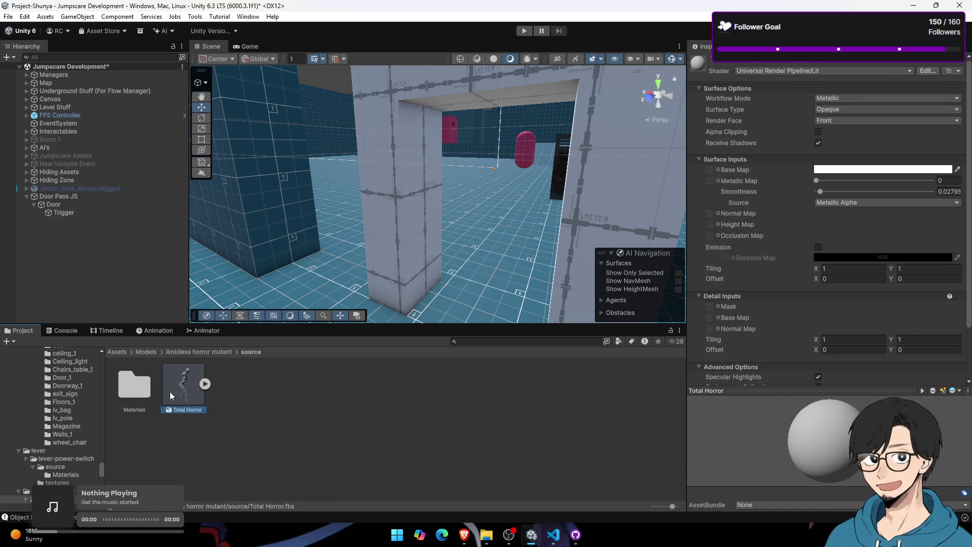
click(199, 352)
double_click(183, 385)
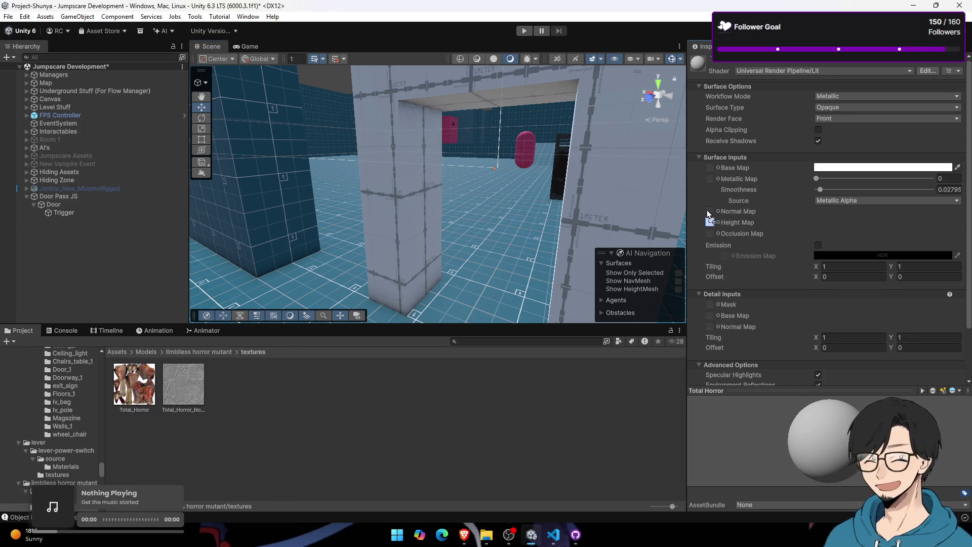
drag(711, 171, 710, 168)
drag(183, 384, 710, 211)
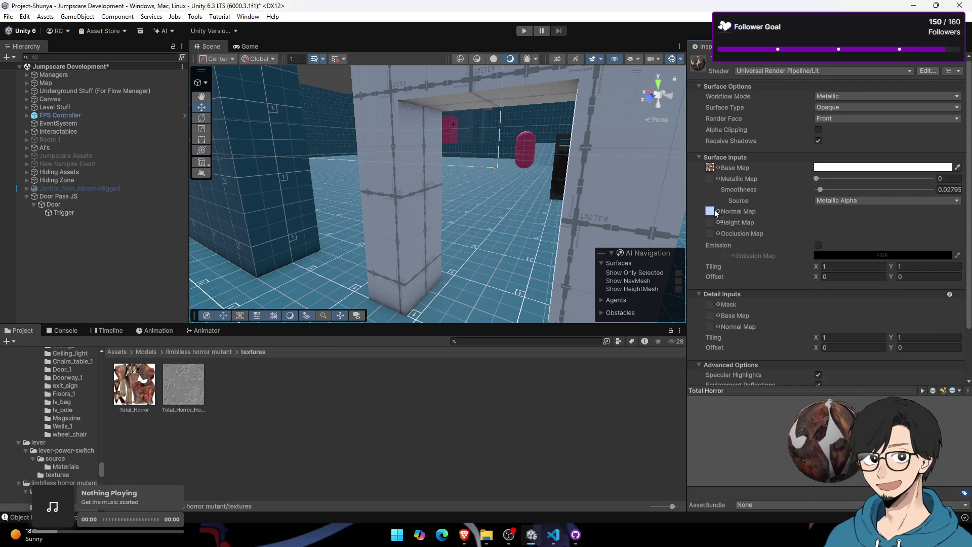
click(943, 230)
scroll(369, 234, up, 5)
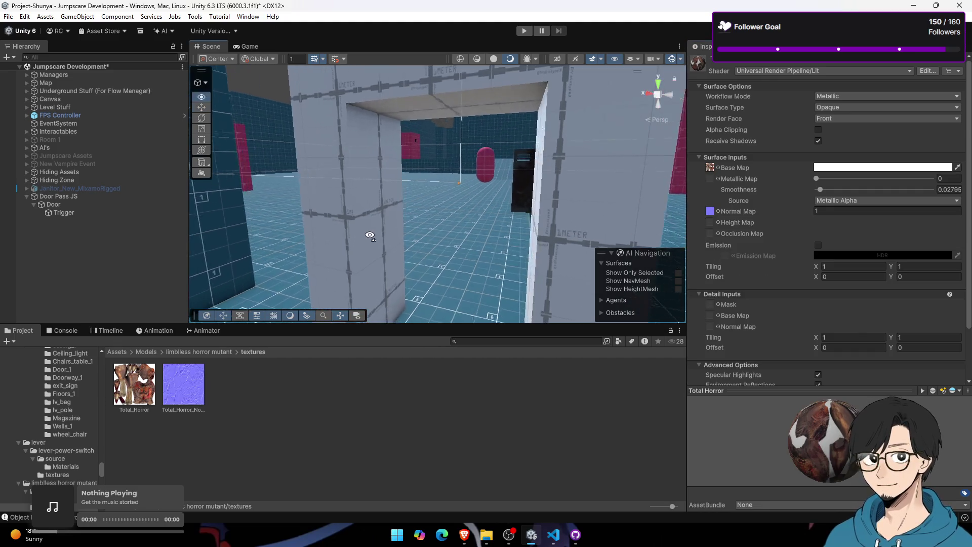
Step: Drag the Total Horror model from the source folder into the scene
click(199, 352)
double_click(134, 384)
drag(148, 386, 364, 271)
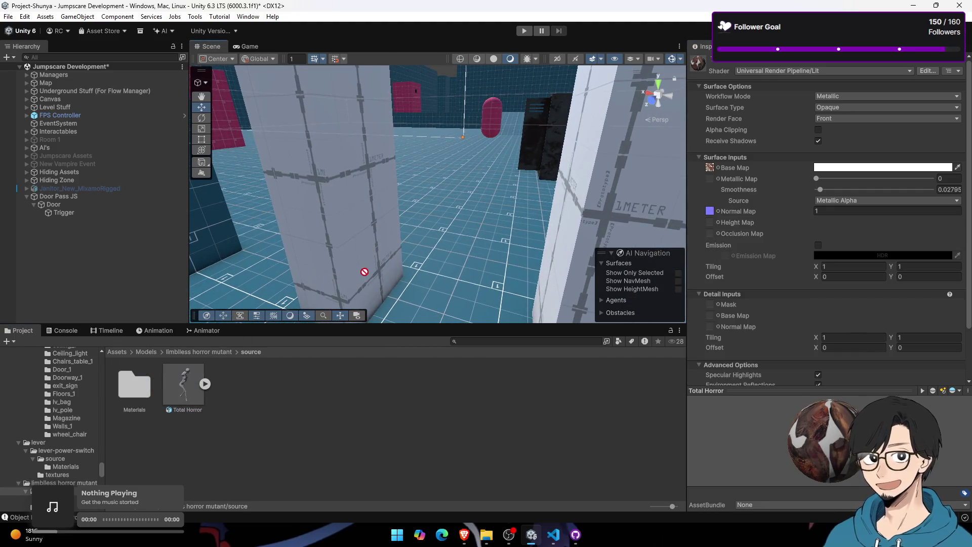
Step: Place Total Horror in the scene and bring up its Model import settings
mouse_move(421, 285)
mouse_down()
mouse_move(477, 10)
mouse_move(445, 117)
mouse_move(485, 153)
mouse_move(444, 136)
mouse_move(578, 83)
mouse_move(191, 355)
mouse_up()
scroll(454, 140, down, 5)
click(184, 384)
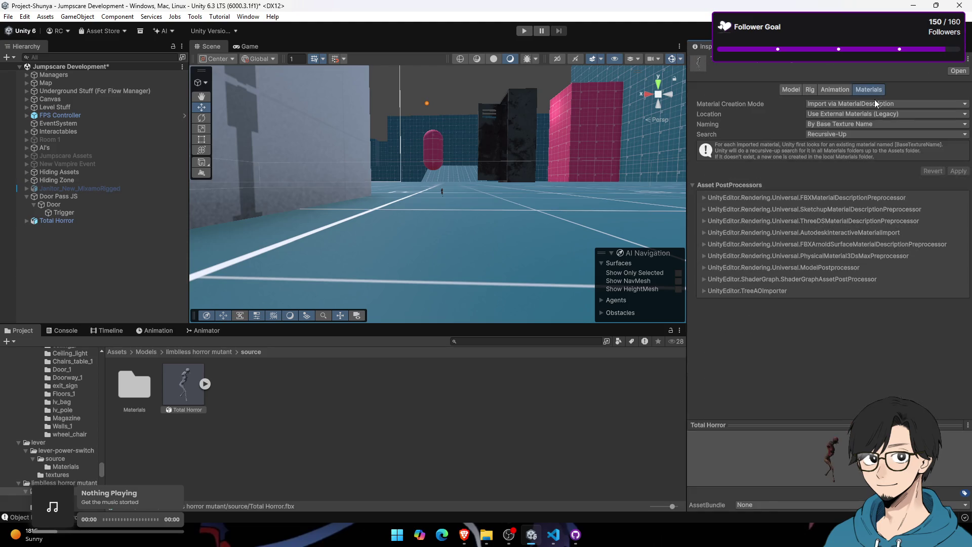
click(798, 92)
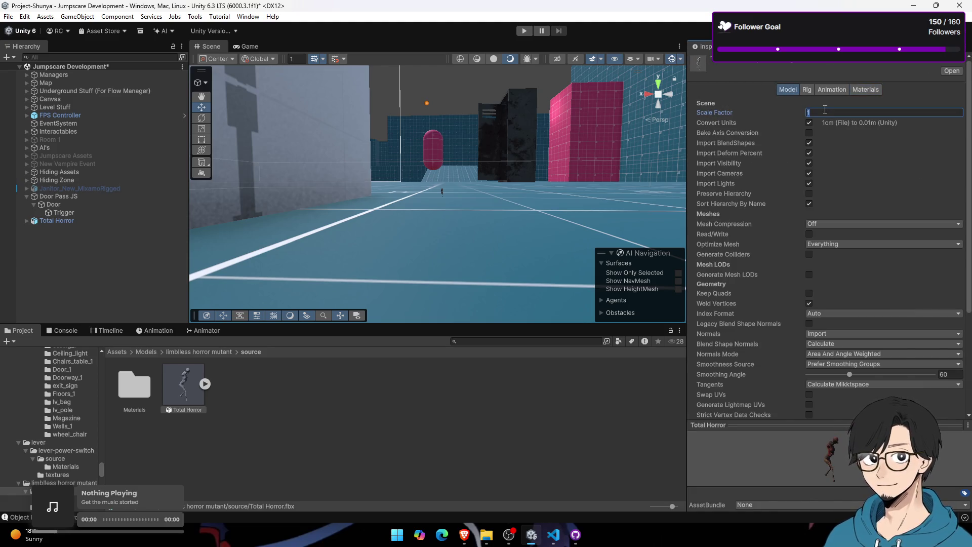
scroll(936, 215, down, 5)
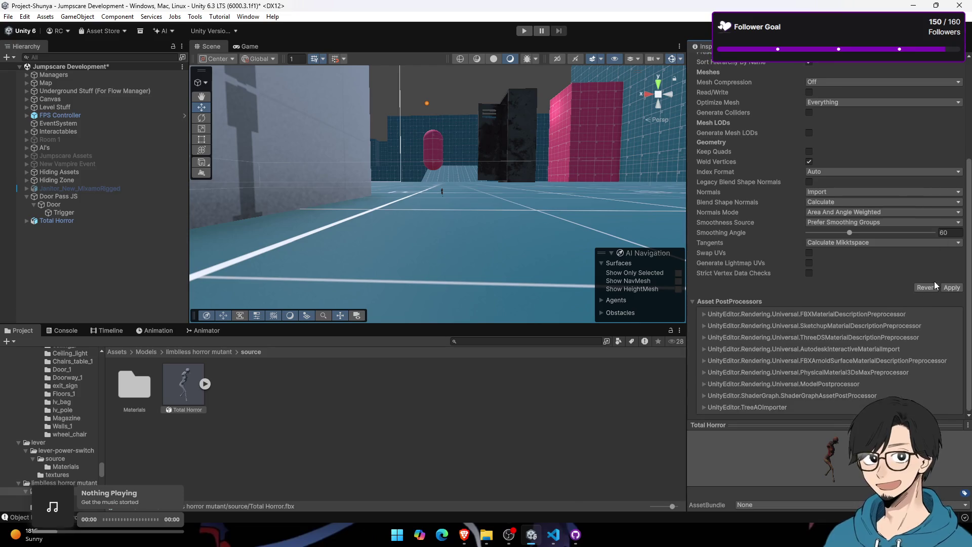
mouse_move(382, 175)
mouse_down()
mouse_move(431, 269)
mouse_move(379, 174)
mouse_move(302, 211)
mouse_up()
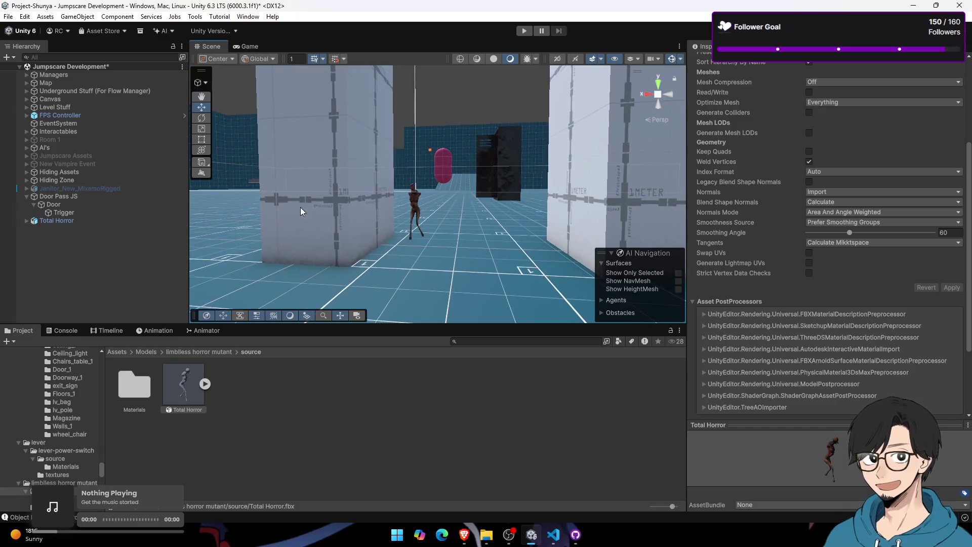
Step: Apply an import Scale Factor of 100 to the Total Horror model
click(155, 220)
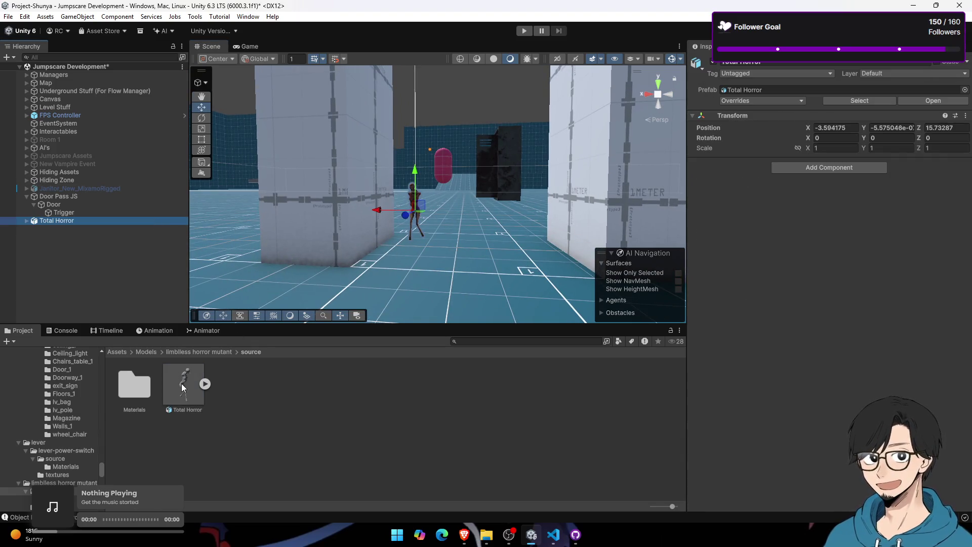
click(181, 384)
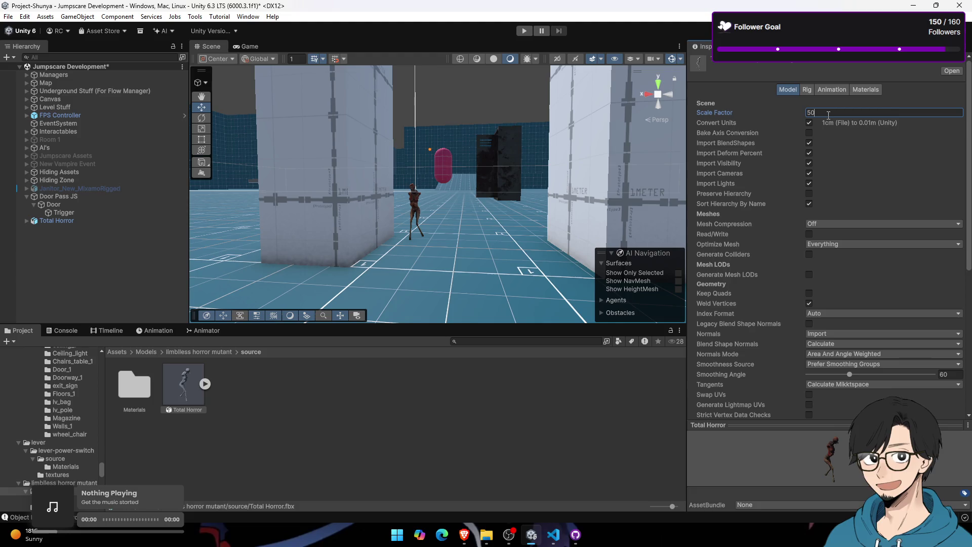
scroll(925, 280, down, 5)
click(948, 266)
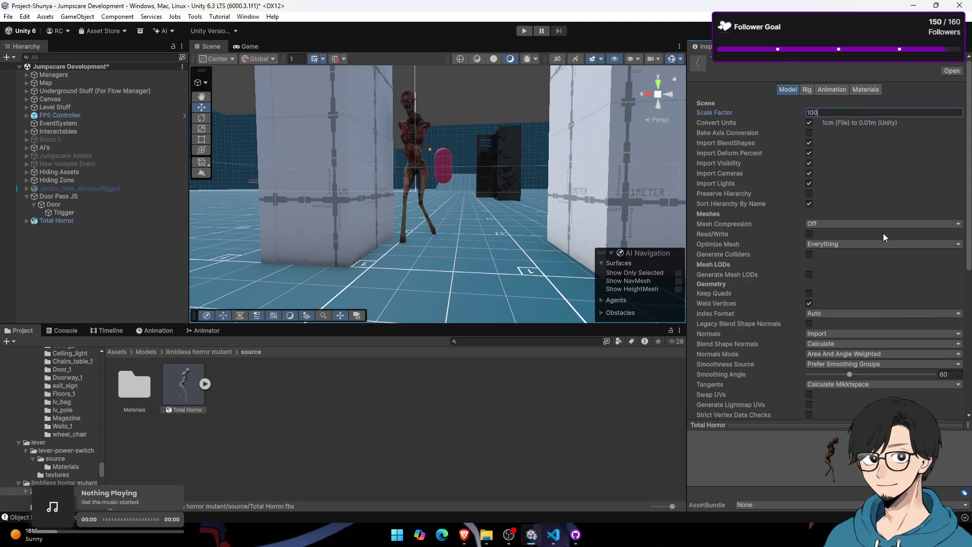
scroll(884, 237, down, 5)
click(950, 266)
Step: Move the view in close to the full-size mutant's head and select it
mouse_move(446, 122)
mouse_down()
mouse_move(489, 124)
mouse_move(446, 115)
mouse_move(471, 223)
mouse_move(463, 177)
mouse_up()
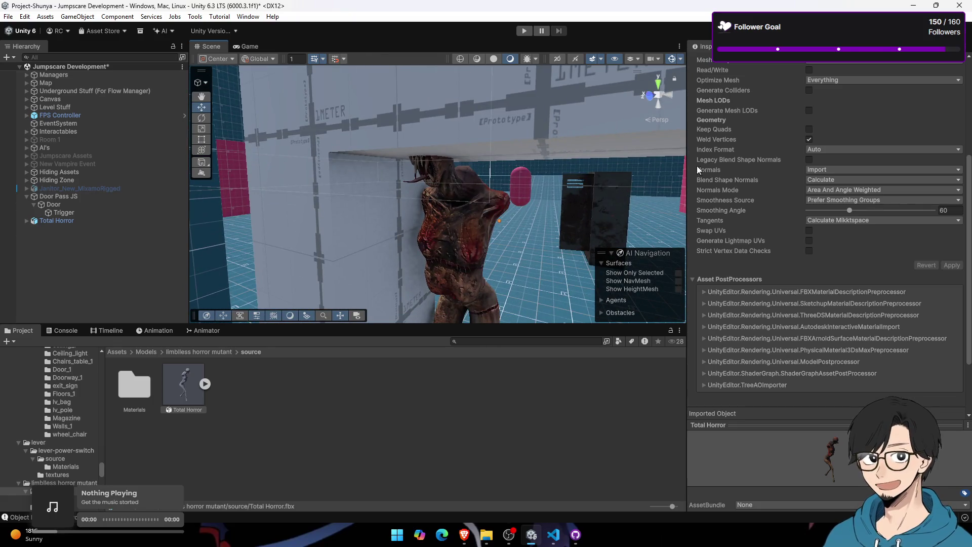
scroll(857, 86, up, 5)
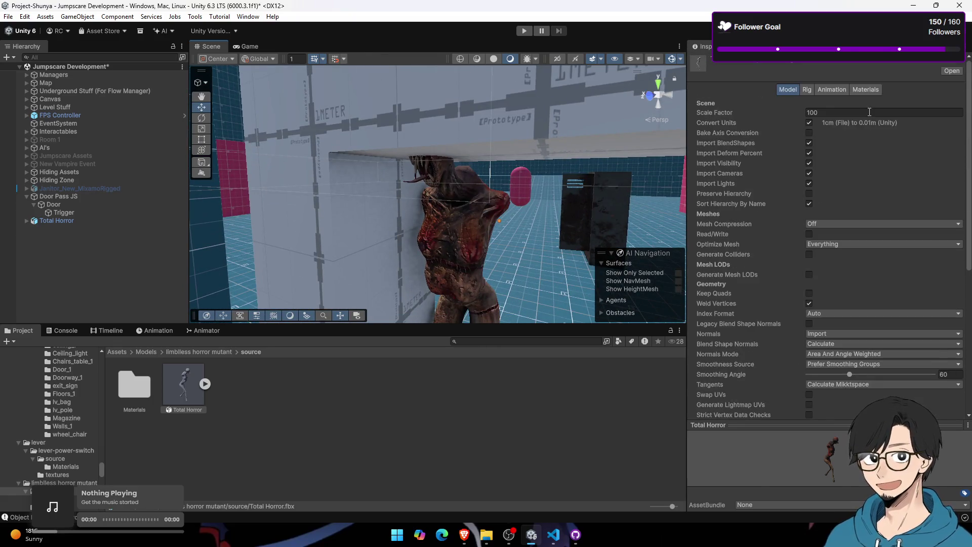
scroll(868, 322, down, 6)
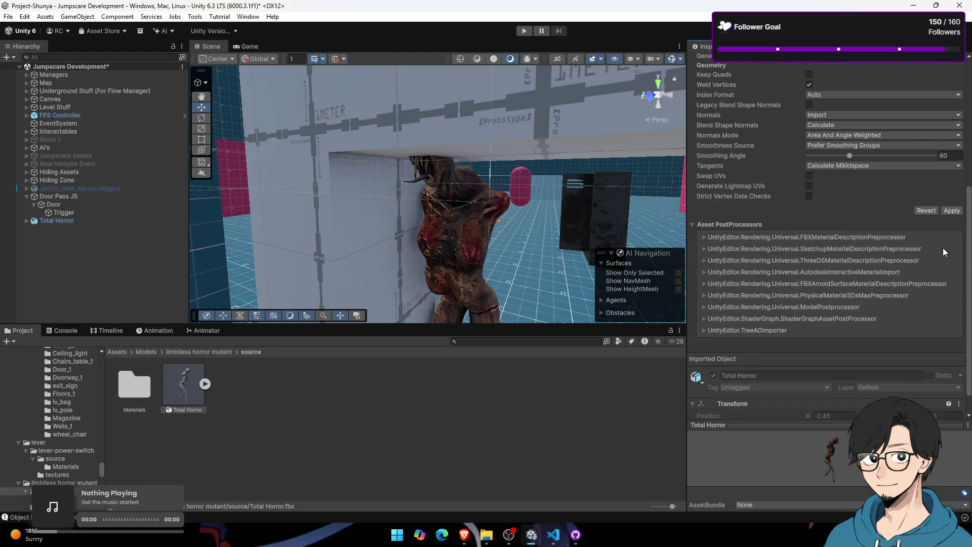
mouse_move(527, 213)
mouse_down()
mouse_move(311, 162)
mouse_move(153, 182)
mouse_move(102, 208)
mouse_up()
click(480, 210)
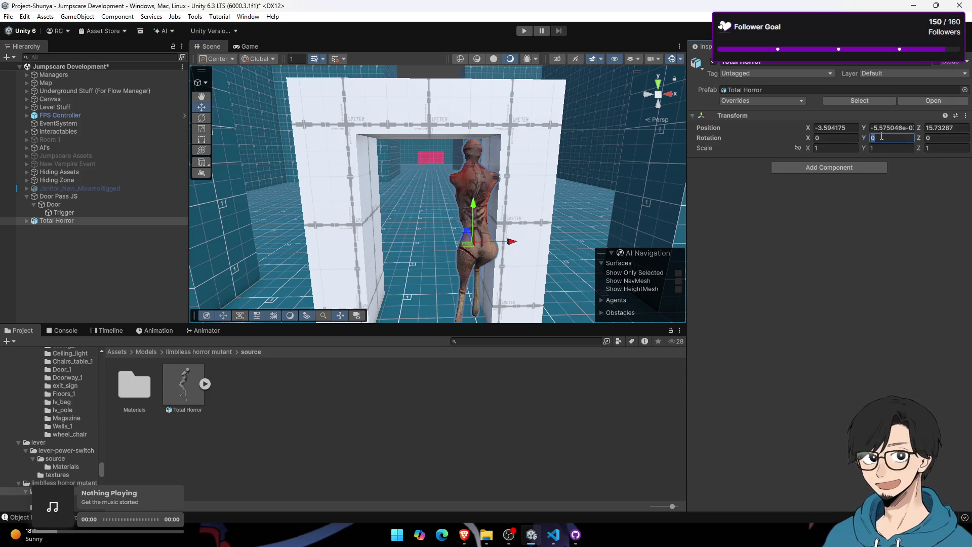
Step: Rotate the mutant to Y 180 and move it inside the doorway at X -4.078, Z 16.75
text(80)
drag(474, 250, 430, 221)
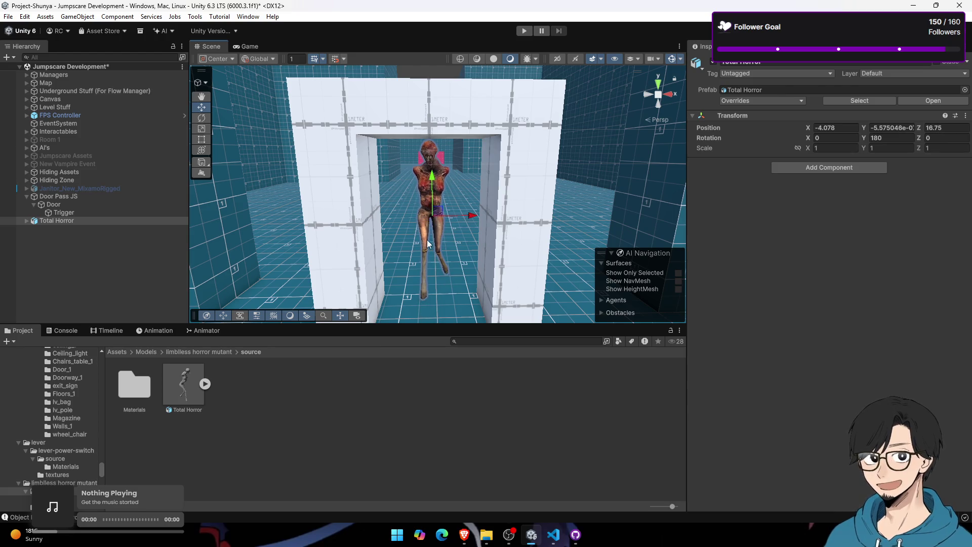
key(w)
scroll(425, 250, up, 2)
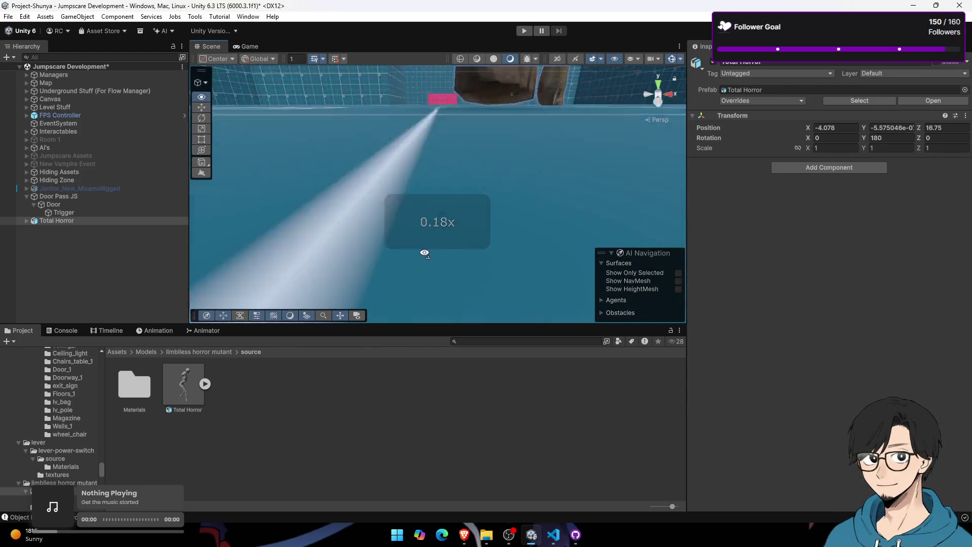
key(w)
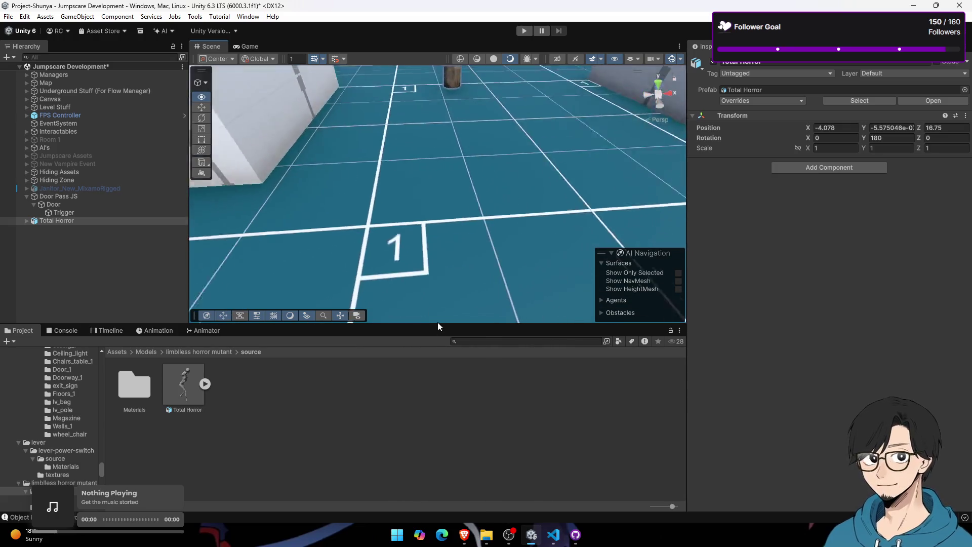
key(f)
drag(438, 326, 439, 302)
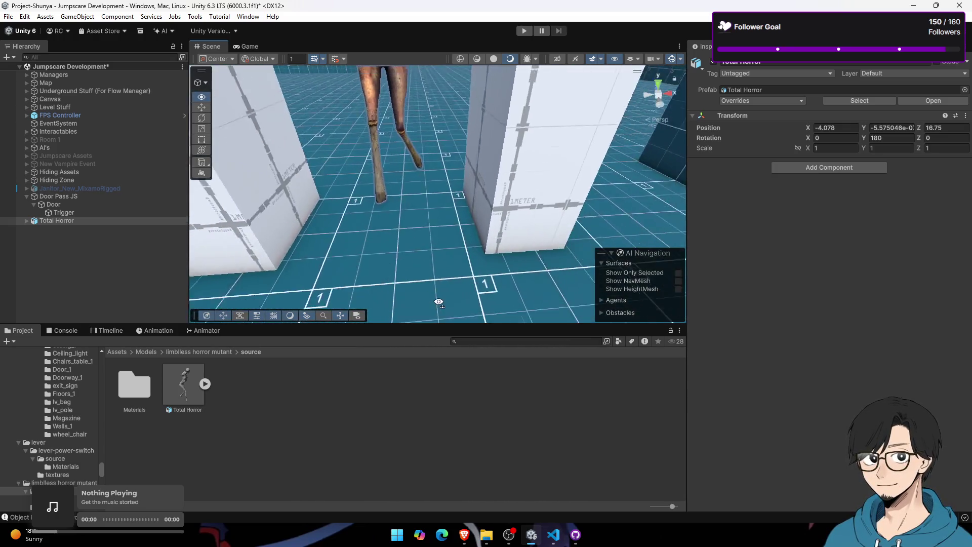
click(241, 46)
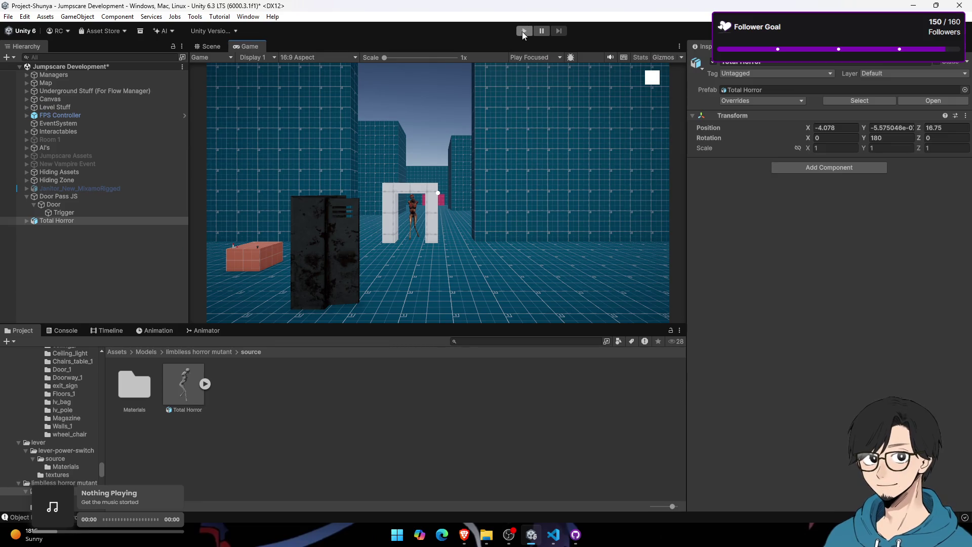
Step: Run the game to check the mutant standing in the doorway, then stop playback
click(523, 31)
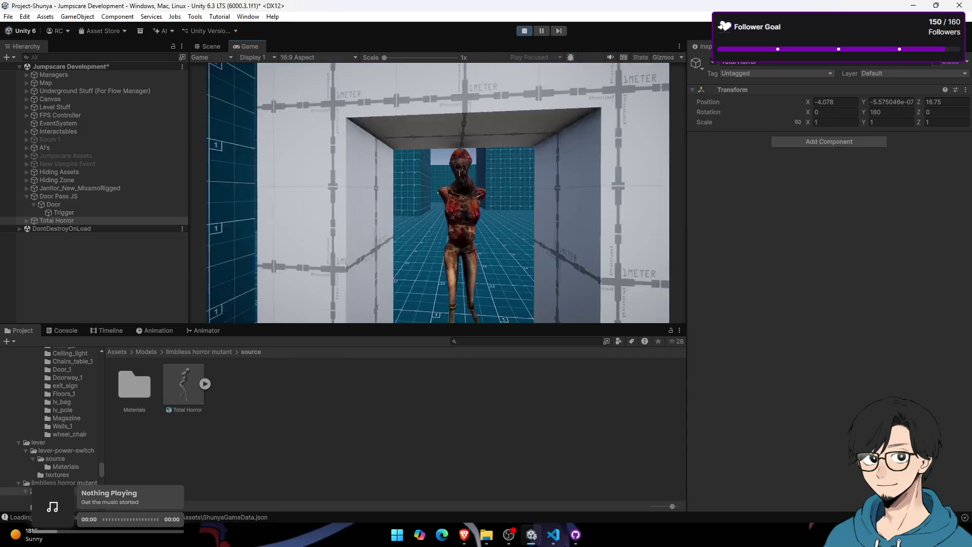
key(super)
key(super)
key(super)
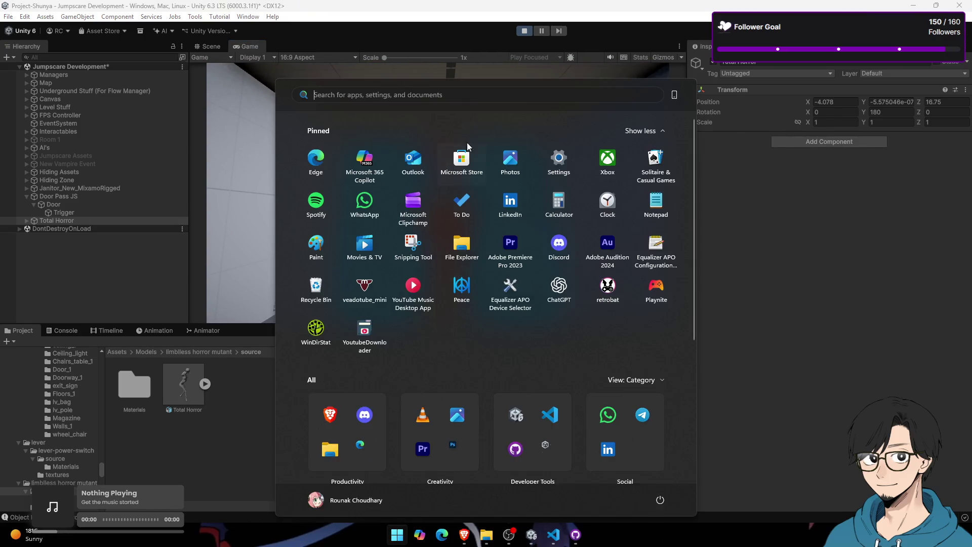
click(527, 34)
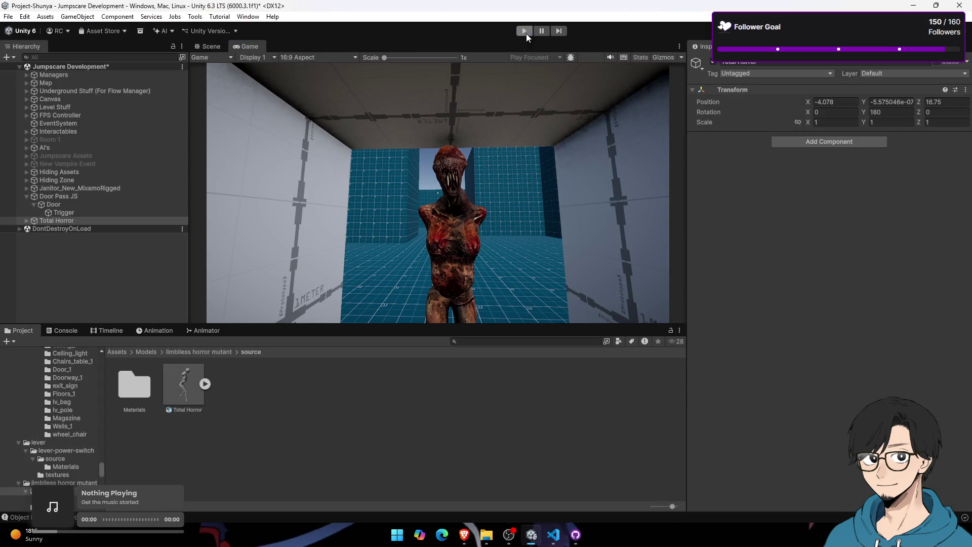
click(220, 46)
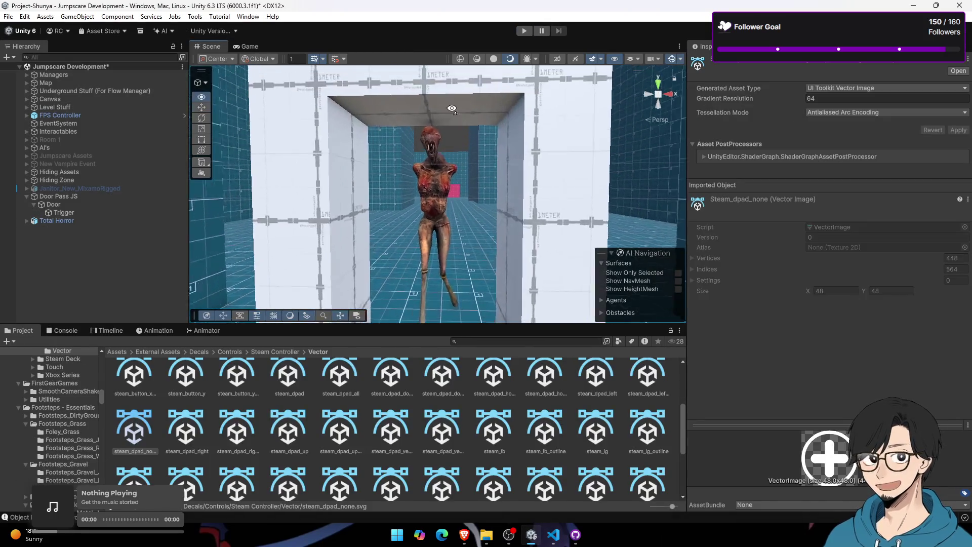
Step: Adjust and apply the Total Horror model's import scale factor
click(434, 239)
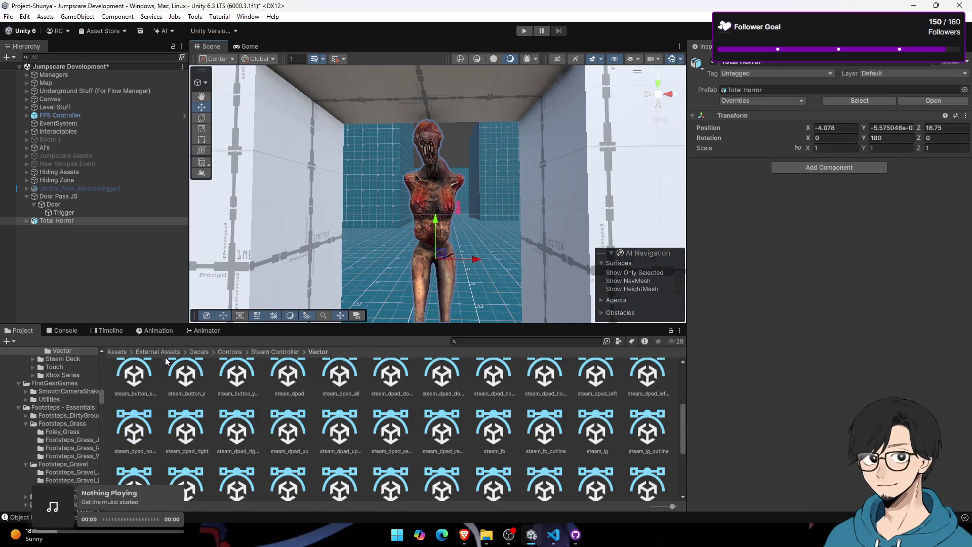
click(125, 354)
click(806, 90)
click(193, 371)
click(846, 113)
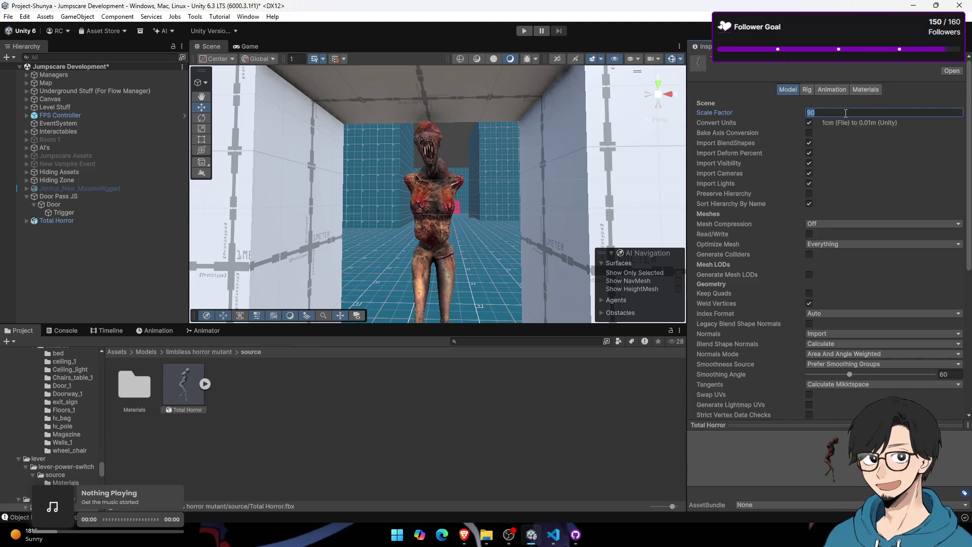
scroll(930, 336, down, 5)
click(949, 265)
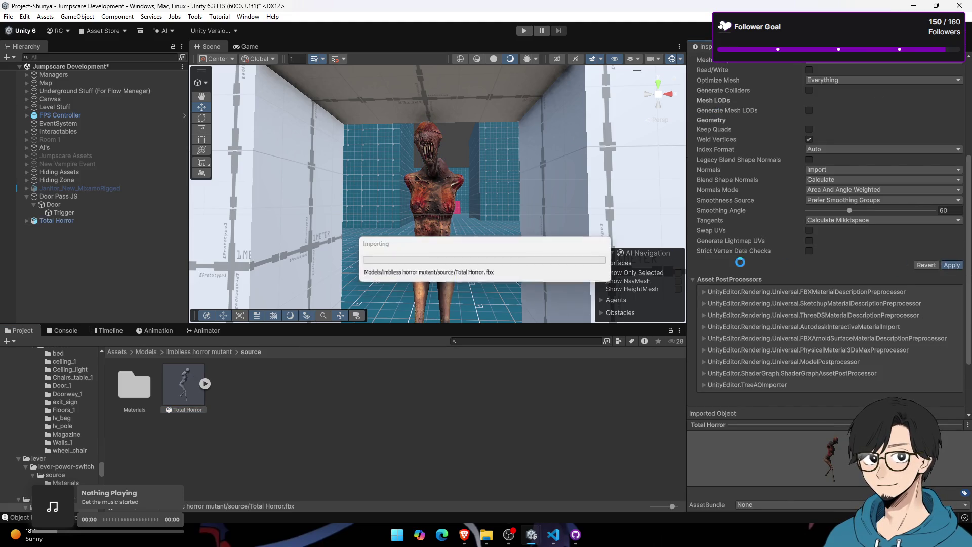
Step: Try an X scale of 1.3, then reset the mutant's X and Z scale to 1
click(817, 149)
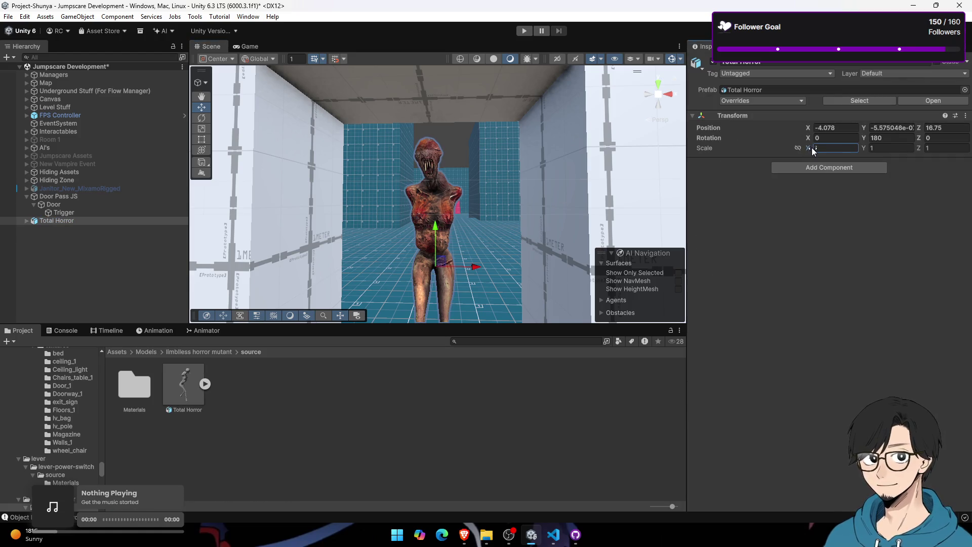
text(1.3)
drag(918, 148, 925, 151)
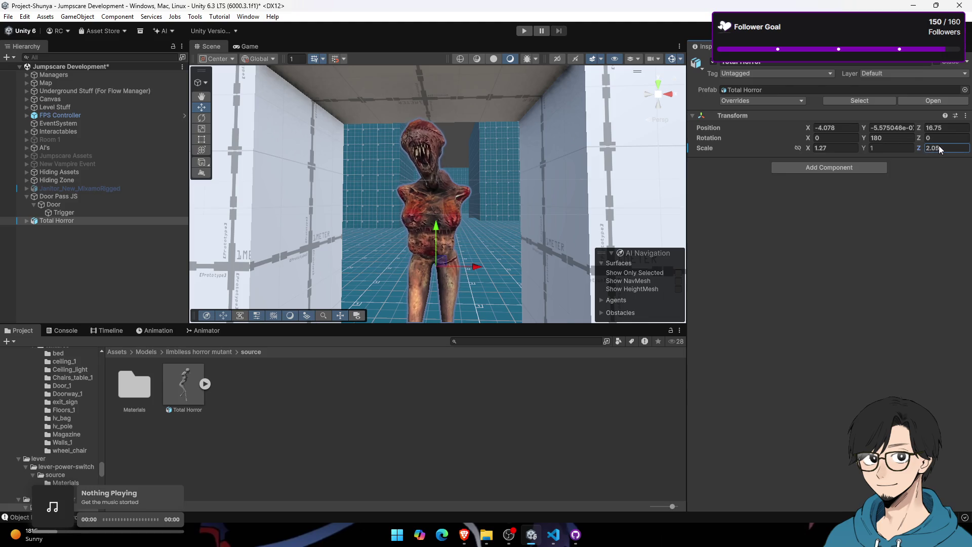
text(2.37)
mouse_move(509, 187)
mouse_down()
mouse_move(388, 187)
mouse_move(242, 217)
mouse_move(599, 193)
mouse_up()
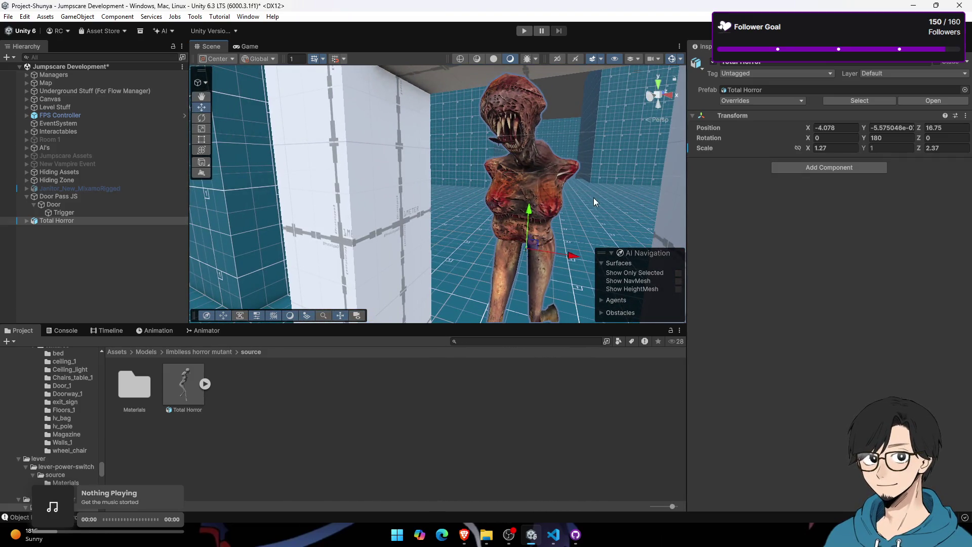
scroll(538, 203, down, 5)
click(937, 147)
text(1)
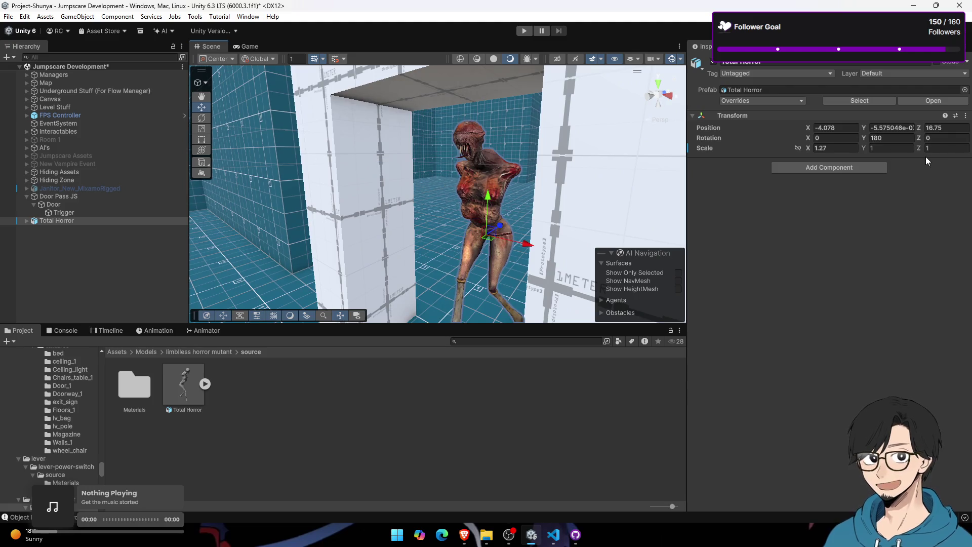
text(f)
click(830, 148)
text(1)
key(Return)
key(f)
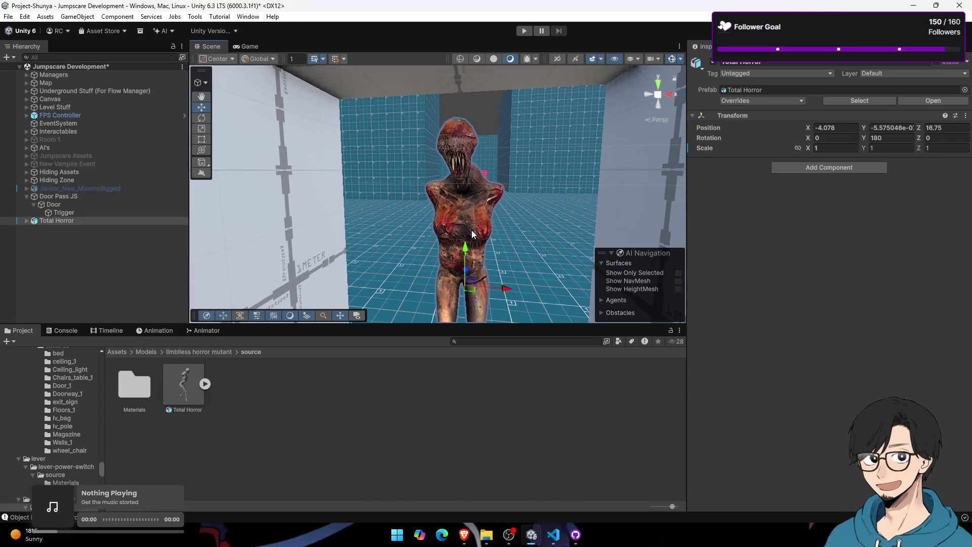
scroll(435, 209, down, 5)
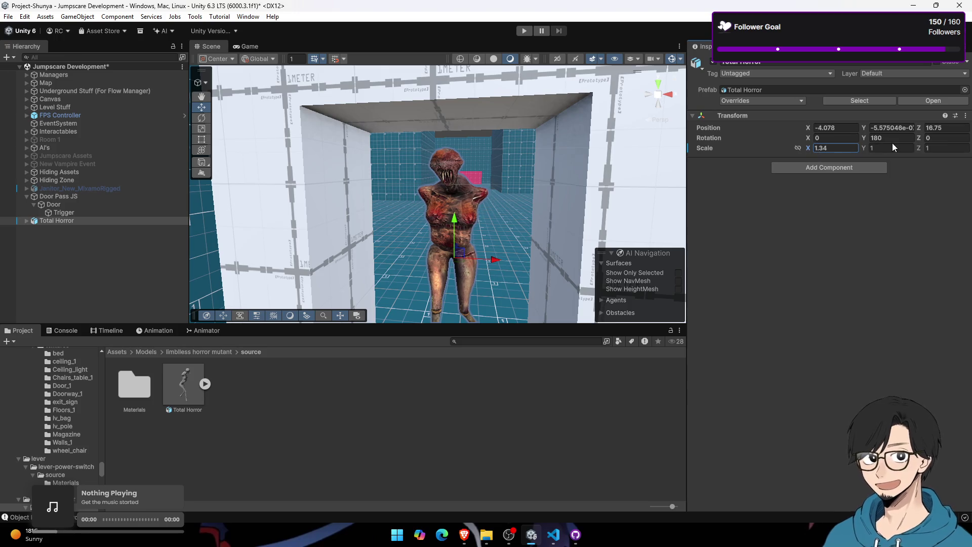
Step: Test deeper Z scales such as 1.2 before setting the mutant's Z scale back to 1
click(929, 148)
text(1.09)
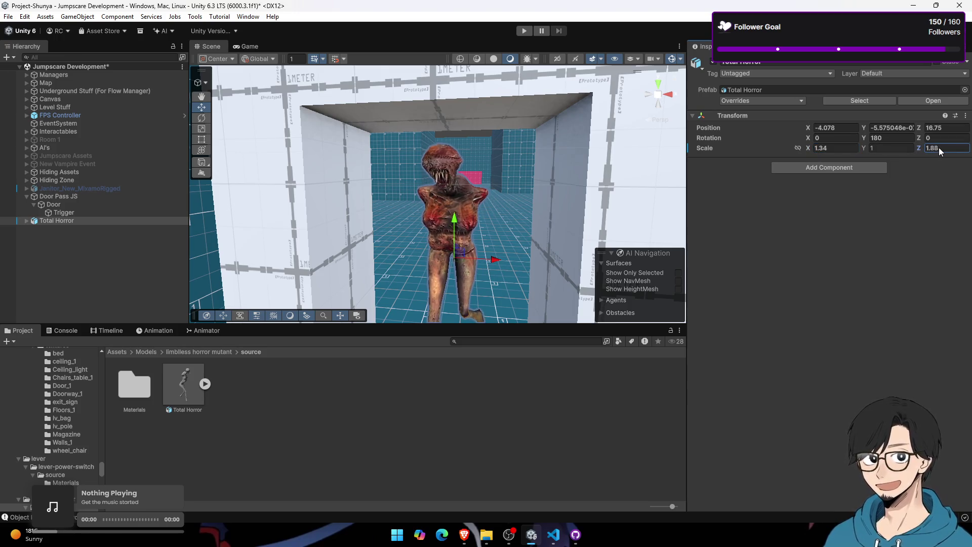
key(BackSpace)
key(BackSpace)
key(BackSpace)
text(3.6)
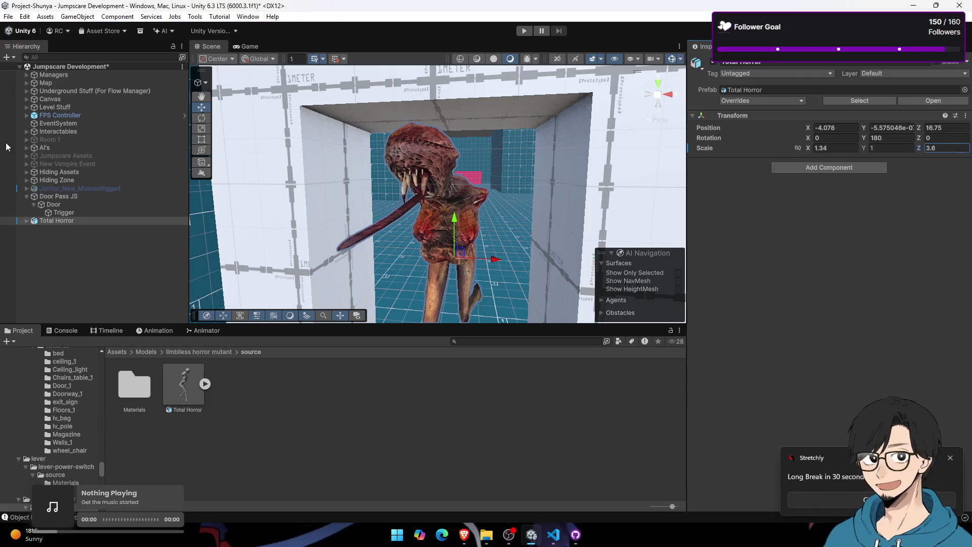
double_click(930, 148)
text(1.2)
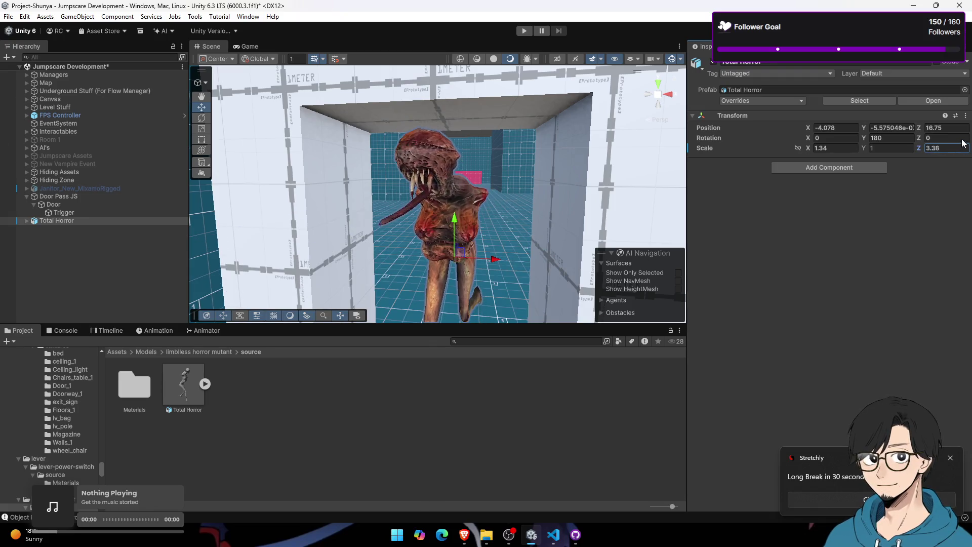
key(BackSpace)
key(BackSpace)
text(92)
mouse_move(405, 203)
mouse_down()
mouse_move(460, 202)
mouse_move(448, 210)
mouse_up()
scroll(460, 203, down, 5)
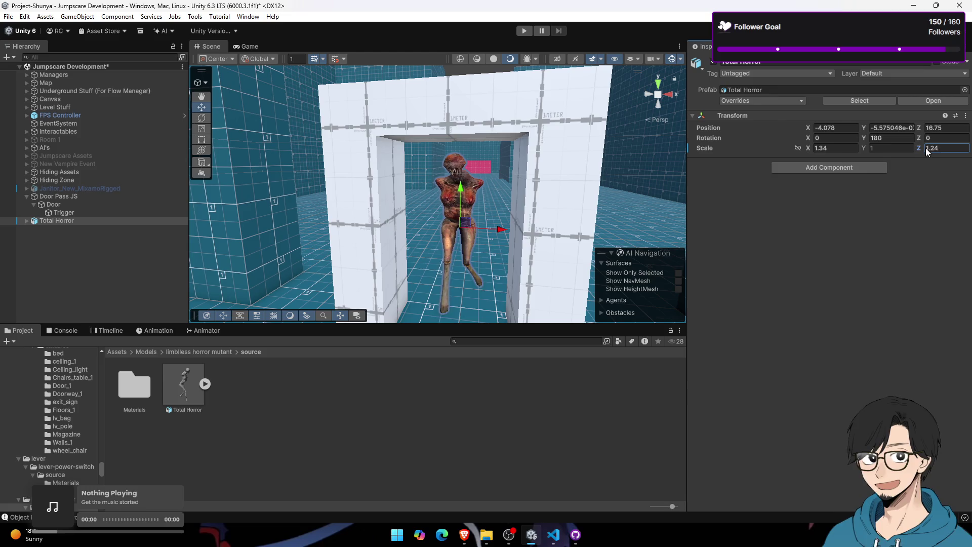
text(1)
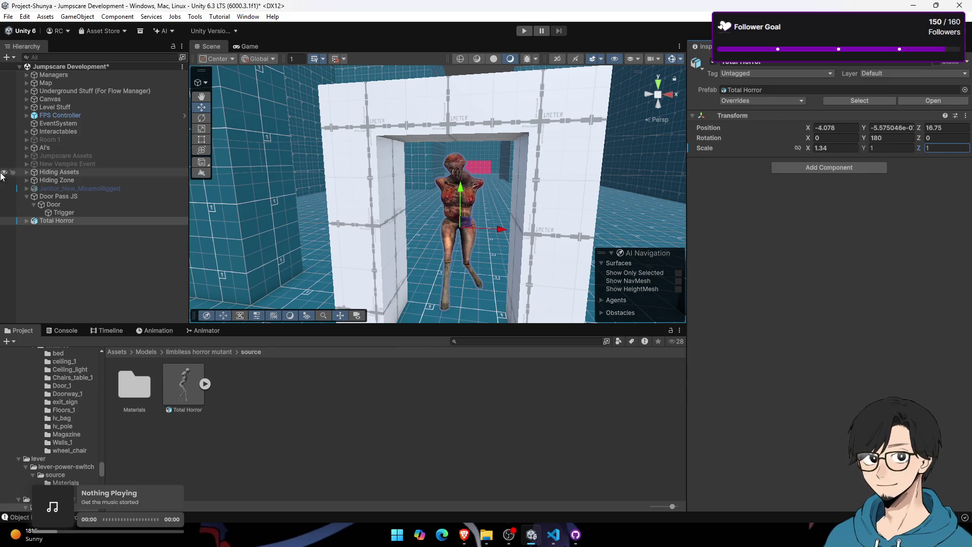
click(121, 220)
Step: Parent Total Horror under Door Pass JS alongside Door in the Hierarchy
mouse_move(253, 243)
mouse_down()
mouse_move(269, 260)
mouse_move(437, 215)
mouse_move(277, 216)
mouse_up()
mouse_move(85, 222)
mouse_down()
mouse_move(71, 213)
mouse_move(72, 200)
mouse_move(67, 206)
mouse_move(77, 201)
mouse_up()
click(34, 213)
click(91, 198)
click(89, 211)
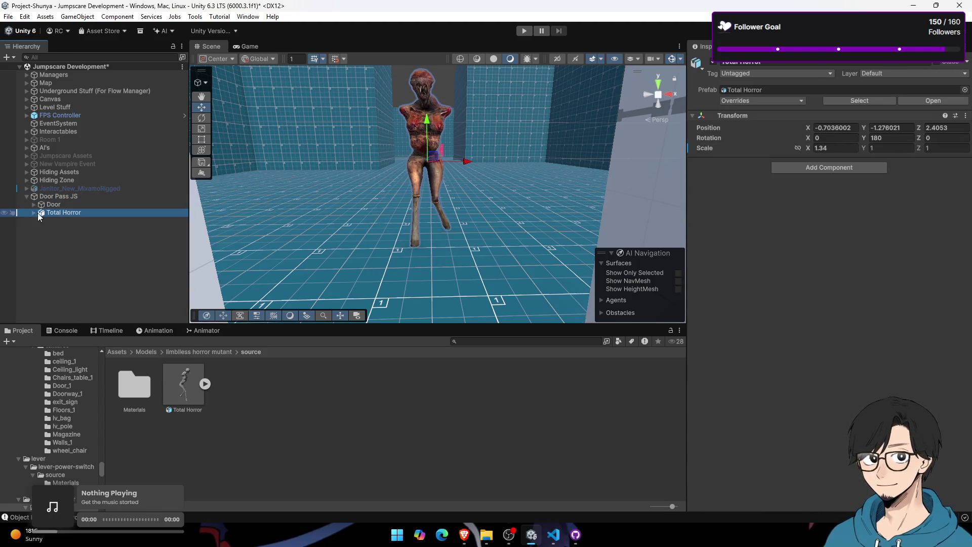
Step: Inspect Hiding Zone 1's components, then expand the Hiding Assets group
click(34, 215)
click(27, 180)
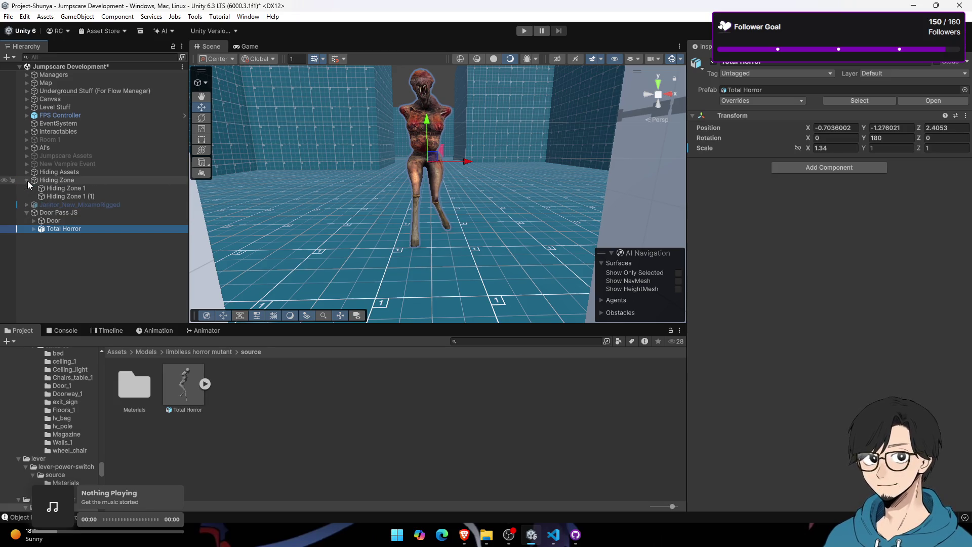
click(47, 191)
scroll(789, 274, down, 3)
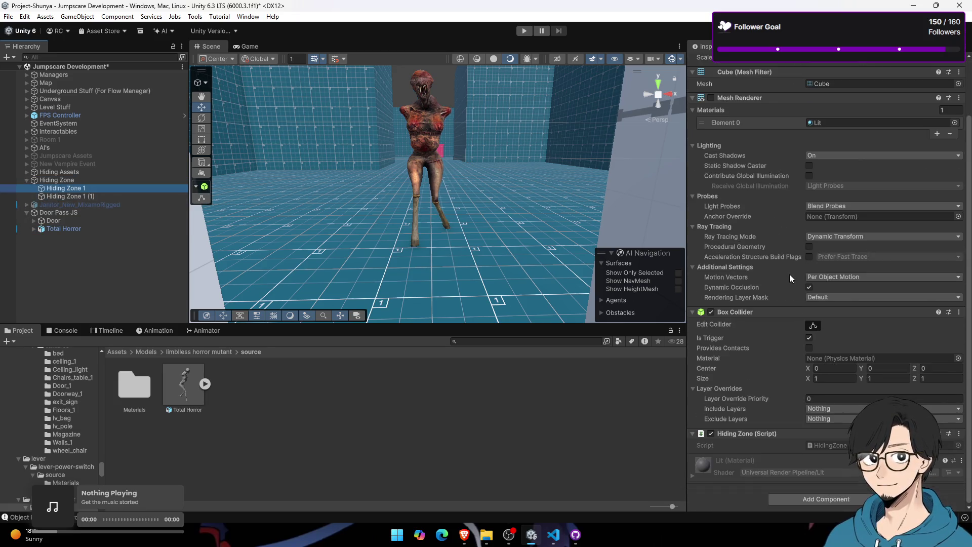
click(511, 452)
click(26, 180)
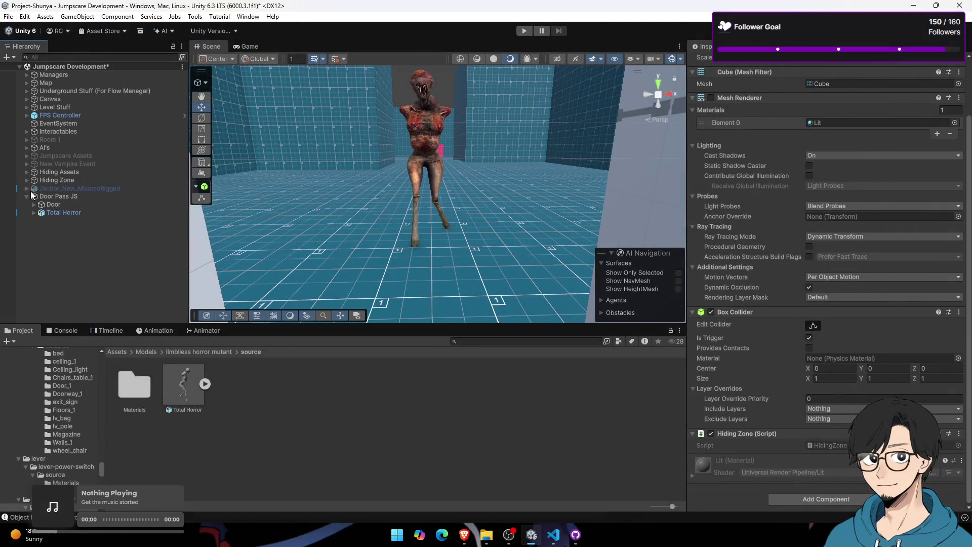
click(26, 173)
mouse_move(615, 163)
mouse_down()
mouse_move(614, 171)
mouse_move(350, 223)
mouse_up()
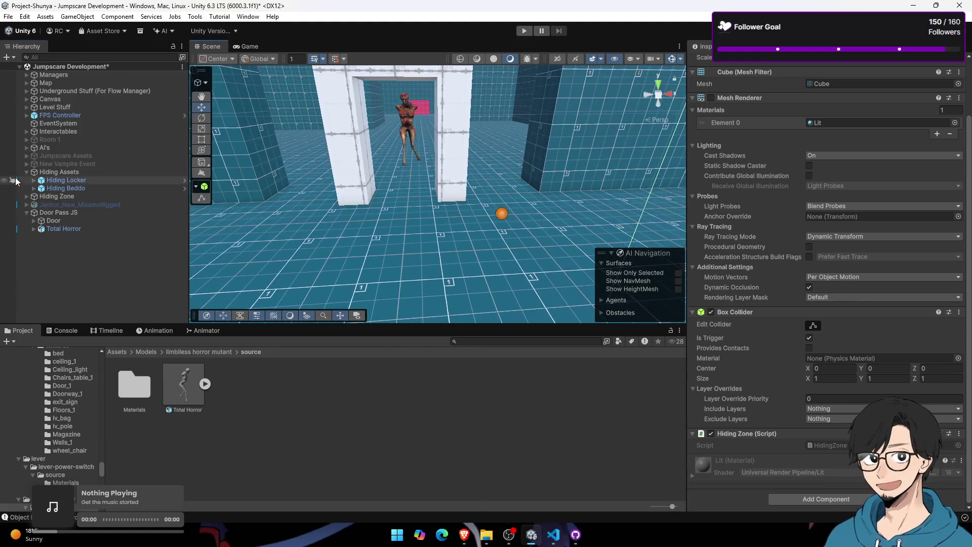
Step: Filter the Hierarchy for 'wh', select Wheelchair Jumpscare, and clear the filter
text(wh)
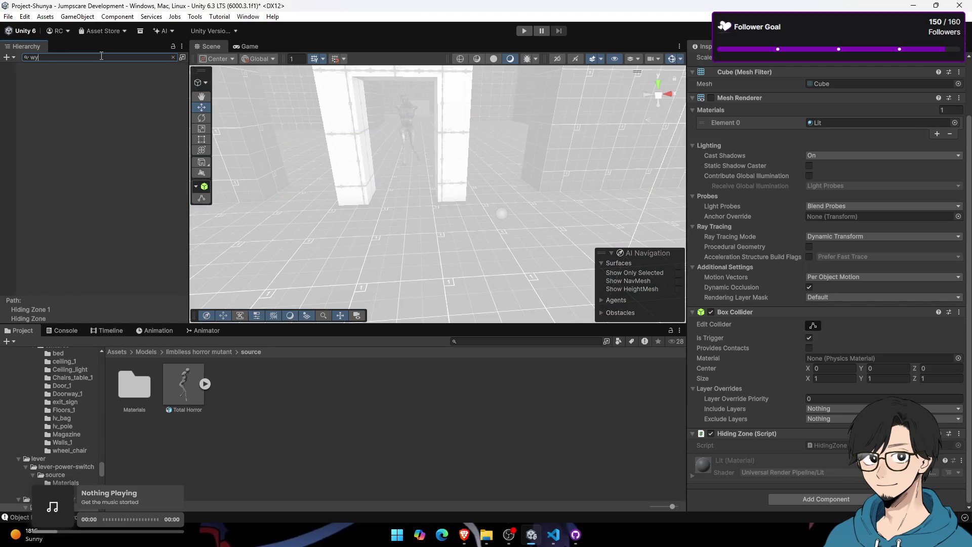
click(110, 82)
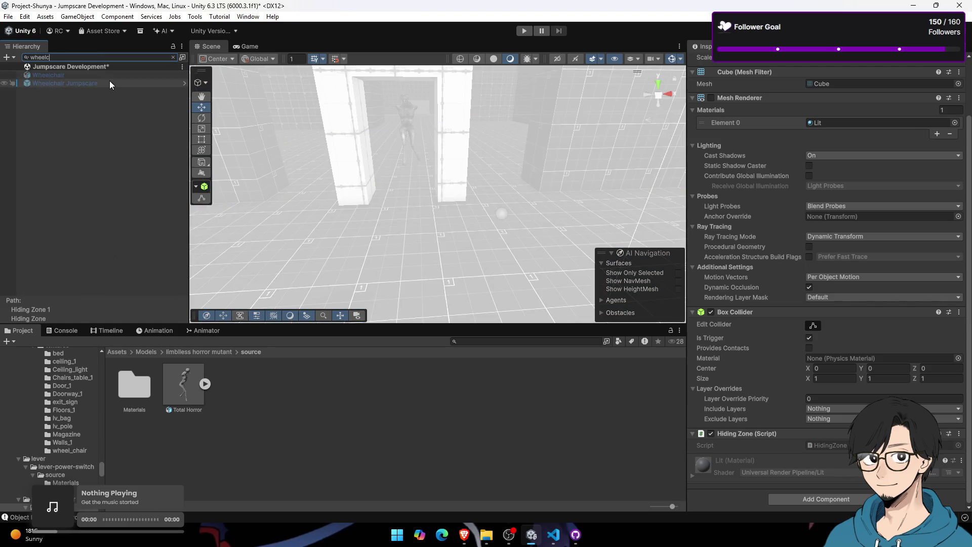
click(173, 57)
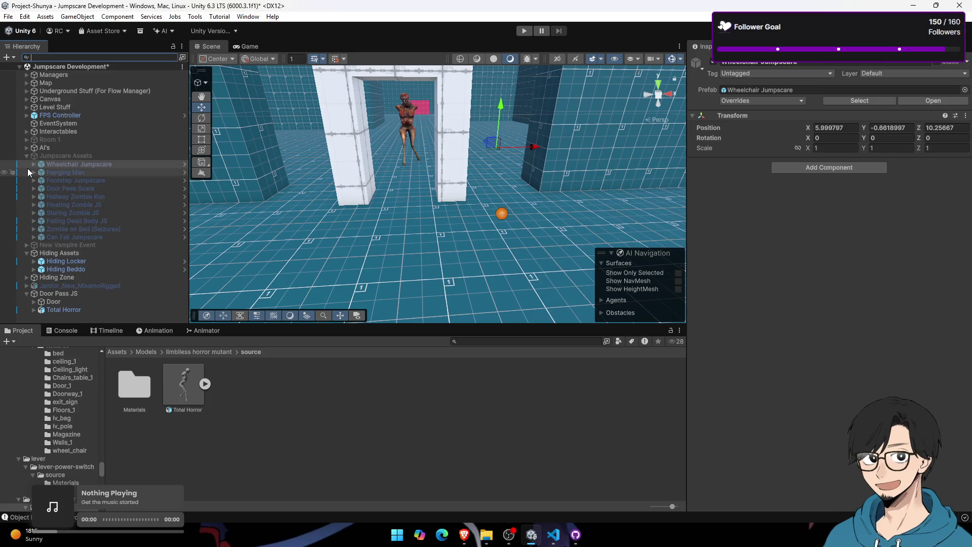
click(464, 534)
Step: Look over the Nurse of Horror model page, then return to Total Horror
mouse_move(3, 198)
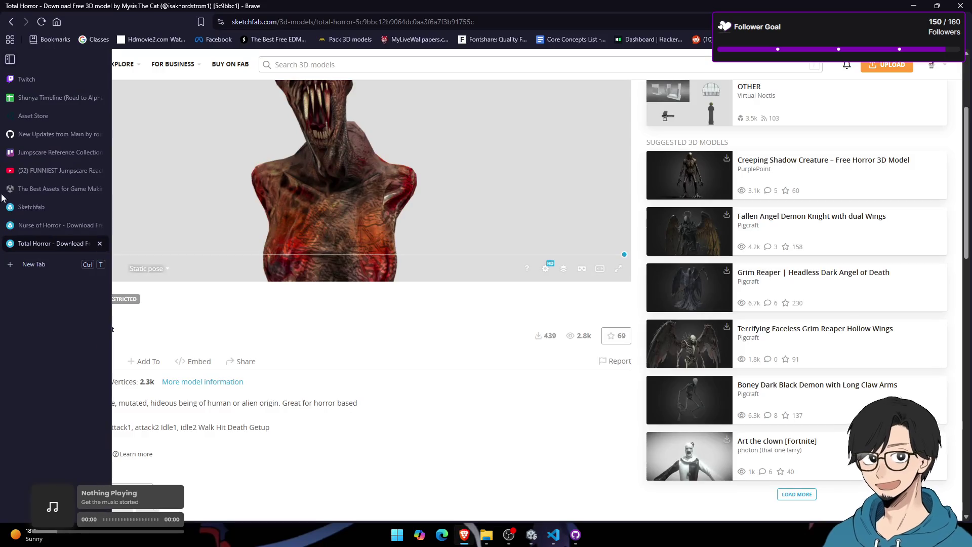
click(61, 226)
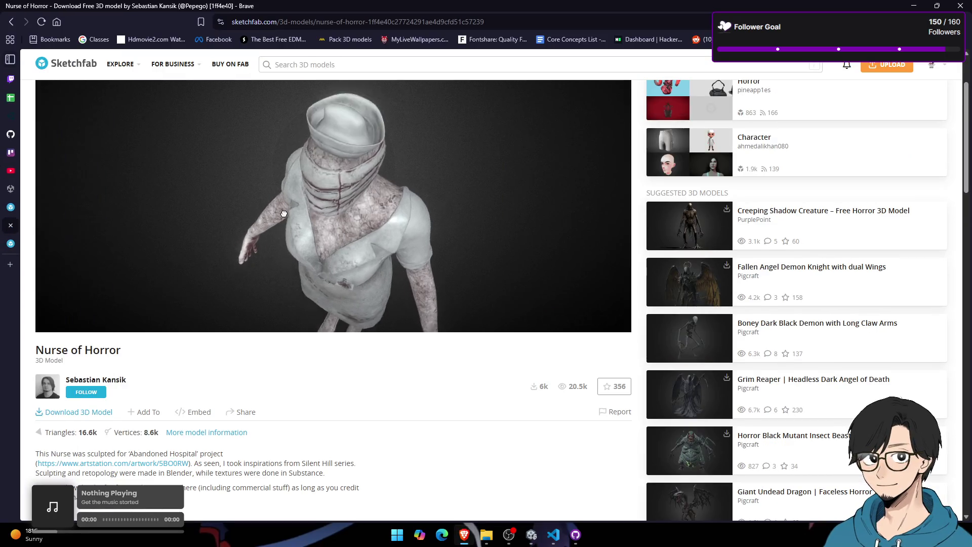
mouse_move(62, 229)
click(101, 224)
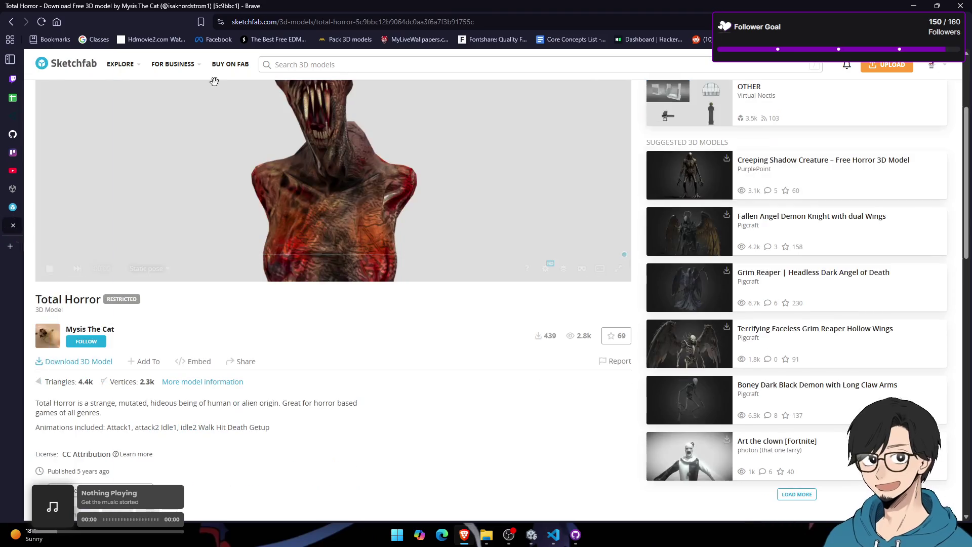
Step: Load the excalidraw whiteboard site in the current tab
click(296, 22)
text(excalidraw.com)
key(Return)
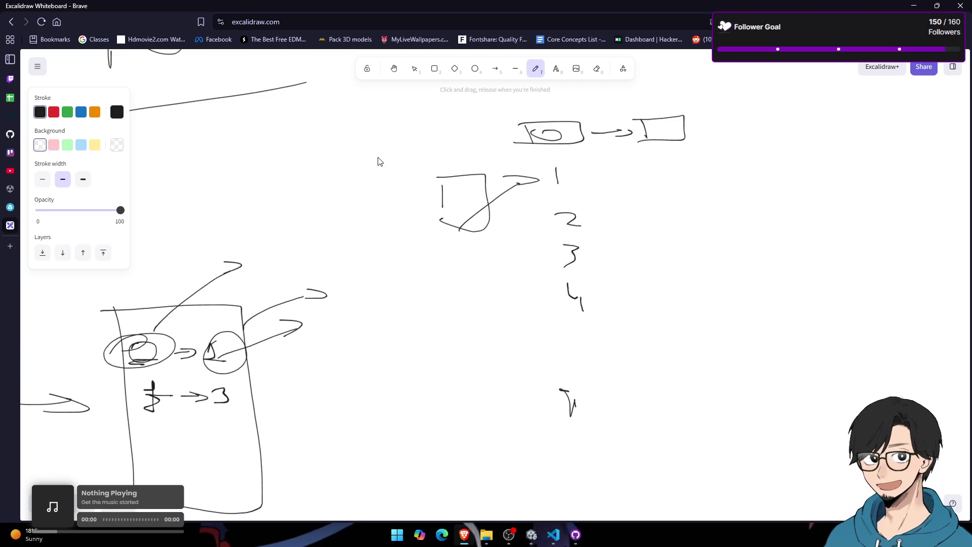
Step: Erase the old box, arrow and numbers sketch from the whiteboard
key(alt+Tab)
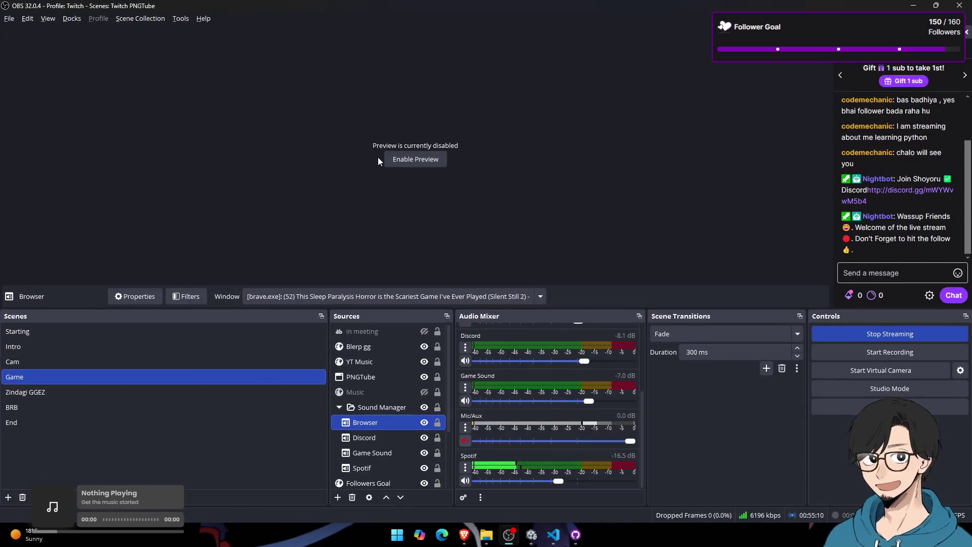
key(alt+Tab)
scroll(507, 202, left, 3)
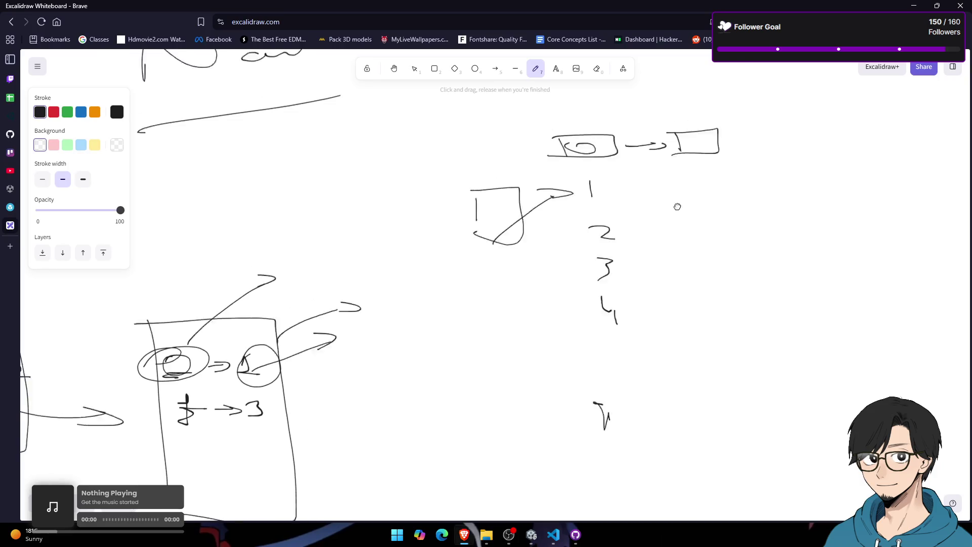
key(e)
mouse_move(678, 119)
mouse_down()
mouse_move(582, 152)
mouse_move(666, 213)
mouse_move(782, 118)
mouse_move(691, 149)
mouse_move(632, 226)
mouse_move(634, 427)
mouse_move(469, 325)
mouse_up()
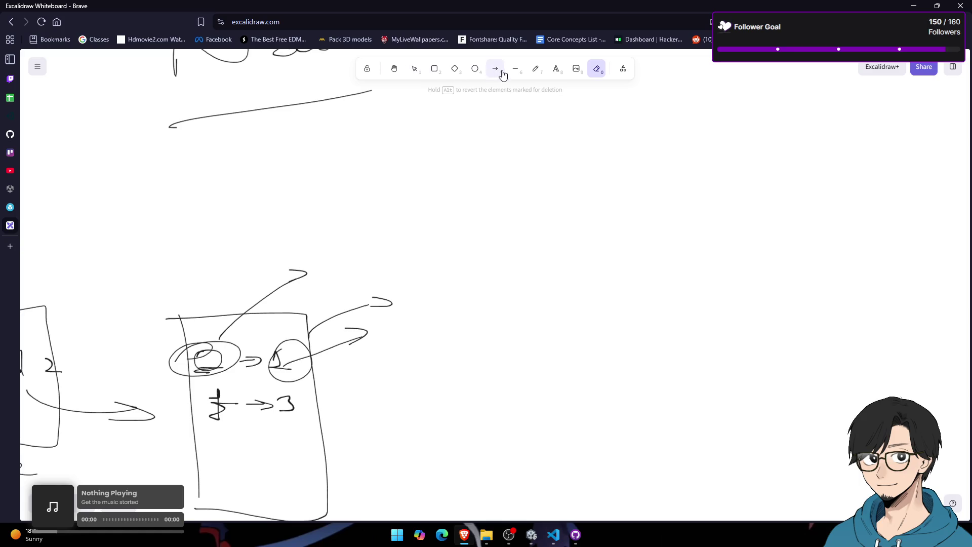
Step: Freehand-draw an open box with an arrow pointing left toward it
click(536, 68)
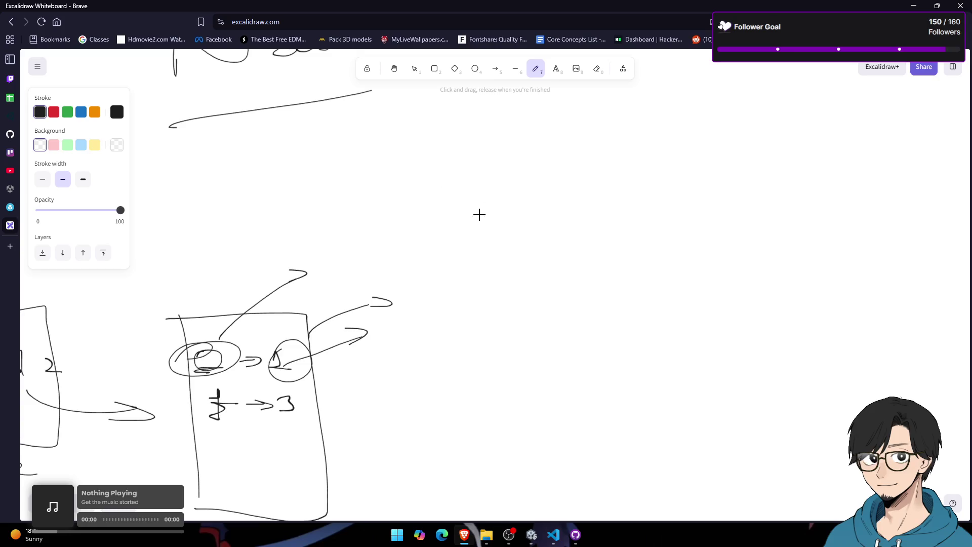
mouse_move(471, 291)
mouse_down()
mouse_move(459, 206)
mouse_move(547, 340)
mouse_up()
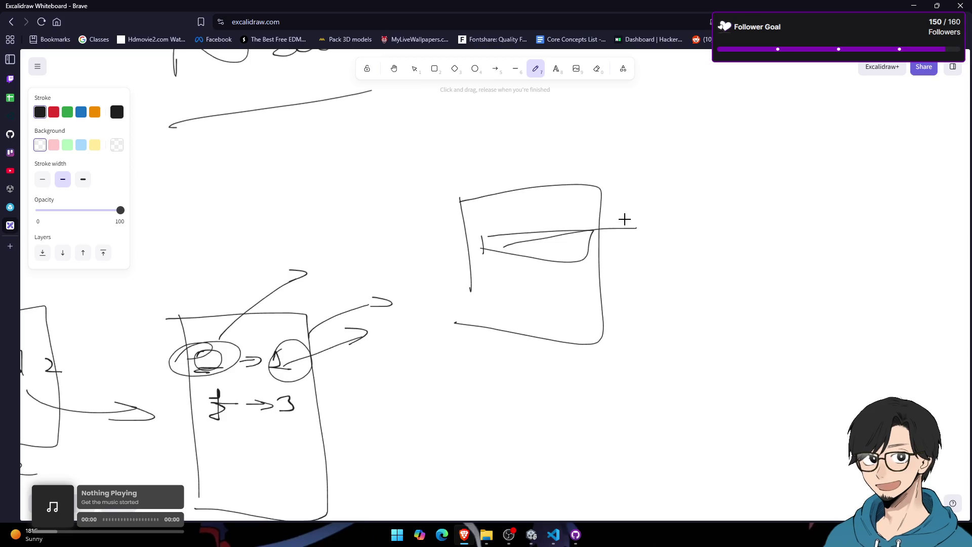
drag(624, 219, 659, 234)
scroll(648, 218, right, 3)
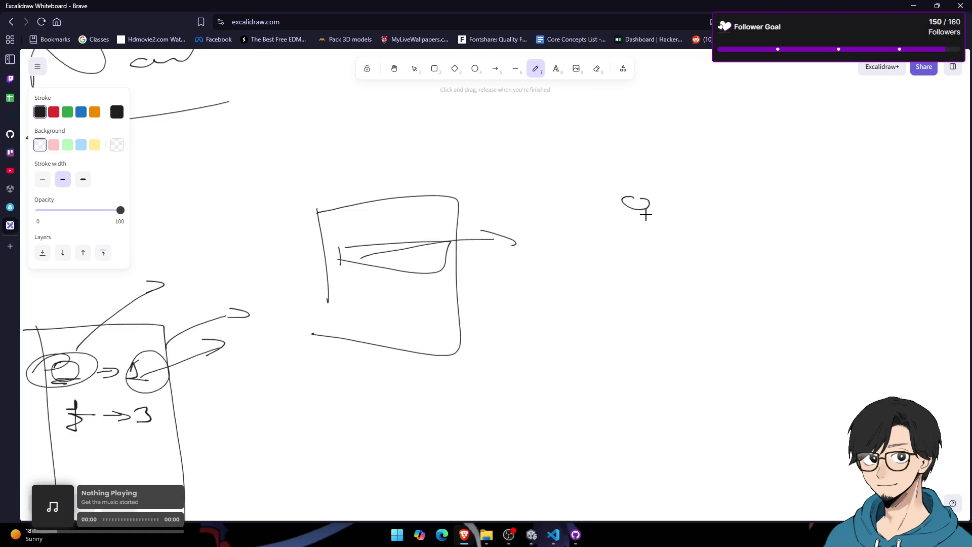
drag(642, 233, 508, 219)
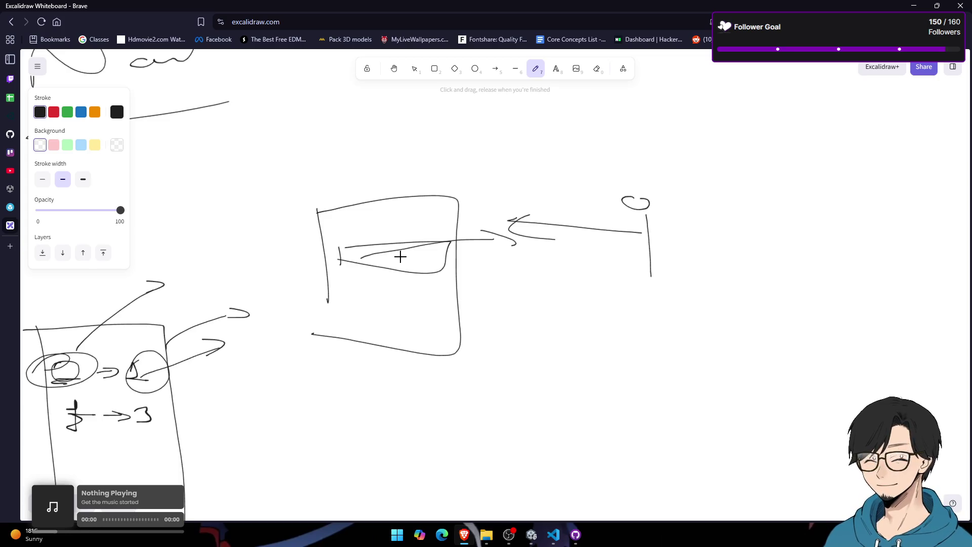
click(56, 173)
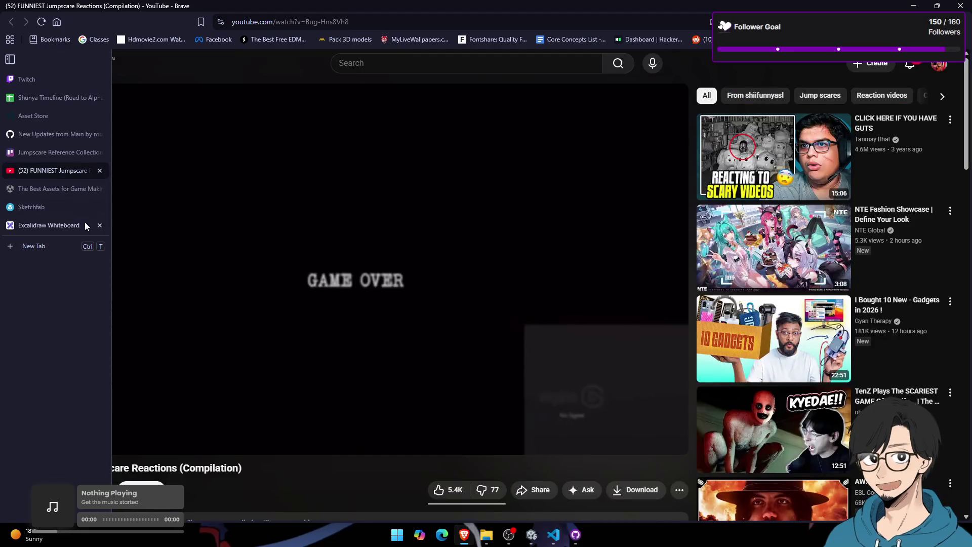
Step: Scrub the jumpscare reactions video ahead, then return to the Unity editor
mouse_move(103, 426)
mouse_down()
mouse_move(282, 432)
mouse_move(90, 423)
mouse_up()
key(alt+Tab)
key(alt+Tab)
key(Tab)
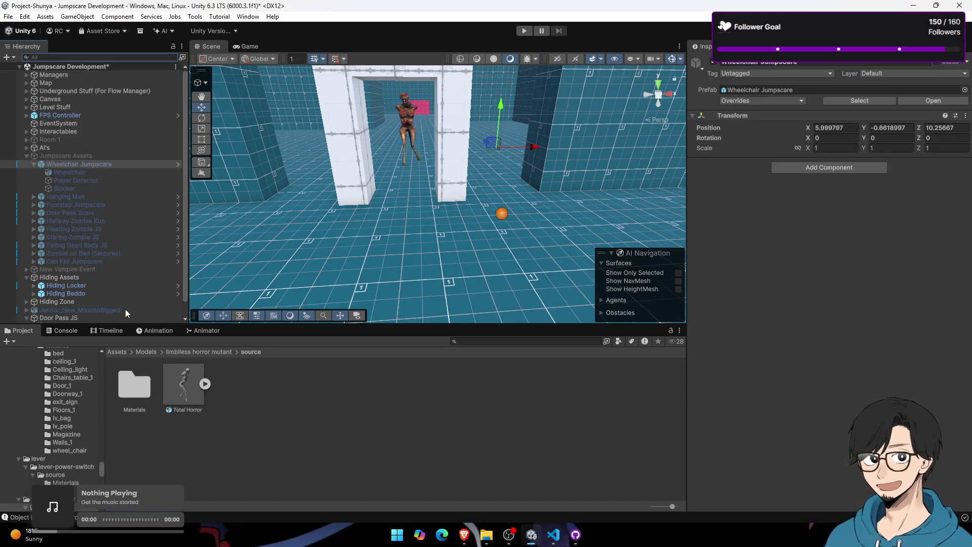
Step: Inspect the Door Pass JS, Door and existing Player Detector objects in the Hierarchy
scroll(125, 309, down, 1)
click(114, 304)
click(90, 310)
click(85, 319)
click(92, 307)
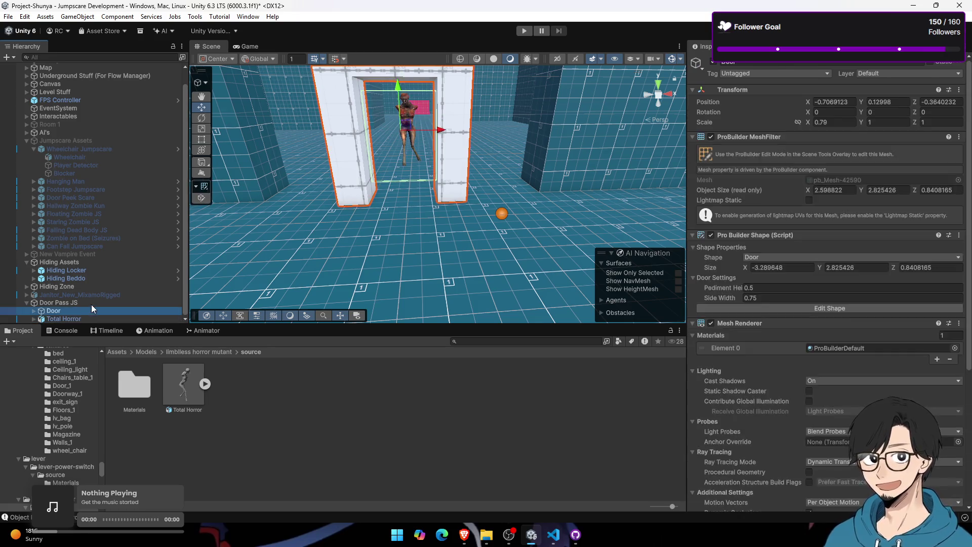
click(93, 301)
click(93, 309)
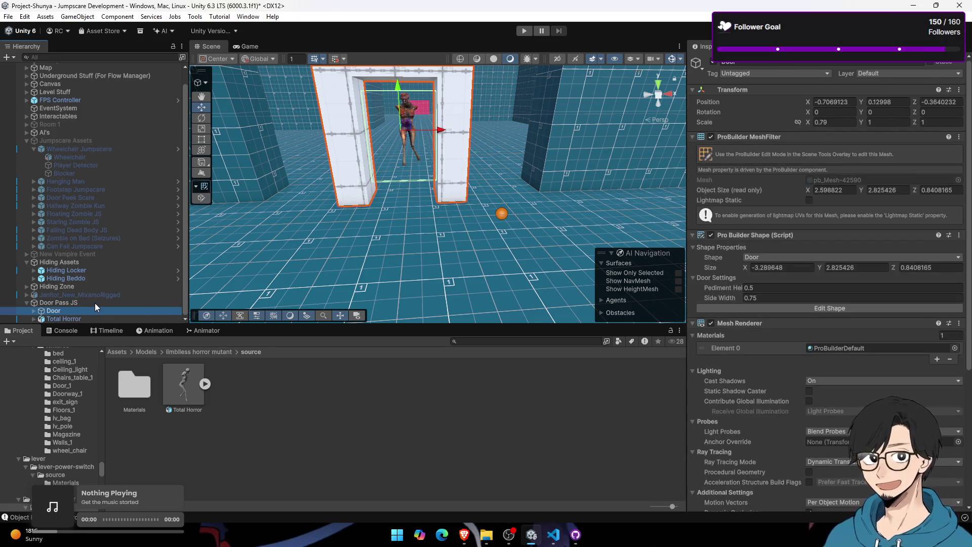
click(84, 164)
scroll(832, 410, down, 3)
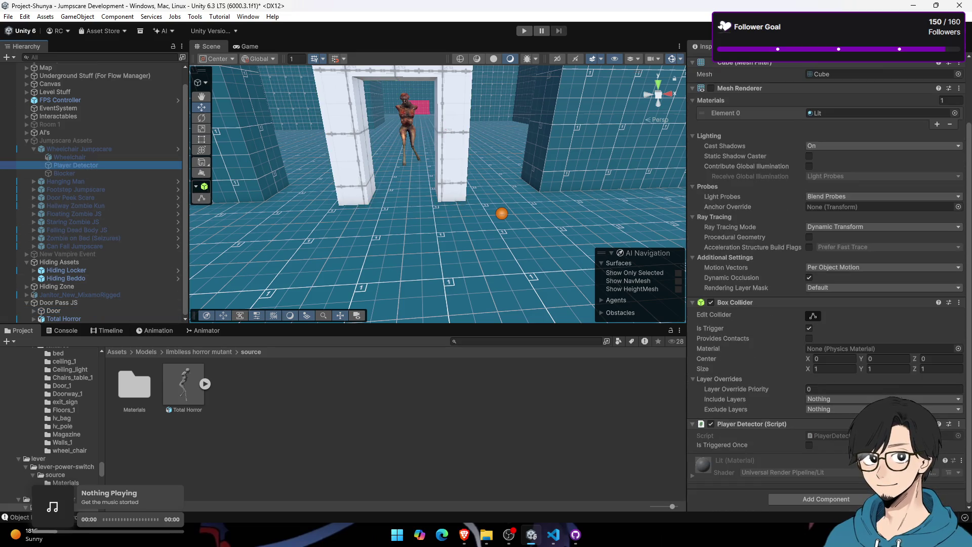
click(97, 310)
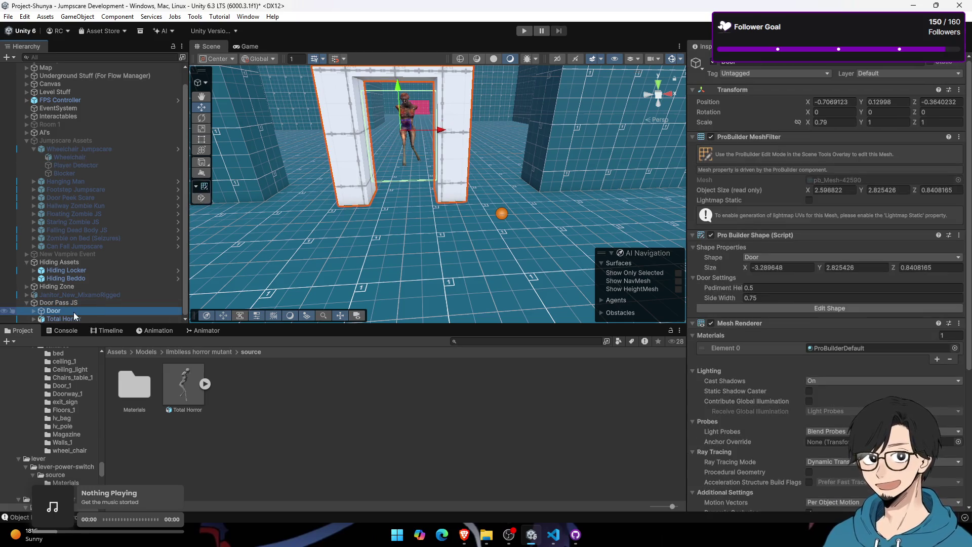
click(85, 166)
click(53, 303)
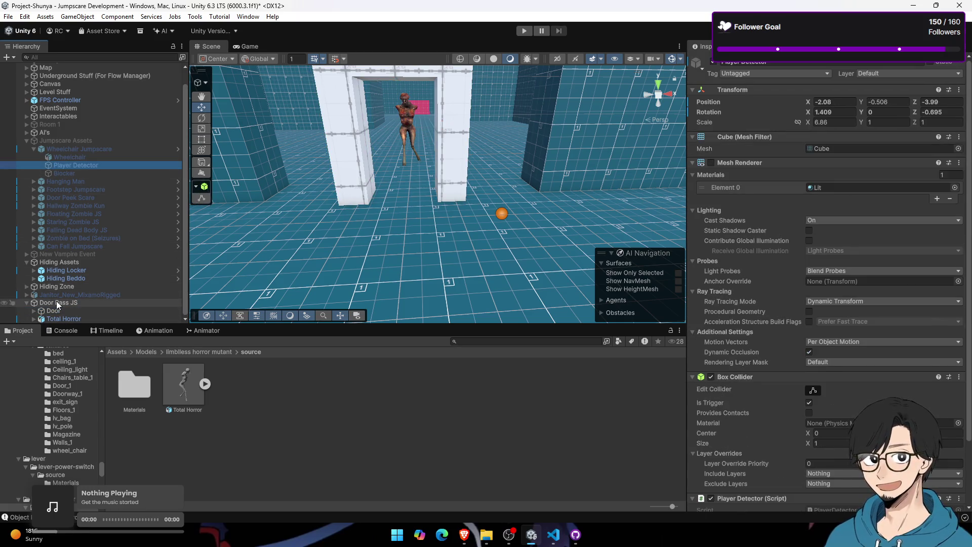
Step: Paste a copy of Player Detector and place it under the Door object
click(27, 302)
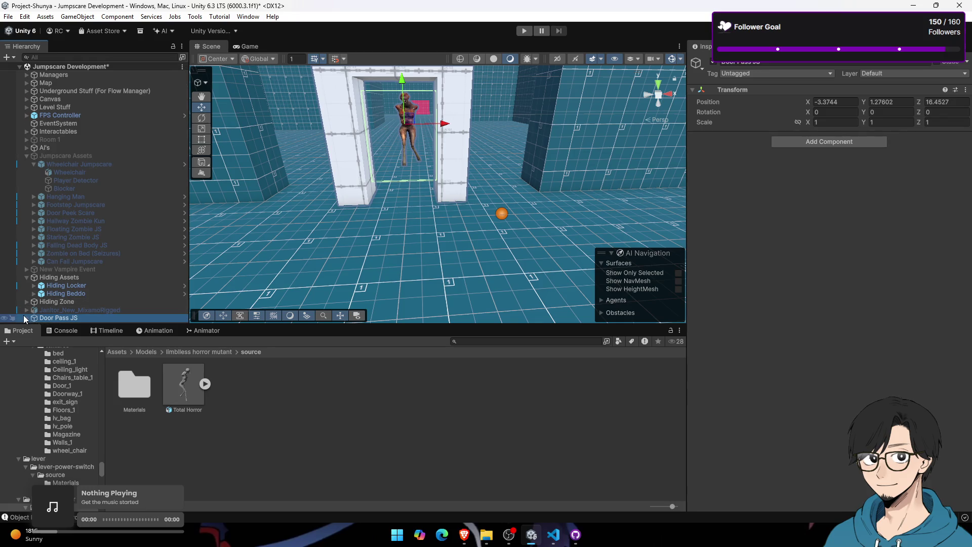
click(26, 318)
click(31, 312)
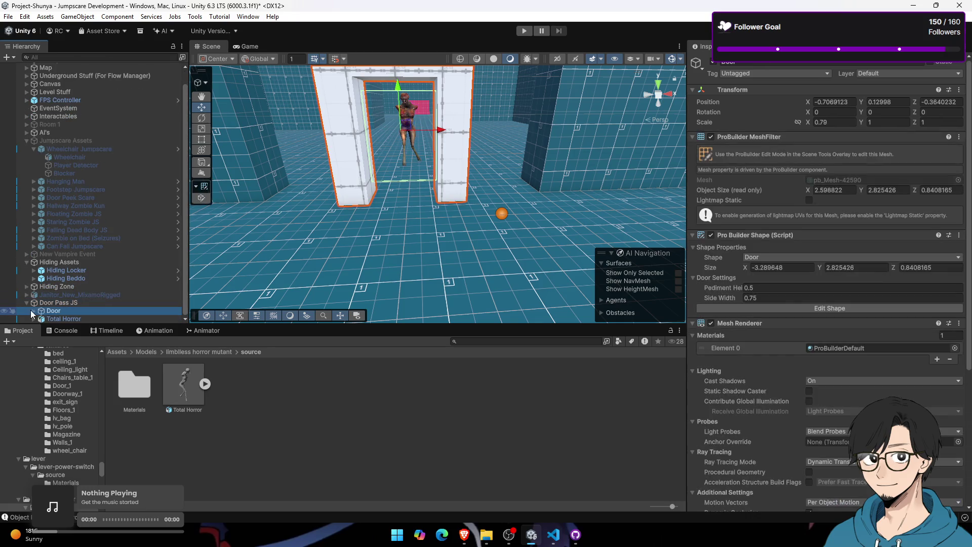
key(ctrl+v)
drag(90, 321, 95, 305)
Step: Reset the detector's position to 0,0,0 and set its X scale to 4.42
click(829, 103)
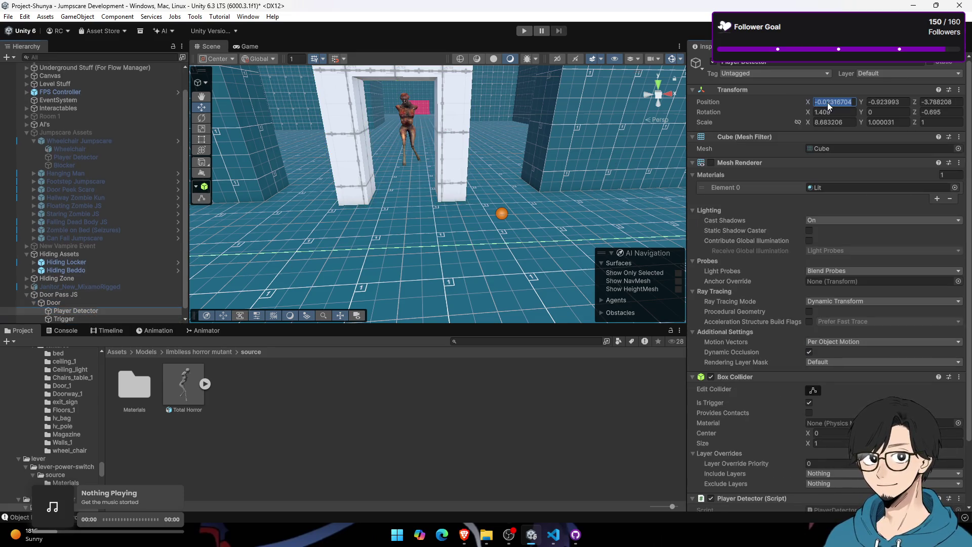
text(0)
key(Tab)
text(0)
key(Tab)
text(0)
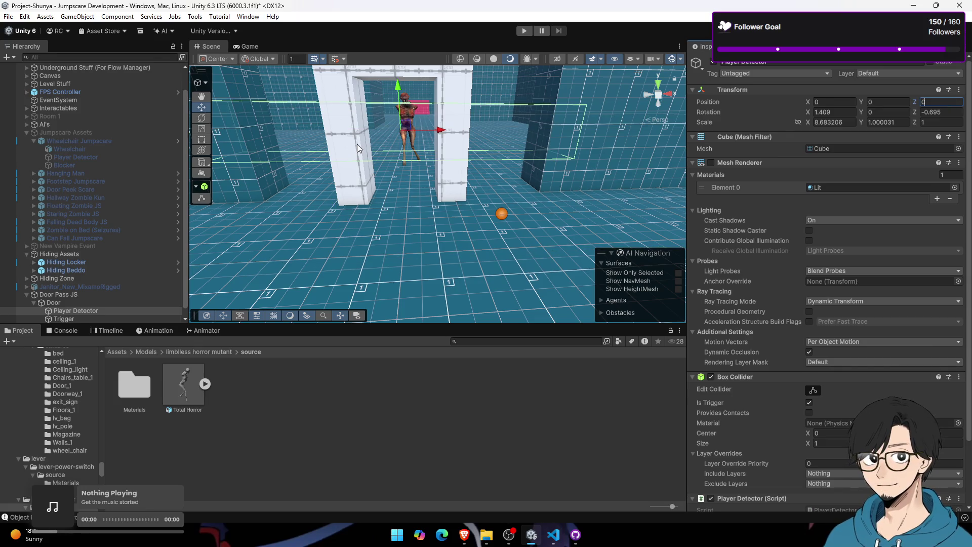
scroll(358, 147, up, 3)
click(833, 122)
text(4.42)
drag(728, 121, 706, 118)
Step: Delete the Trigger object under Door, then reselect Door Pass JS
click(70, 319)
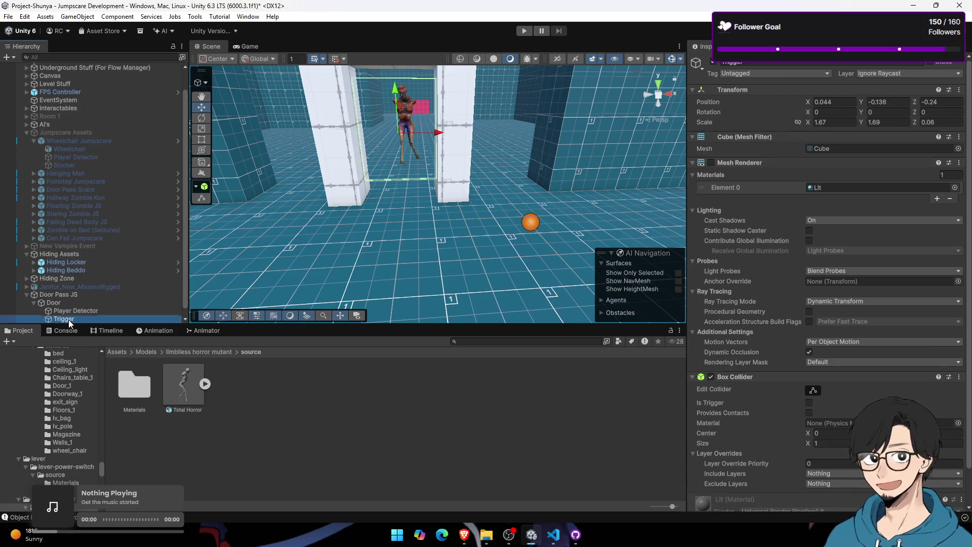
key(Delete)
click(99, 294)
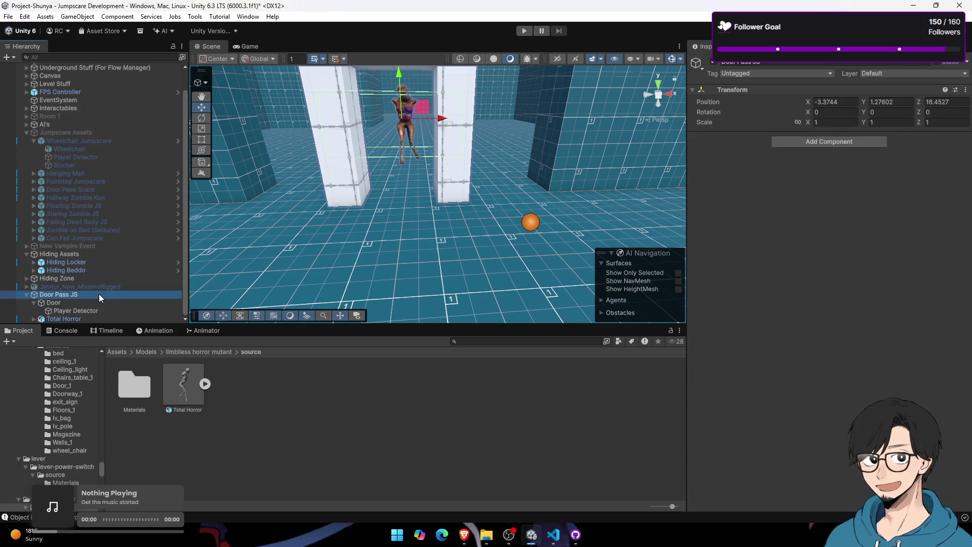
Step: Go to Assets > Scripts > Jumpscare Scripts and start a new folder, cancelling its rename
click(117, 352)
double_click(289, 449)
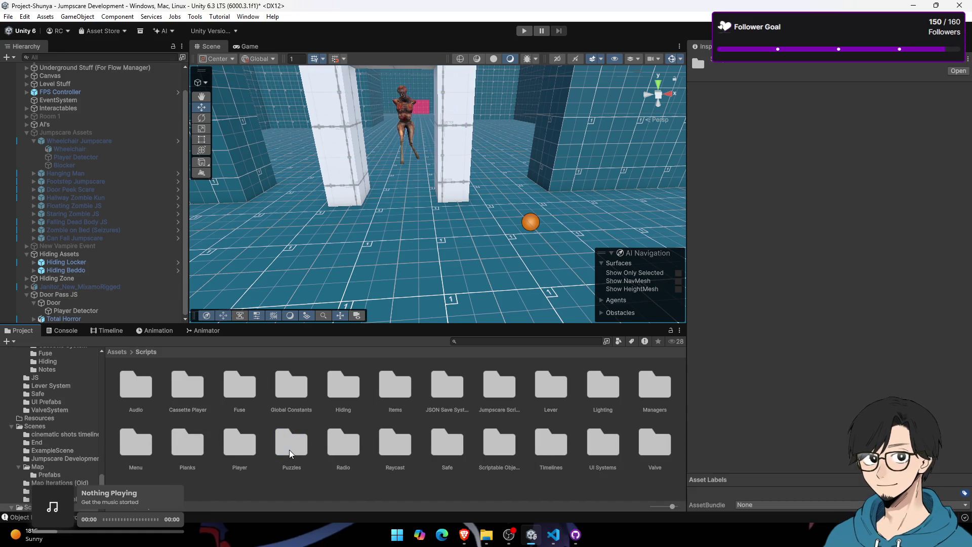
double_click(501, 386)
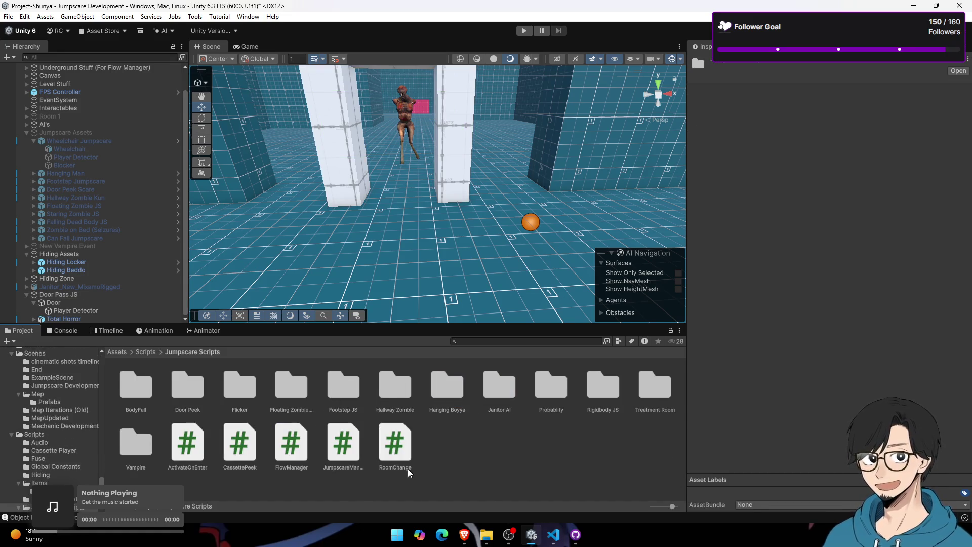
right_click(479, 464)
mouse_move(566, 181)
click(683, 178)
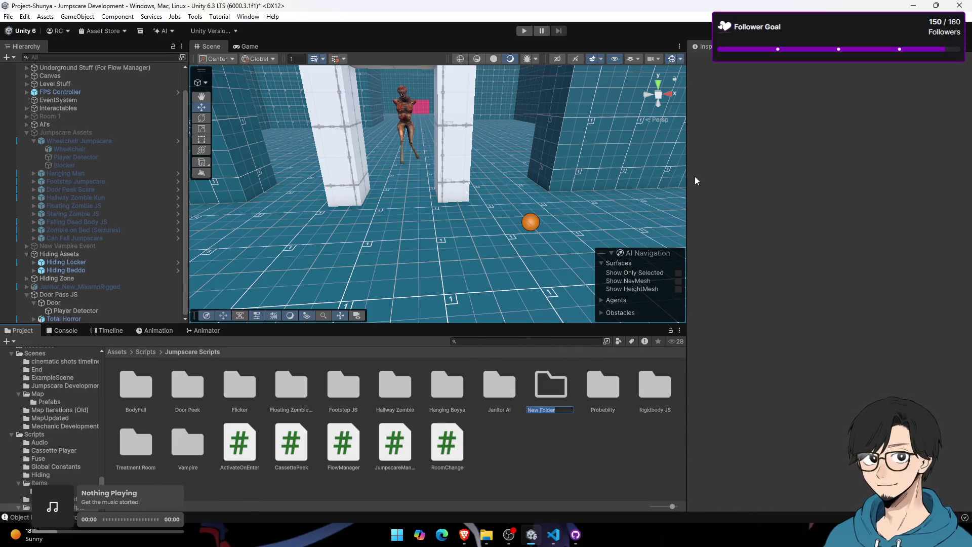
key(Escape)
Step: Create a folder named 'Door Pass JS' inside Jumpscare Scripts
right_click(505, 475)
mouse_move(557, 190)
click(697, 184)
text(Door Pass)
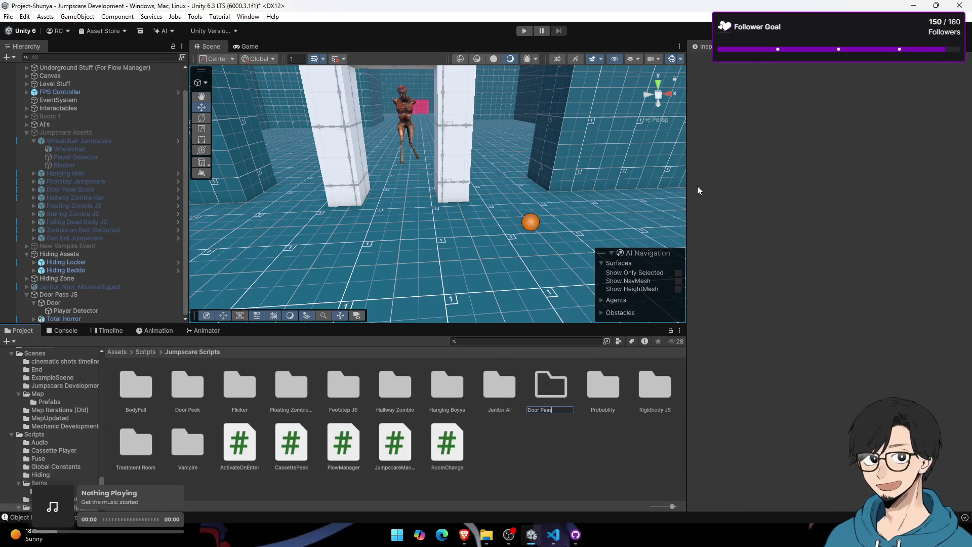
text(JS)
key(Return)
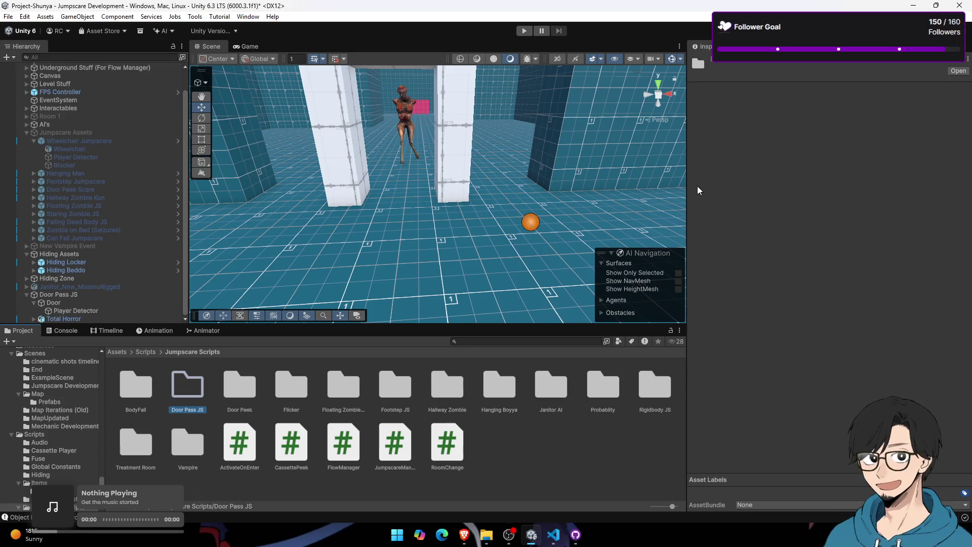
Step: Inside Door Pass JS, create a MonoBehaviour script named 'DoorPassJS'
double_click(186, 400)
right_click(184, 397)
mouse_move(288, 110)
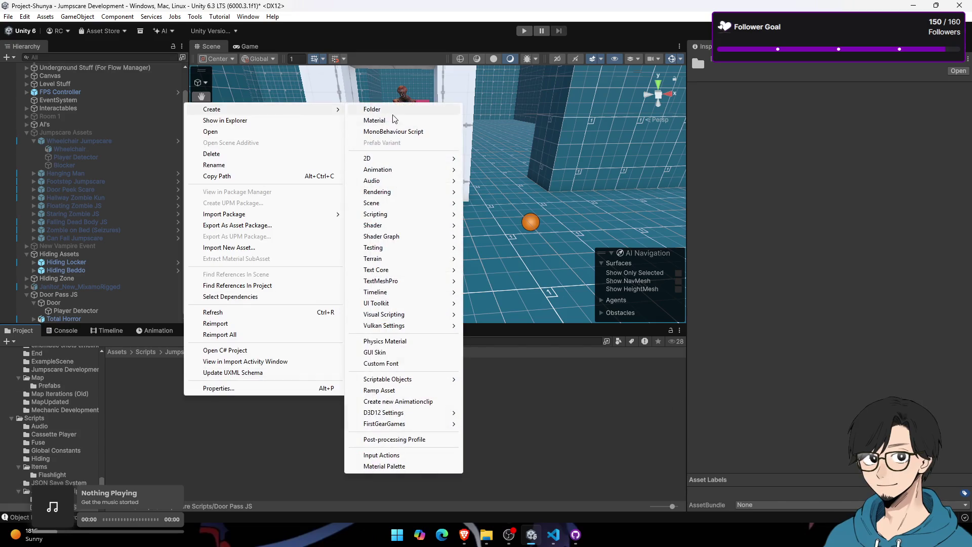
click(393, 132)
key(BackSpace)
text(Door P)
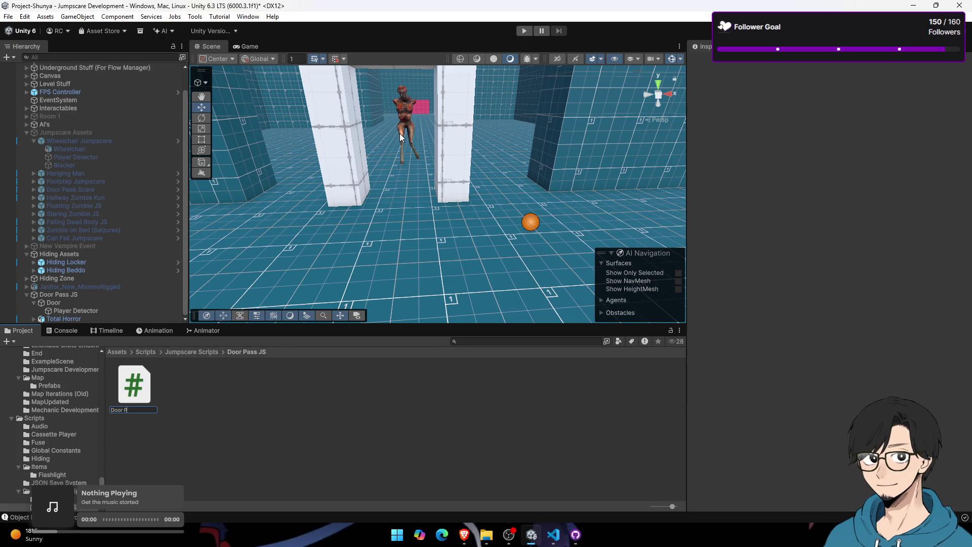
text(ass)
key(BackSpace)
text(JS)
key(BackSpace)
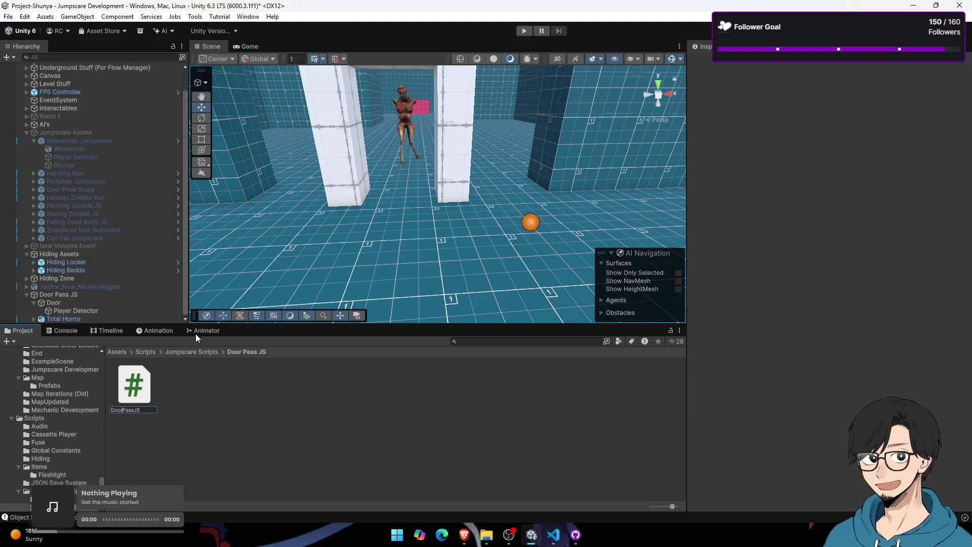
key(Return)
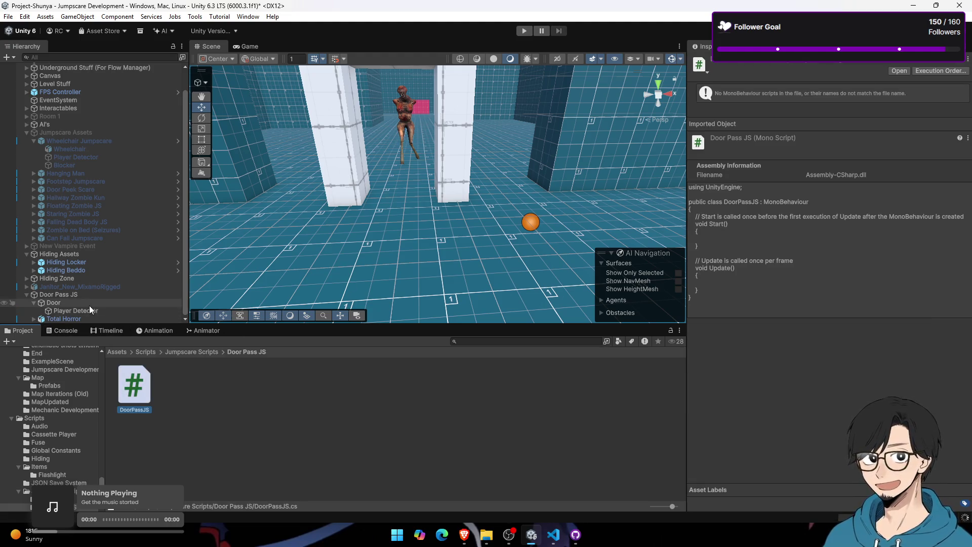
Step: Try adding DoorPassJS to the Door Pass JS object and dismiss the can't-add-script error
click(96, 295)
drag(819, 269, 813, 269)
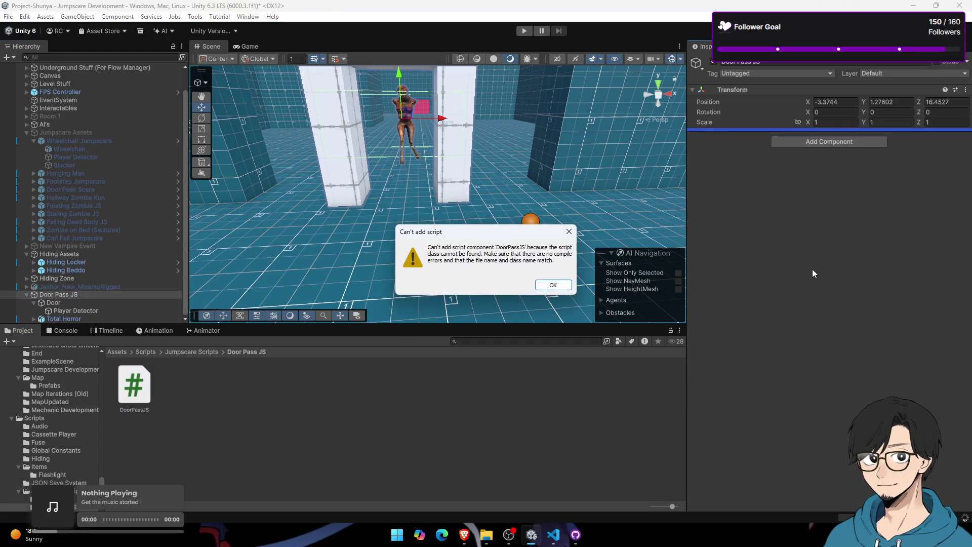
click(545, 285)
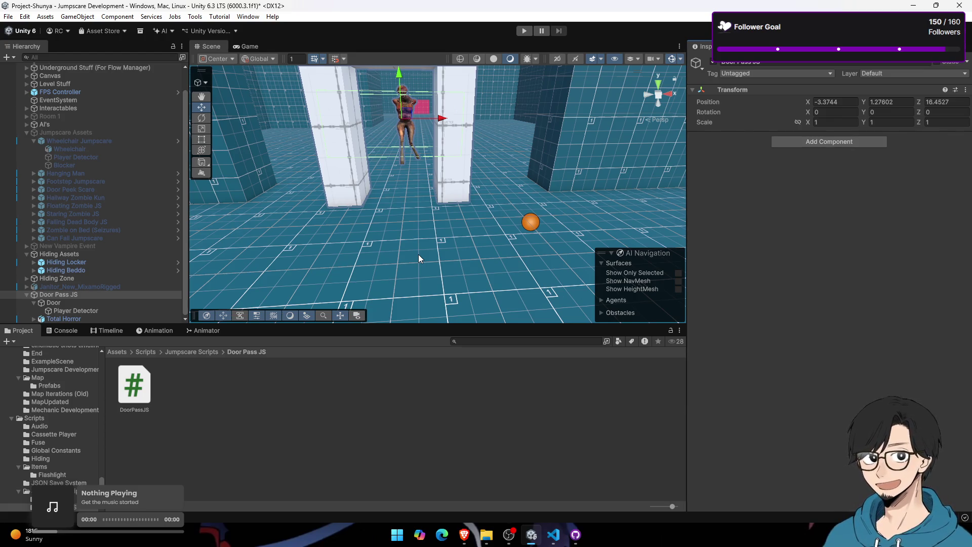
Step: Fly the Scene view past the pillars to the mutant and select Total Horror
mouse_move(418, 254)
mouse_down()
mouse_move(406, 184)
mouse_move(345, 168)
mouse_up()
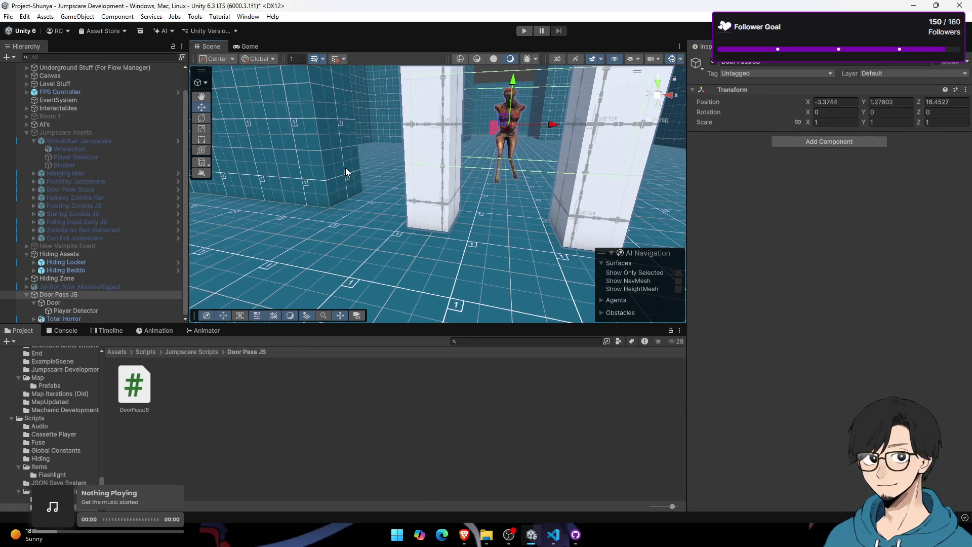
mouse_move(417, 174)
mouse_down()
mouse_move(413, 260)
mouse_move(278, 258)
mouse_move(275, 223)
mouse_move(514, 191)
mouse_move(488, 152)
mouse_move(501, 147)
mouse_up()
click(507, 187)
mouse_move(467, 199)
mouse_down()
mouse_move(503, 181)
mouse_move(605, 162)
mouse_move(269, 193)
mouse_move(522, 183)
mouse_up()
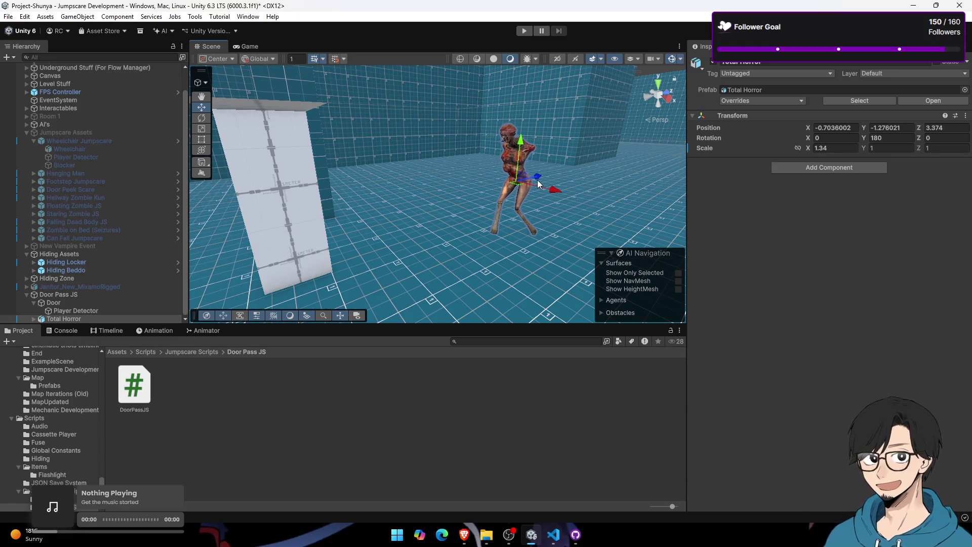
Step: Replay the YouTube jumpscare video briefly, pausing at 0:28, then return to Unity
key(alt+Tab)
key(Left)
key(Left)
key(Left)
key(Right)
key(space)
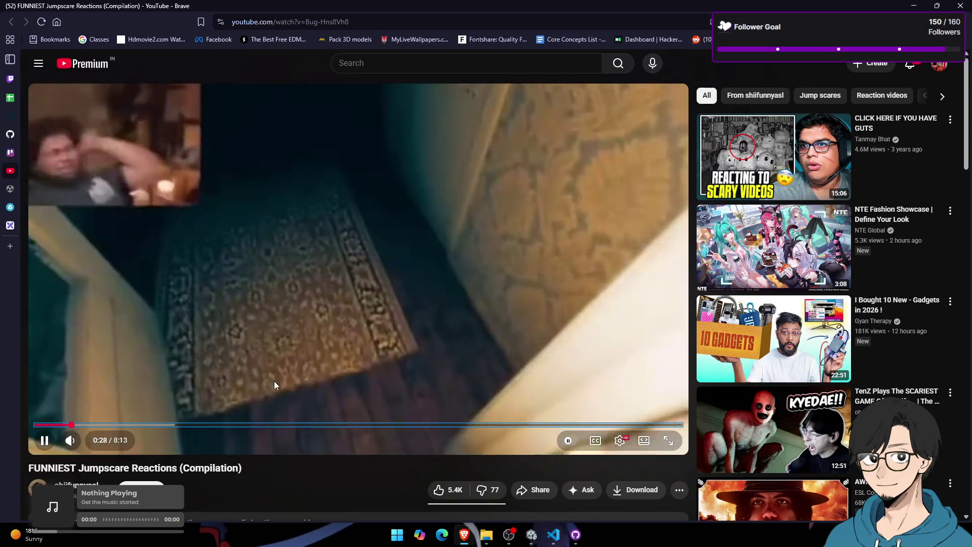
key(space)
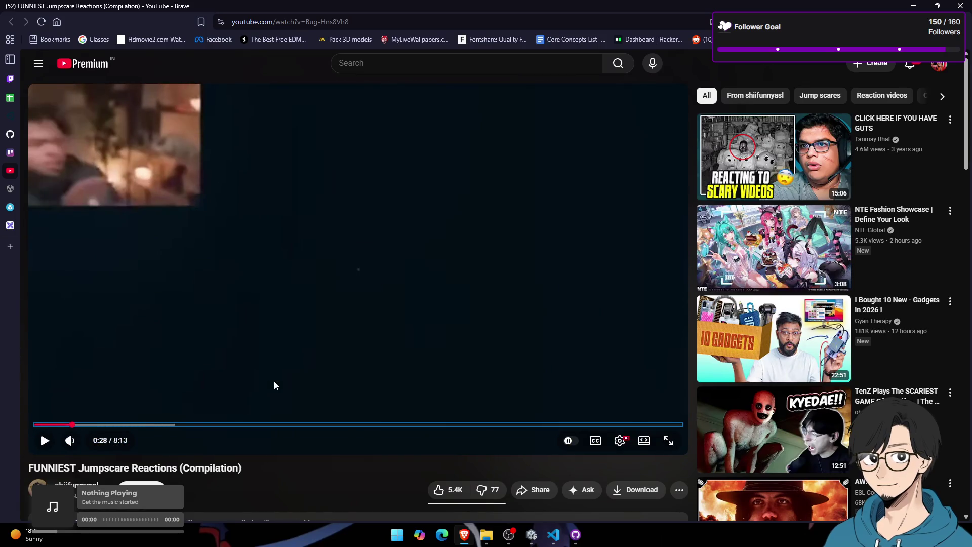
key(alt+Tab)
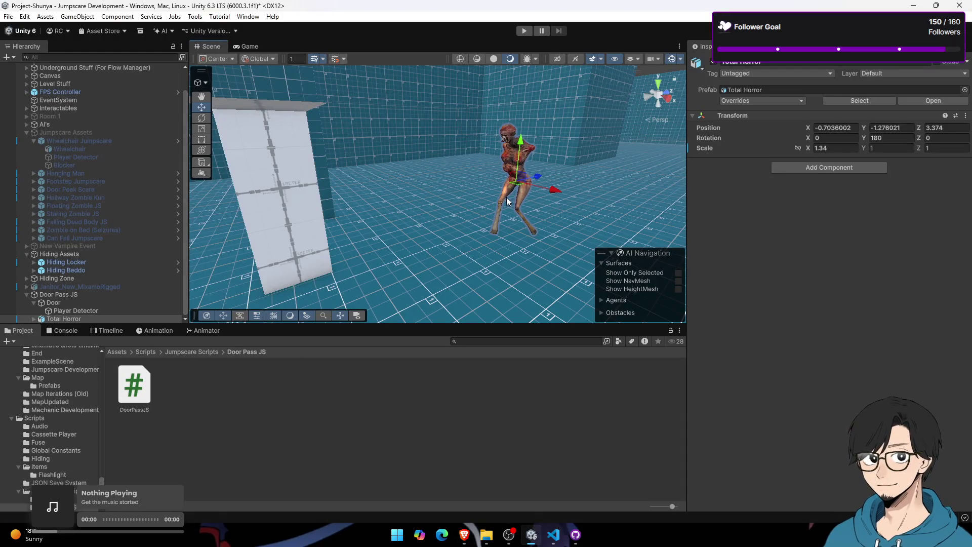
Step: Trial-stretch the mutant's Z scale, undo it to 1, and set Position Z to 3.74
mouse_move(919, 148)
mouse_down()
mouse_move(963, 147)
mouse_move(11, 142)
mouse_move(22, 138)
mouse_up()
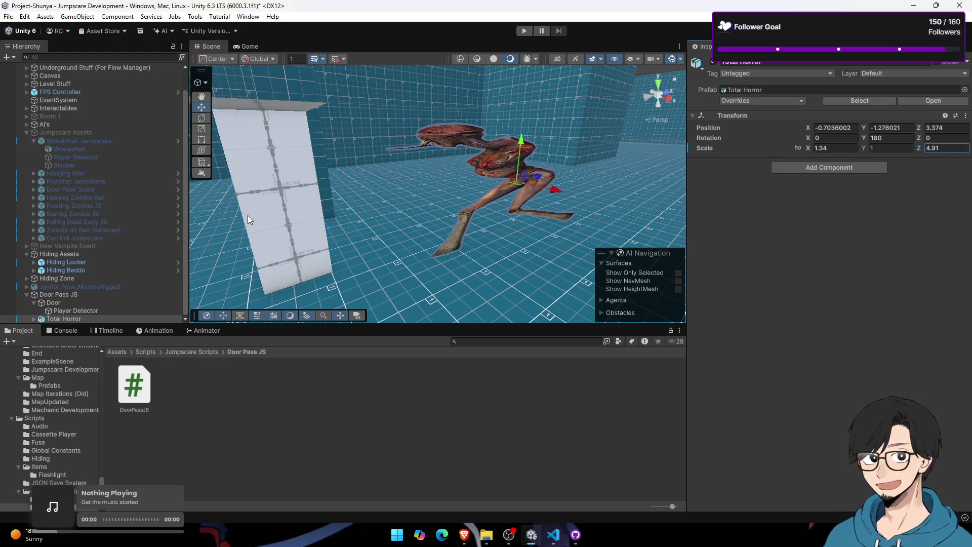
key(ctrl+z)
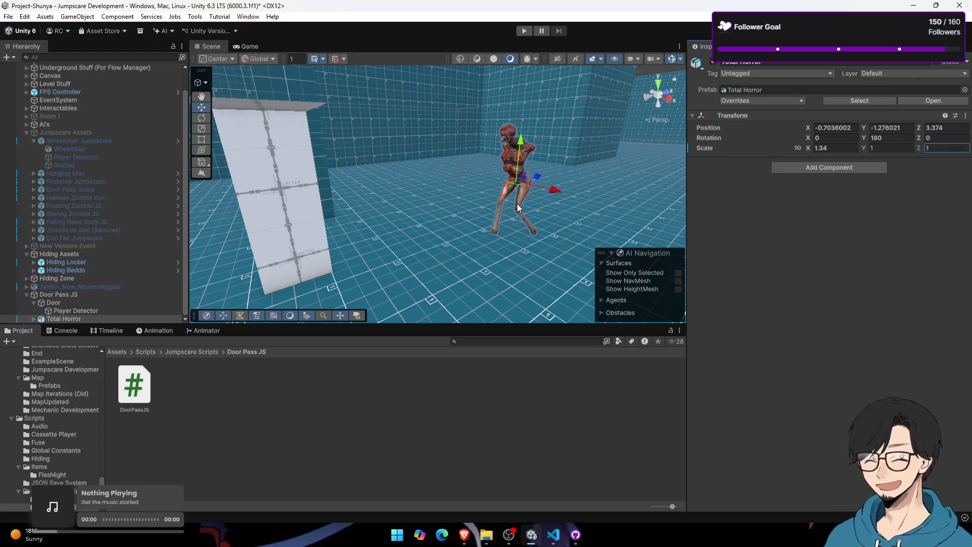
mouse_move(536, 179)
mouse_down()
mouse_move(407, 224)
mouse_move(475, 210)
mouse_move(506, 253)
mouse_move(526, 314)
mouse_up()
Step: Scroll through GitHub Desktop's changed files, then cycle windows back to the Unity editor
click(579, 540)
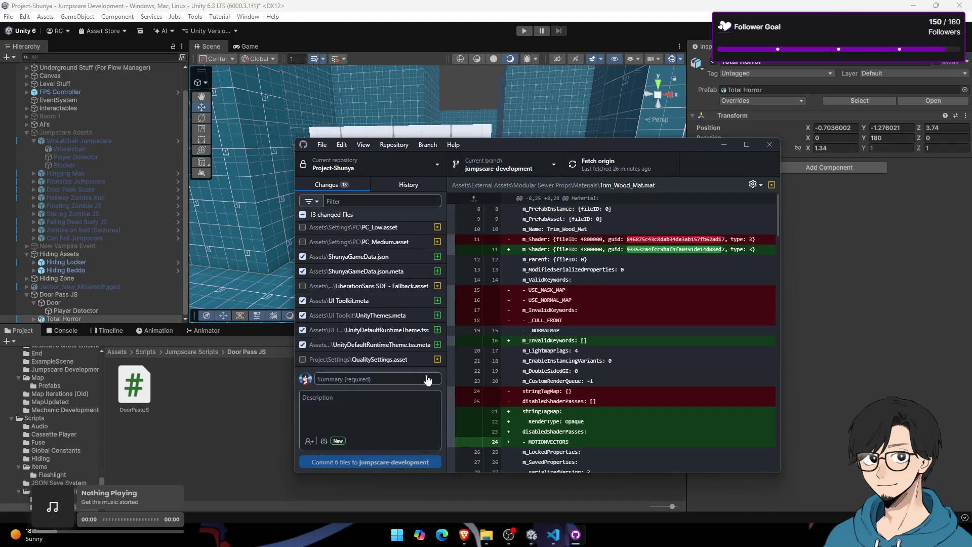
scroll(409, 311, down, 5)
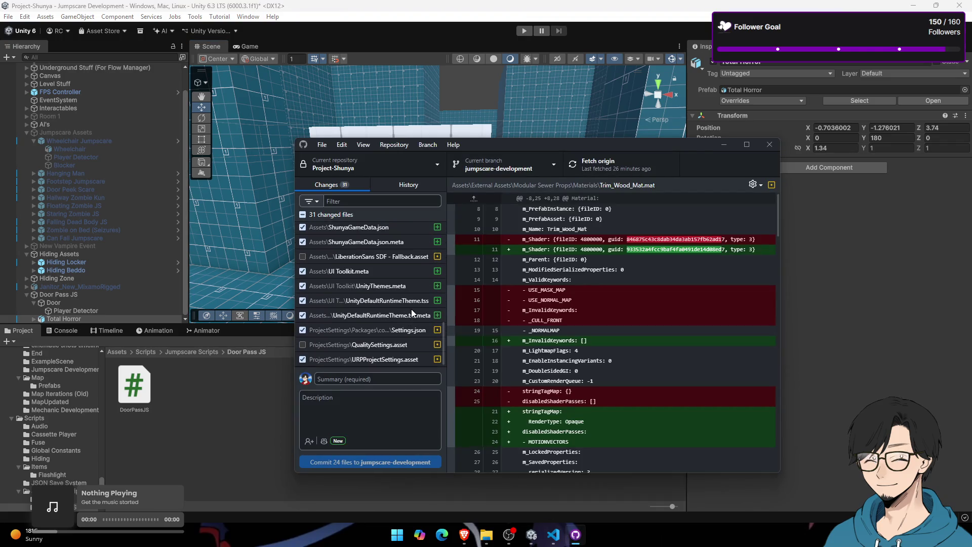
key(alt+Tab)
key(alt+Tab)
key(alt+Tab)
key(alt+Tab)
key(alt+Tab)
key(alt+Tab)
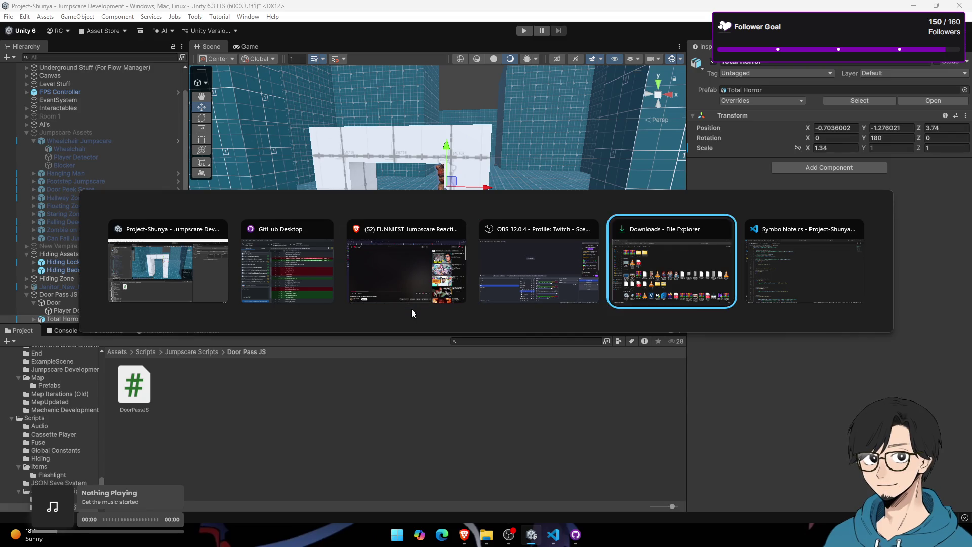
key(alt+Tab)
key(alt+Tab)
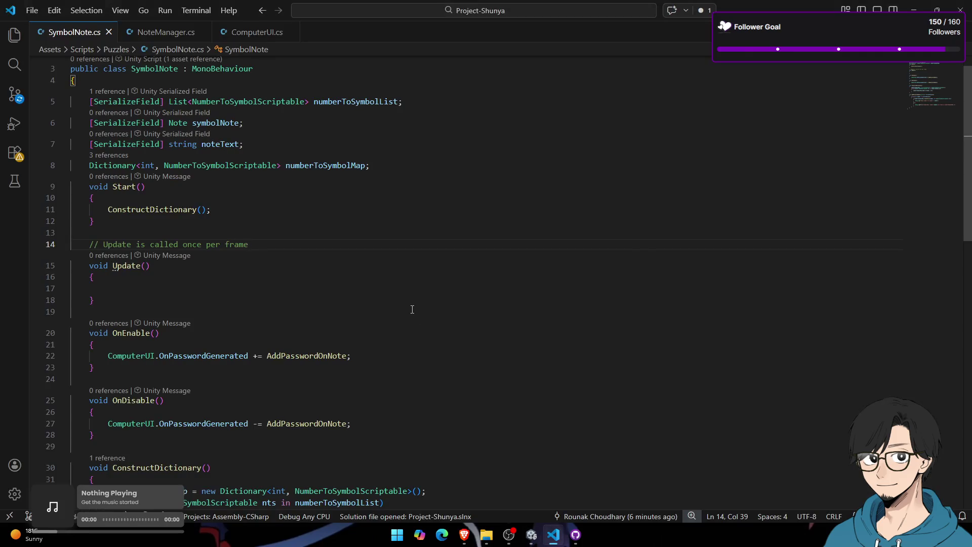
key(alt+Tab)
click(140, 407)
Step: Drag DoorPassJS onto Door Pass JS and open the script in Visual Studio Code
drag(140, 406, 126, 296)
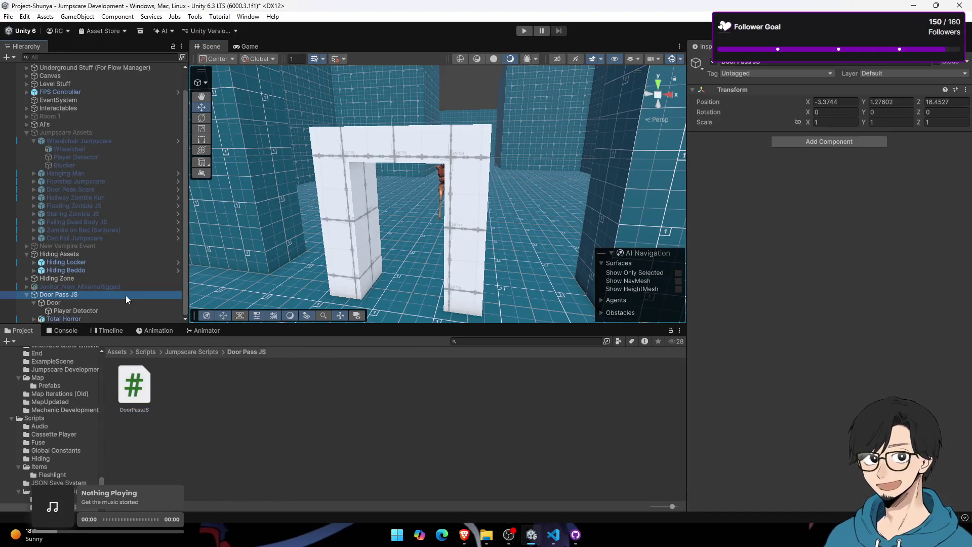
click(126, 397)
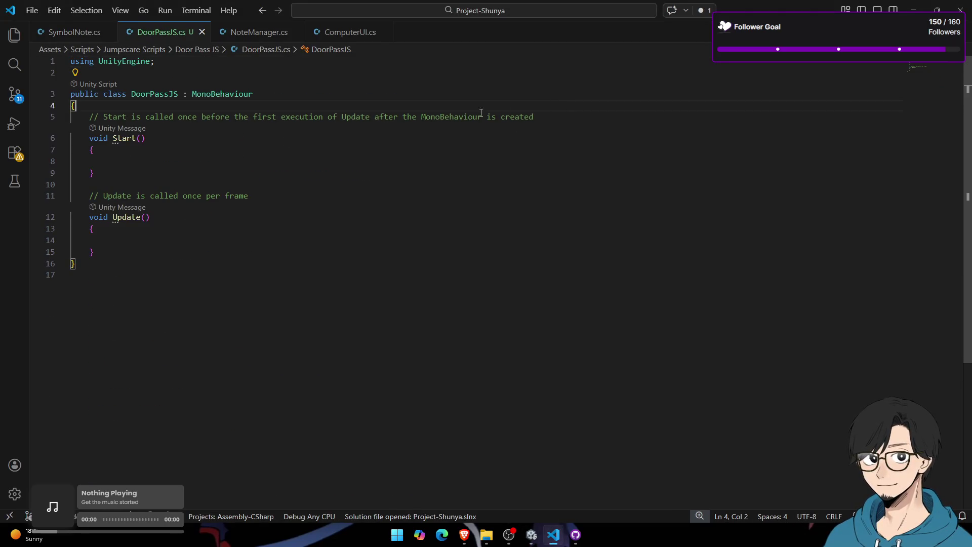
drag(593, 120, 195, 130)
Step: Delete the template comments above Start and Update in DoorPassJS.cs
drag(63, 127, 65, 117)
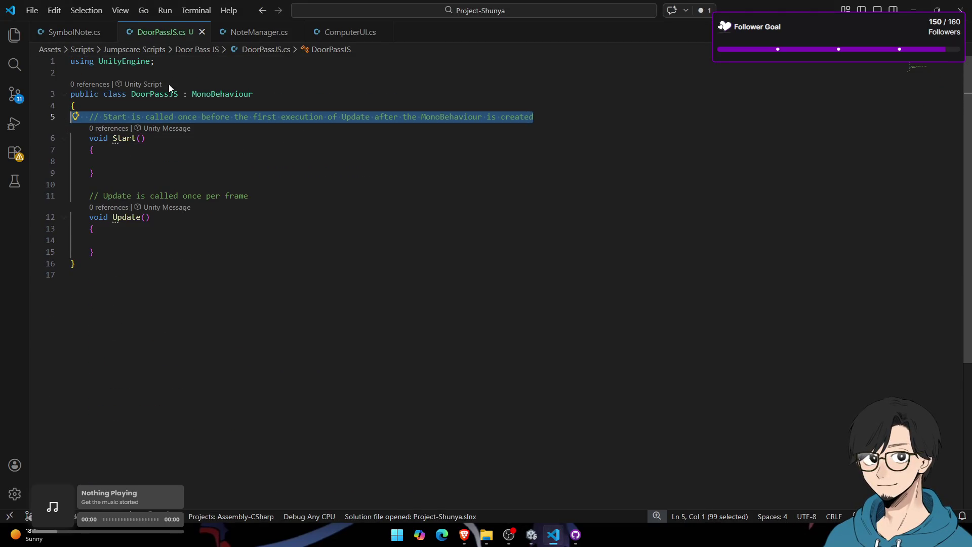
key(BackSpace)
drag(250, 195, 89, 195)
click(250, 196)
key(Delete)
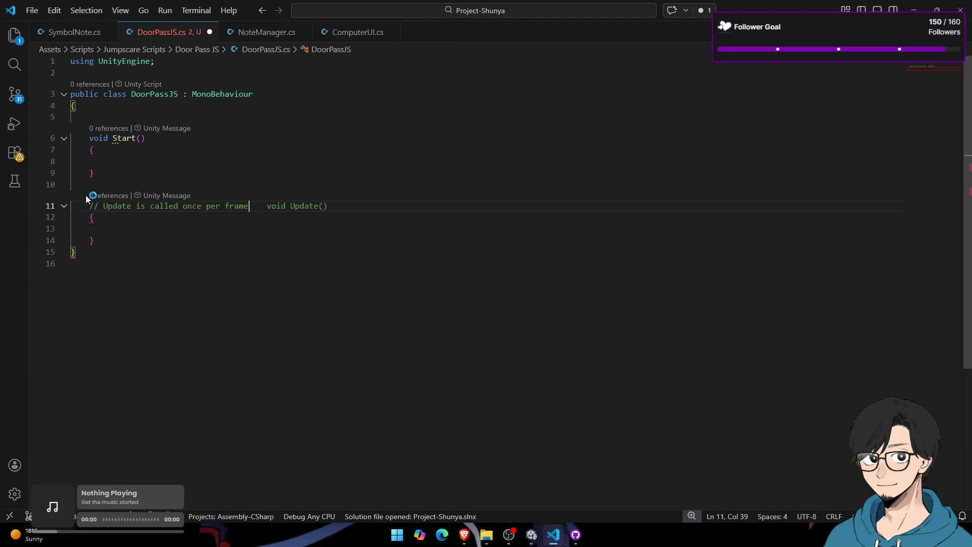
key(ctrl+z)
drag(250, 196, 70, 195)
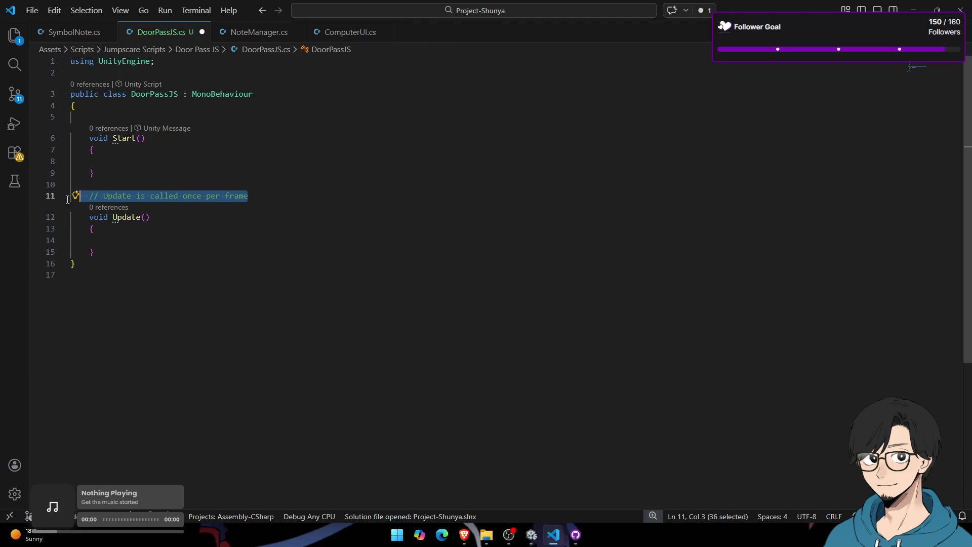
key(BackSpace)
key(BackSpace)
Step: Quick-open PlayerDetector.cs to review it, then return to DoorPassJS.cs's class body
key(ctrl+p)
text(playerdet)
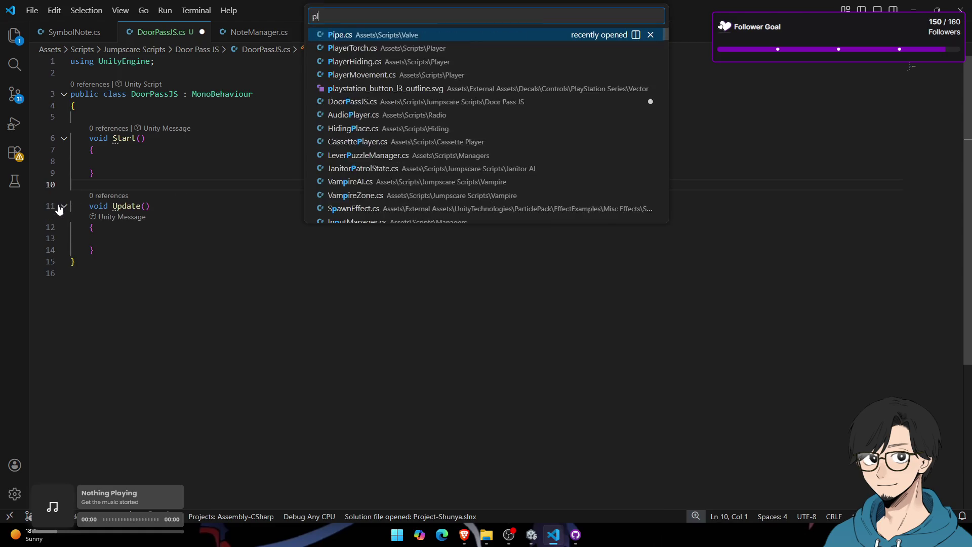
key(Return)
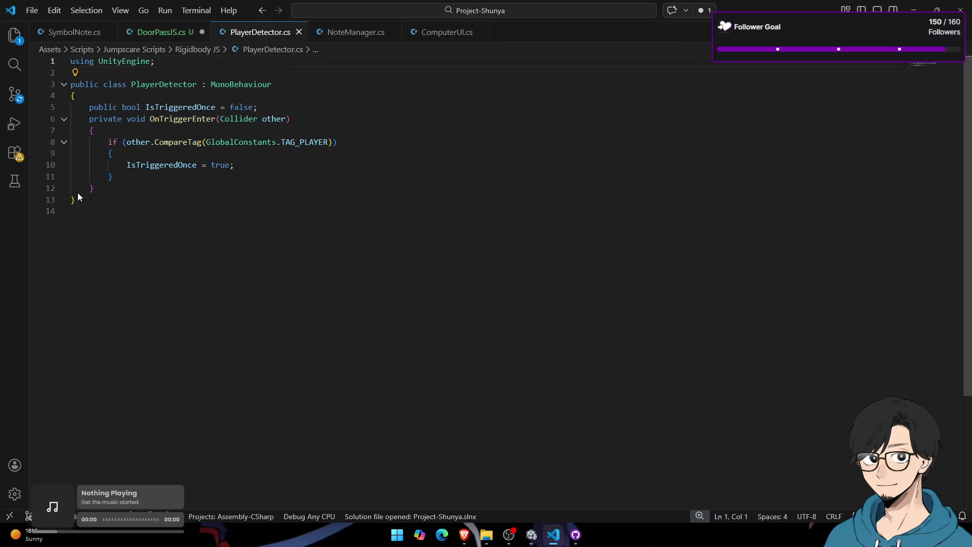
click(172, 33)
click(143, 228)
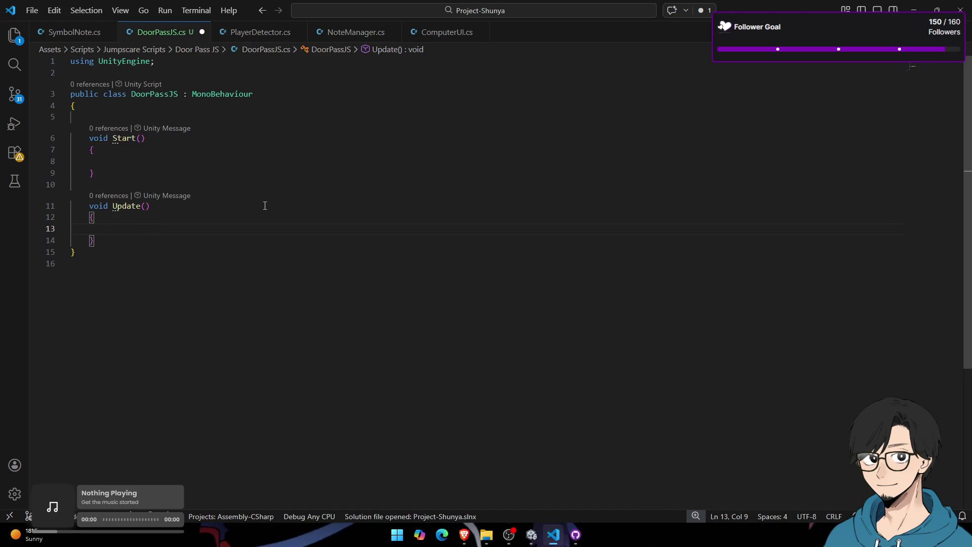
click(179, 119)
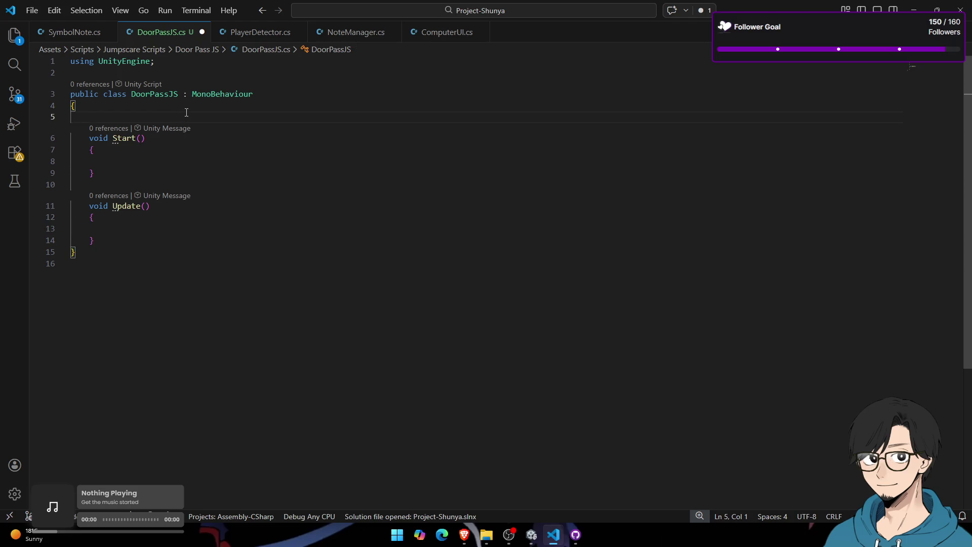
Step: Declare a [SerializeField] PlayerDetector playerDetector field
key(Return)
text(Pl)
key(ctrl+z)
key(Return)
text(Pl)
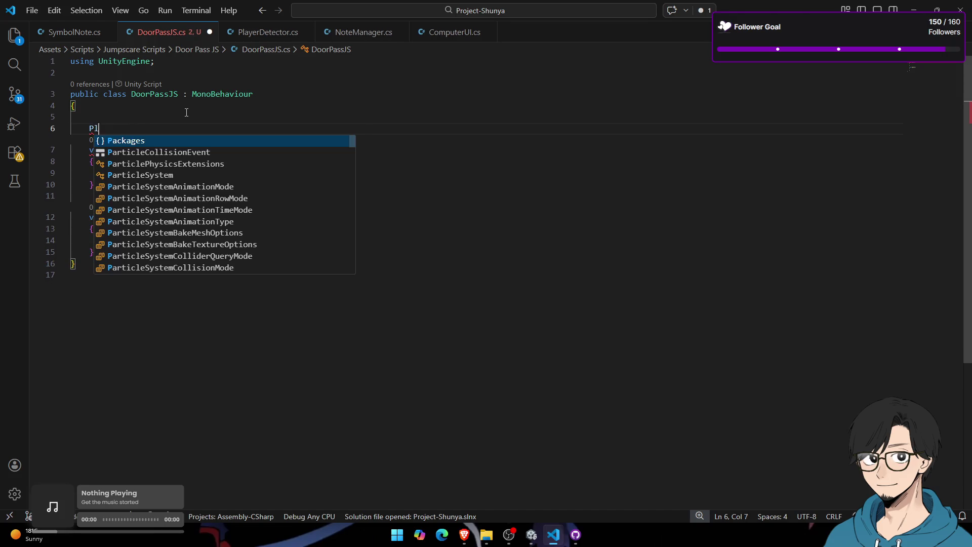
text(ayerDetector )
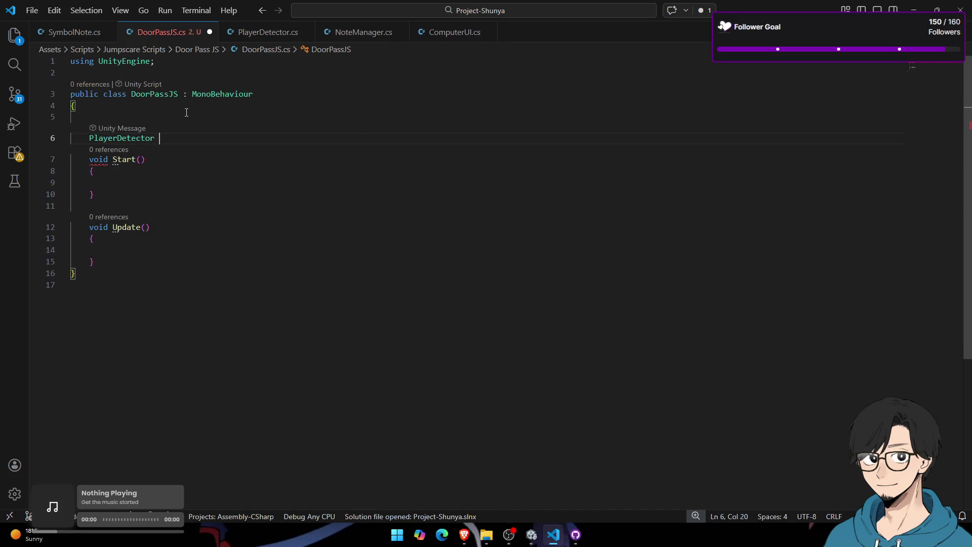
text(playerDetect)
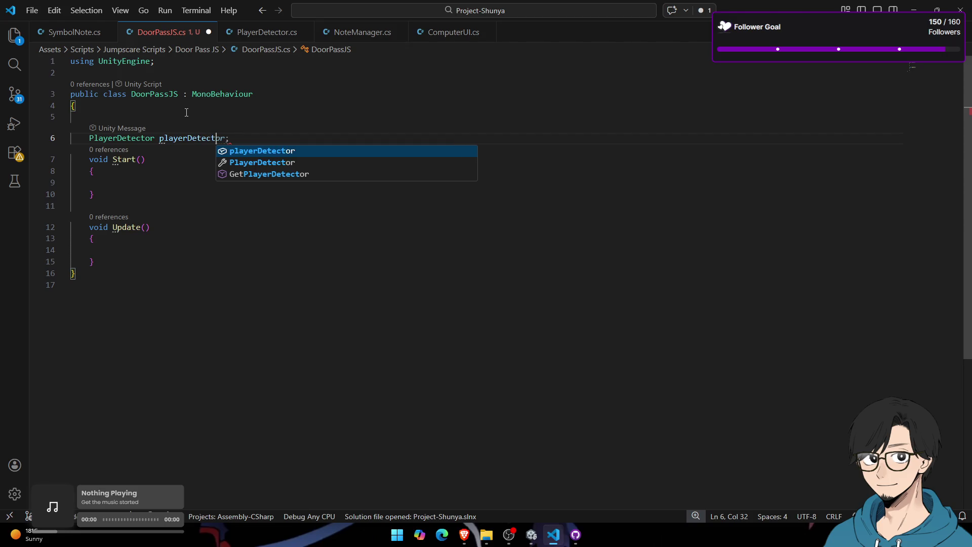
text(or;)
click(187, 112)
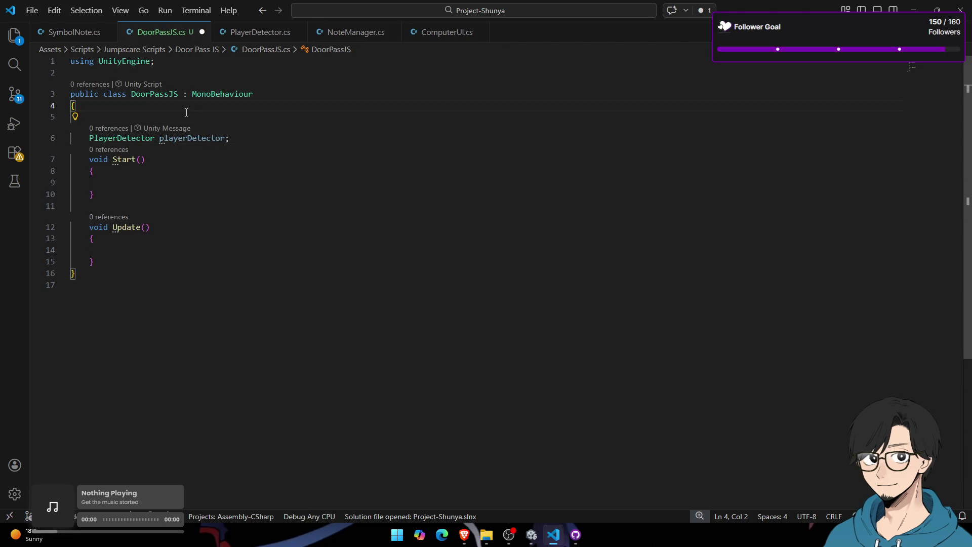
key(Delete)
key(Home)
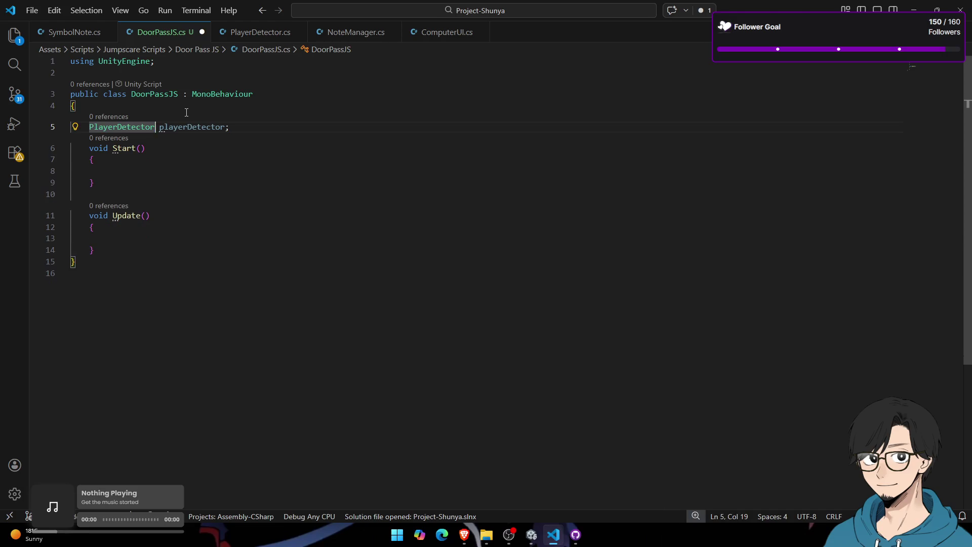
text([Serui)
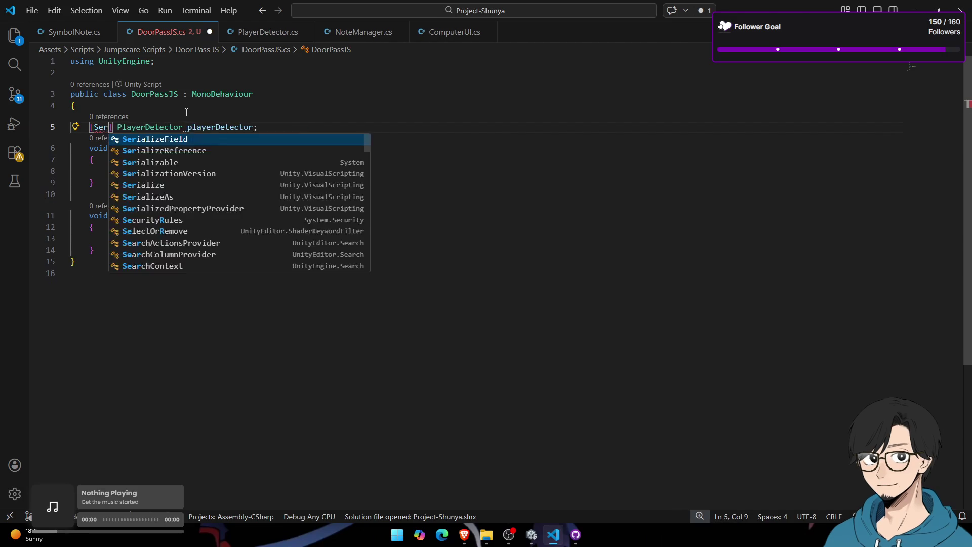
key(BackSpace)
key(BackSpace)
text(i)
key(Tab)
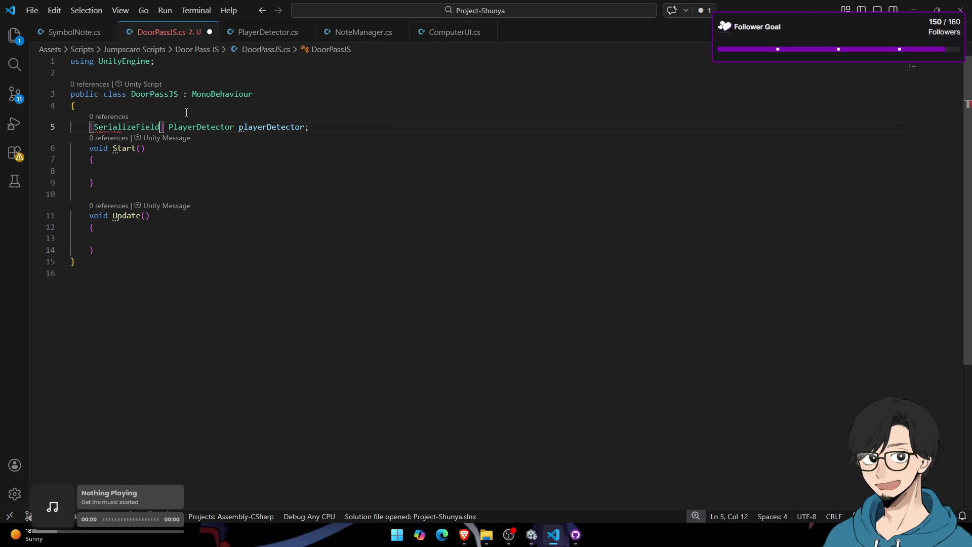
Step: Add a [SerializeField] GameObject field named limblessGuy below playerDetector
drag(168, 127, 305, 127)
double_click(264, 128)
click(190, 175)
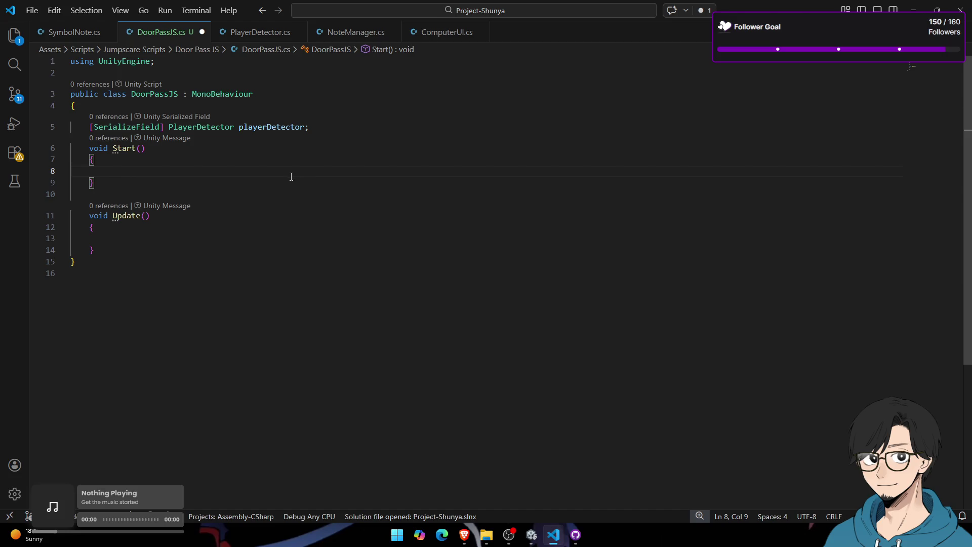
click(381, 128)
key(Return)
text([Seri)
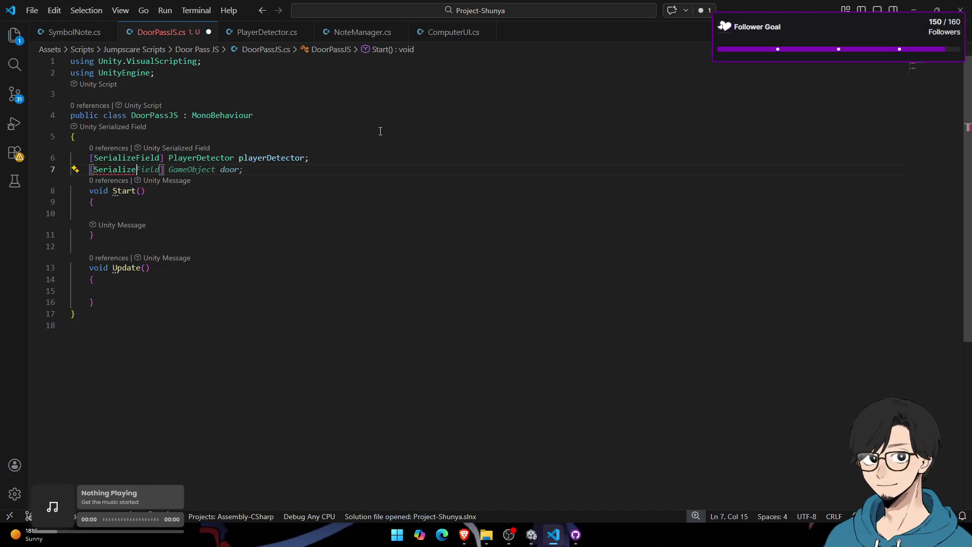
text(al)
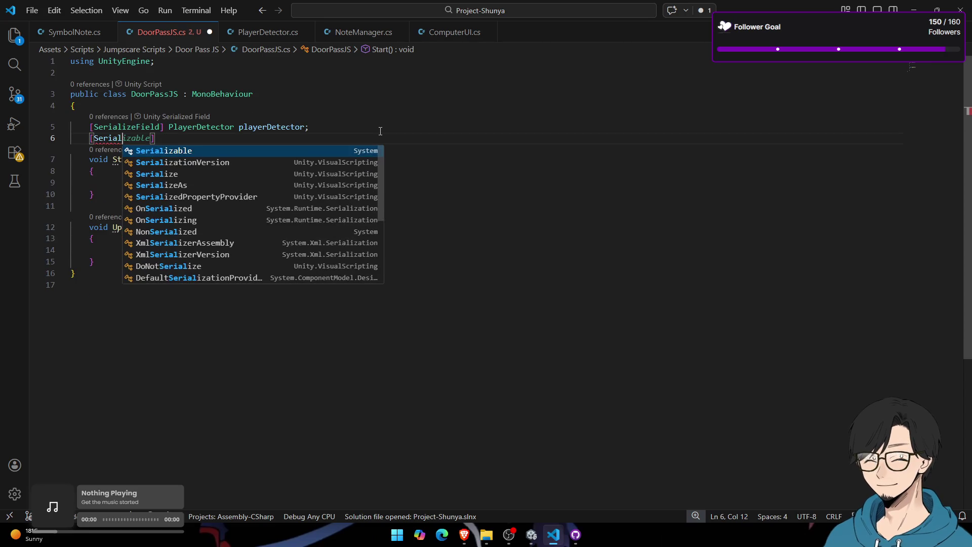
key(Down)
key(Down)
text(Fi)
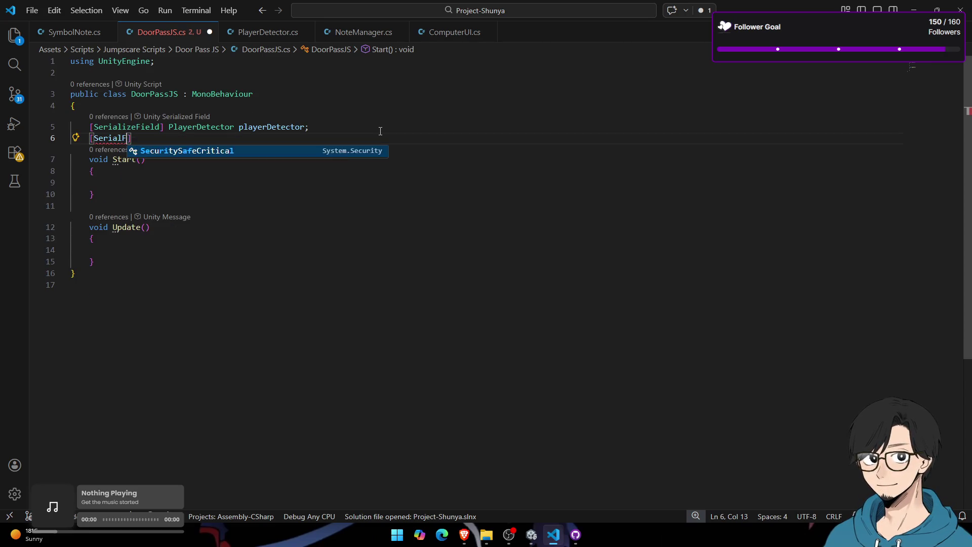
key(BackSpace)
key(BackSpace)
key(Tab)
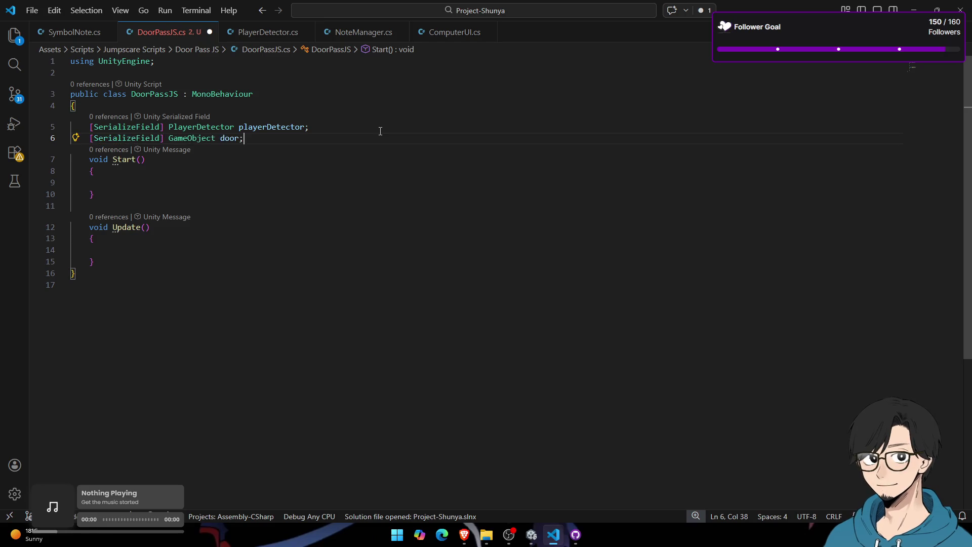
key(ctrl+shift+Left)
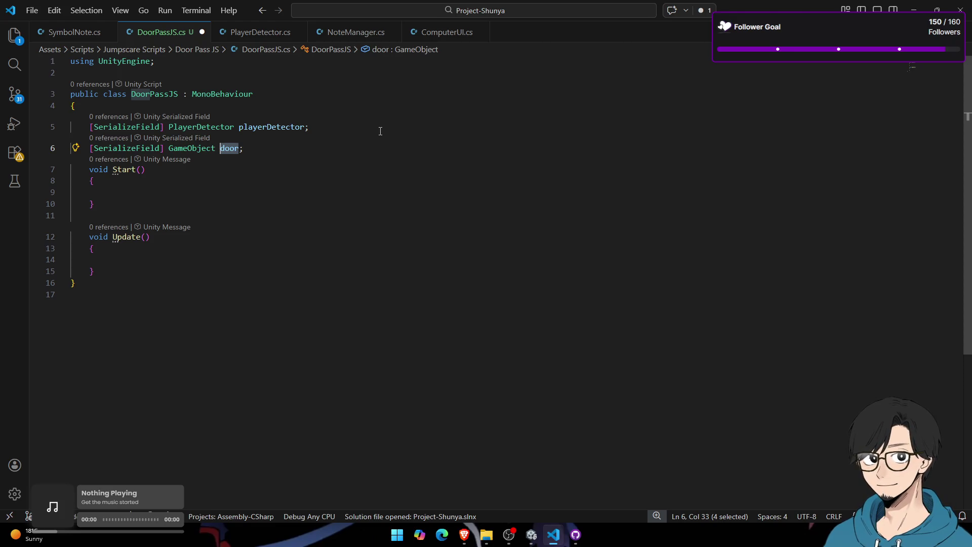
text(limblees)
key(Left)
text(Gu)
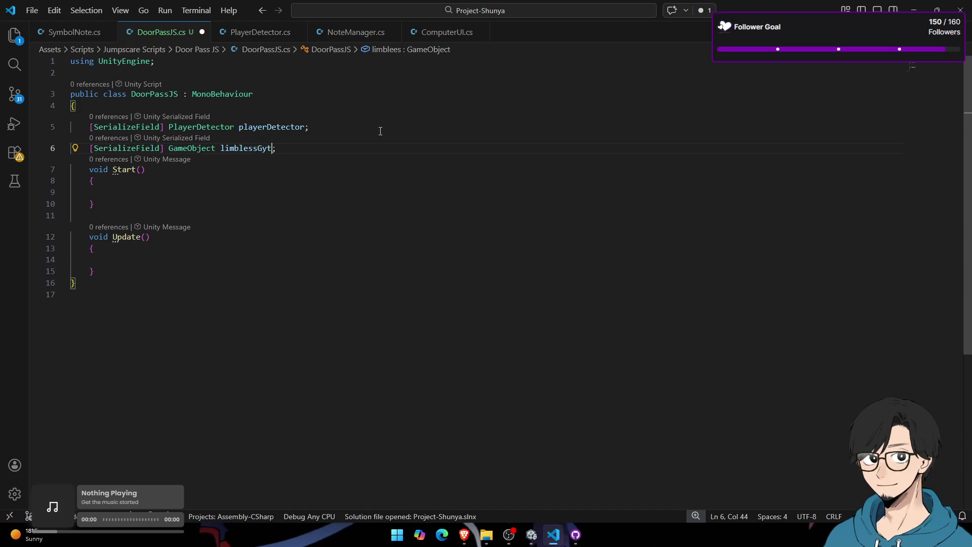
text(y)
Step: Add an Animator anim field below limblessGuy
key(Return)
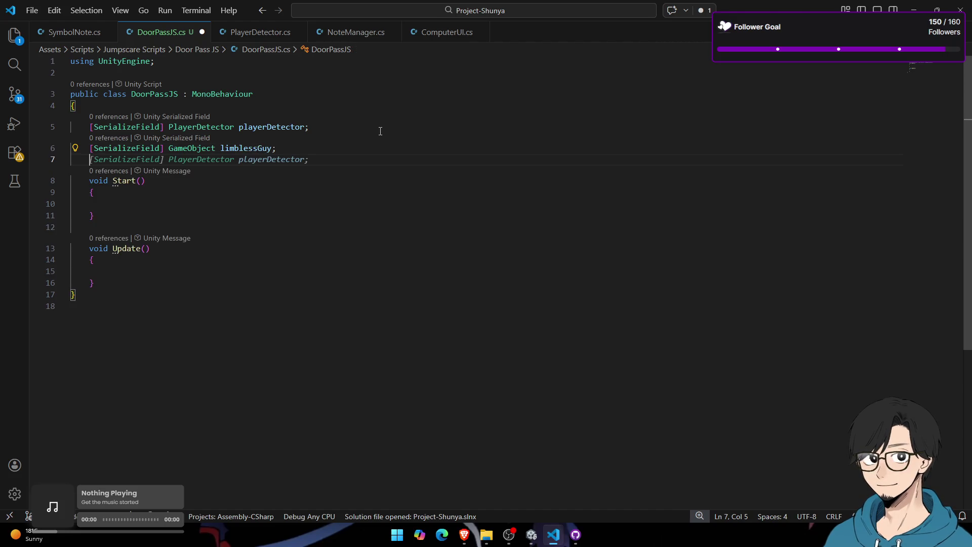
text([Seri)
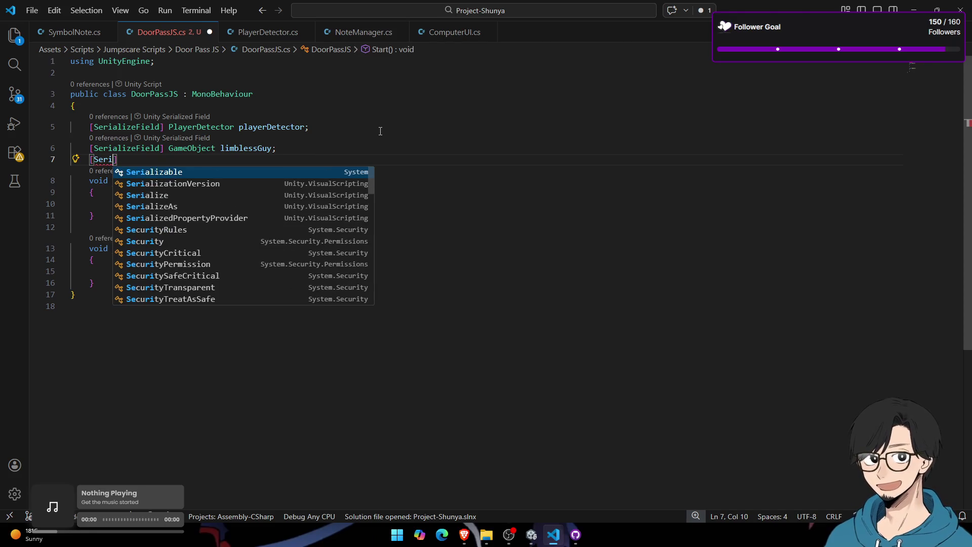
key(shift+Home)
text(Ani)
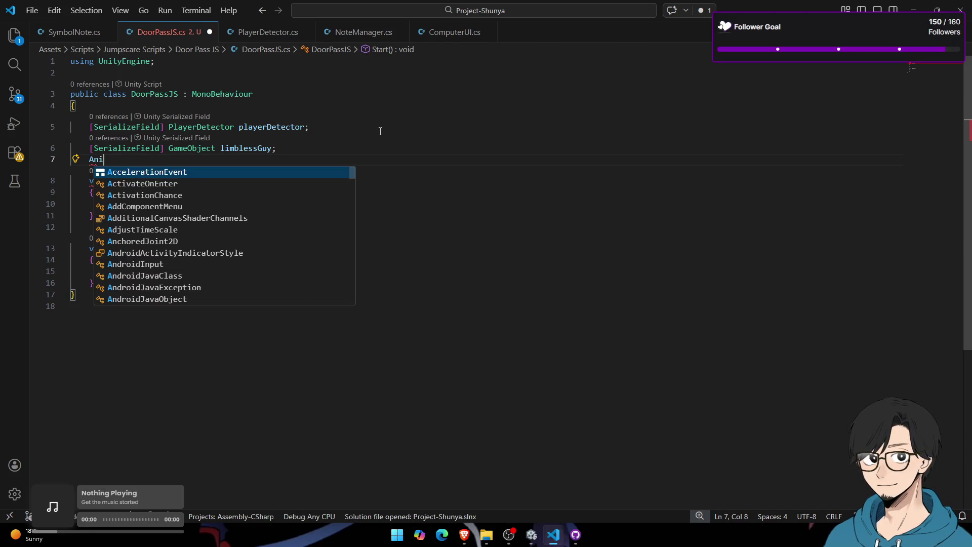
text(mator animl)
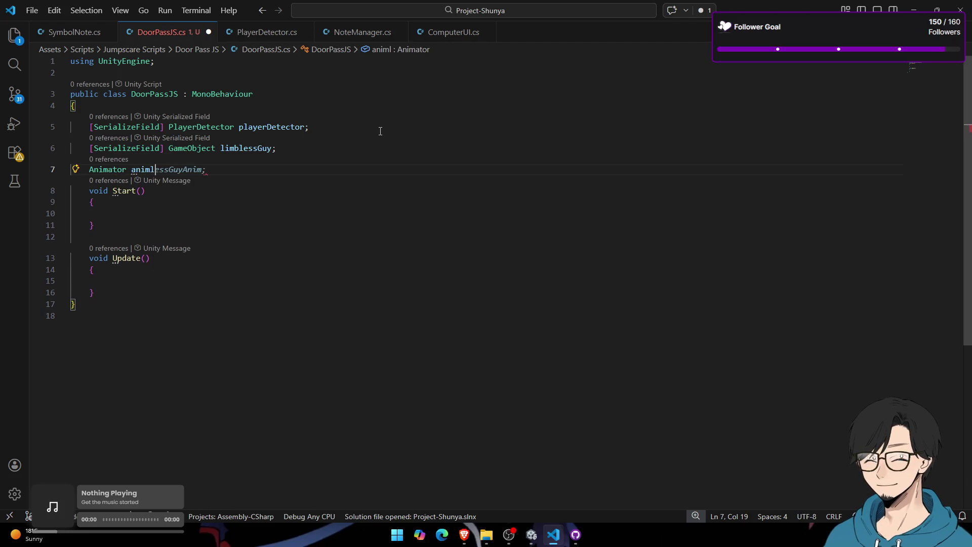
key(BackSpace)
text(;)
Step: In Start, hide limblessGuy with SetActive(false) and cache its Animator via GetComponent<Animator>()
double_click(246, 148)
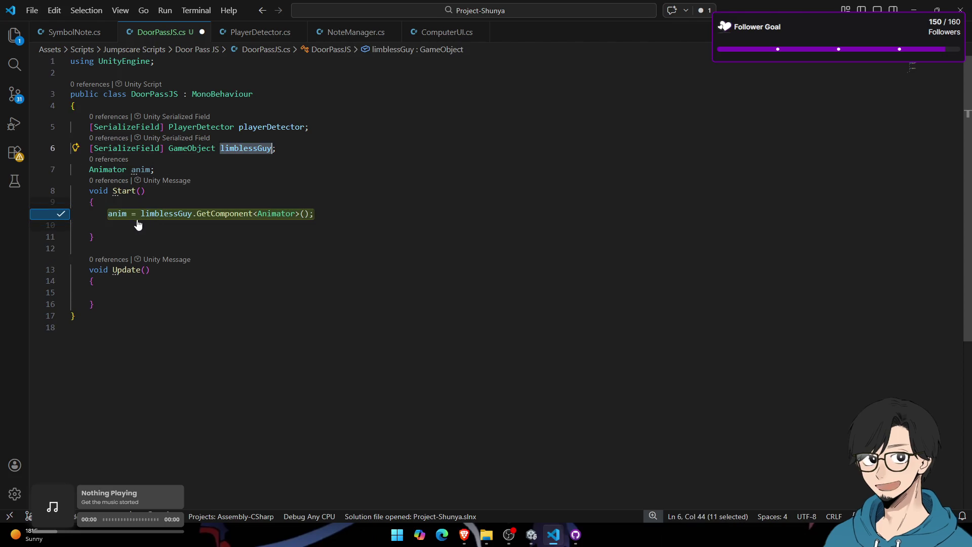
key(Tab)
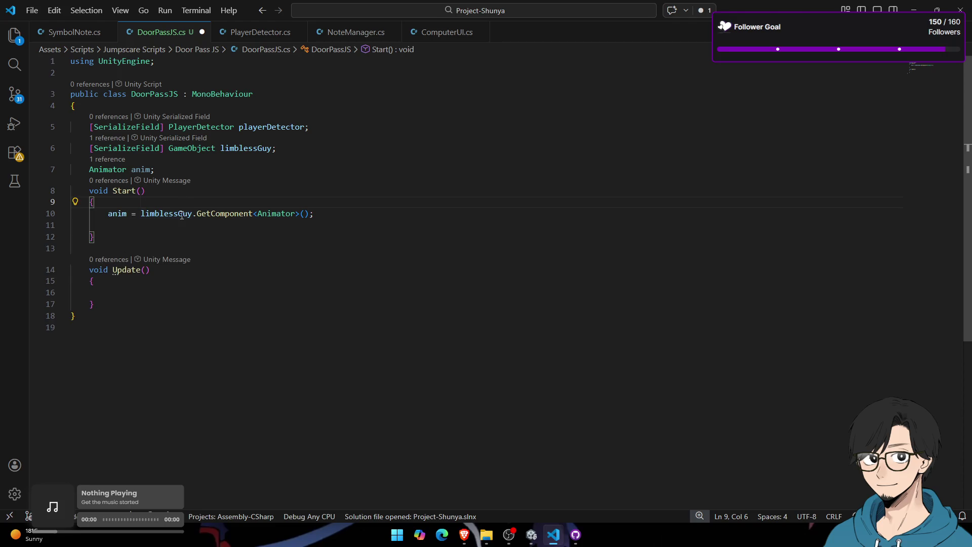
key(Return)
text(limbless)
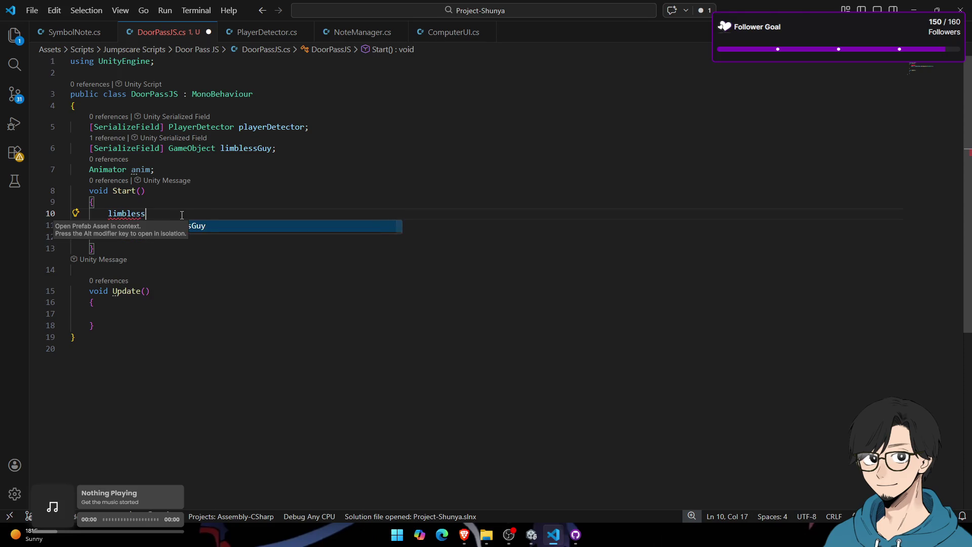
key(Tab)
key(Tab)
key(Tab)
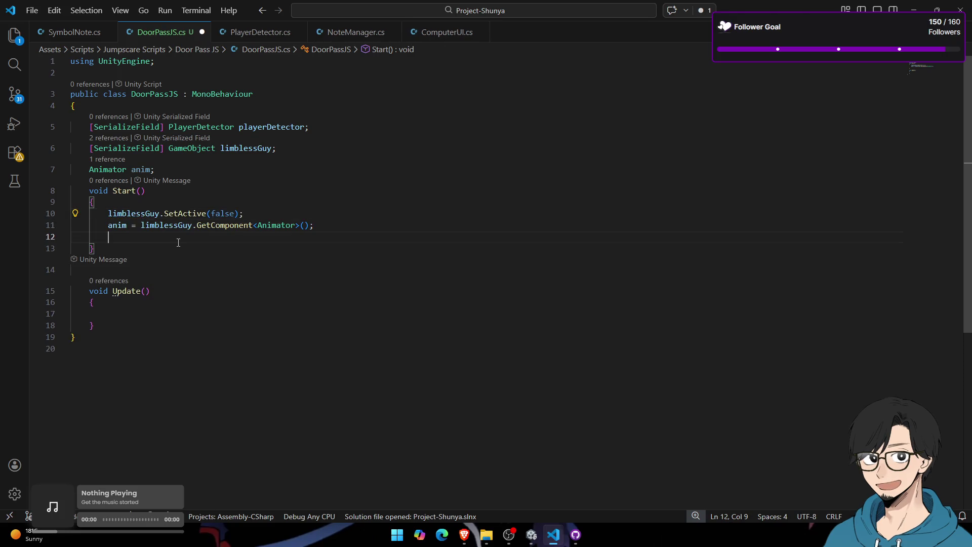
click(141, 302)
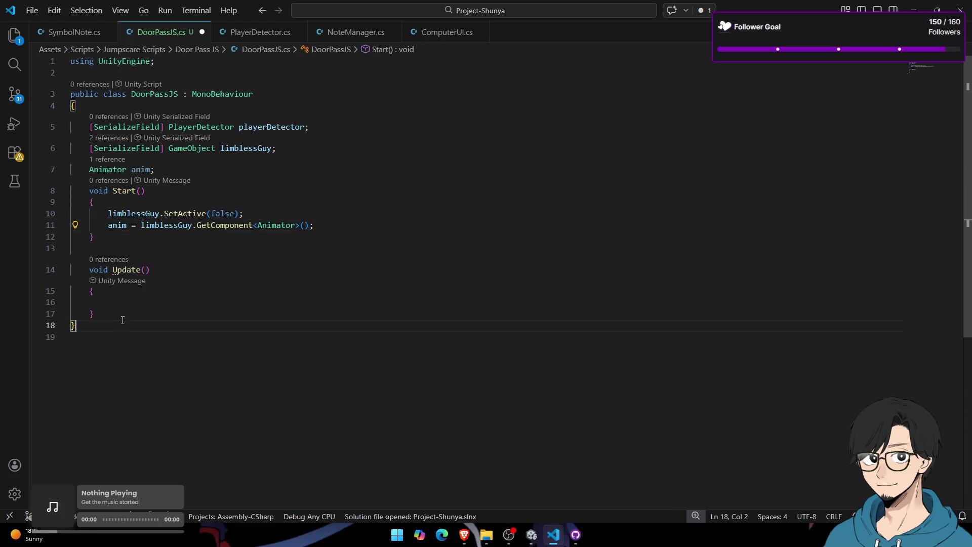
Step: Add an if-block in Update that reveals limblessGuy, plus a bool hasPlayed = false field
text(if()
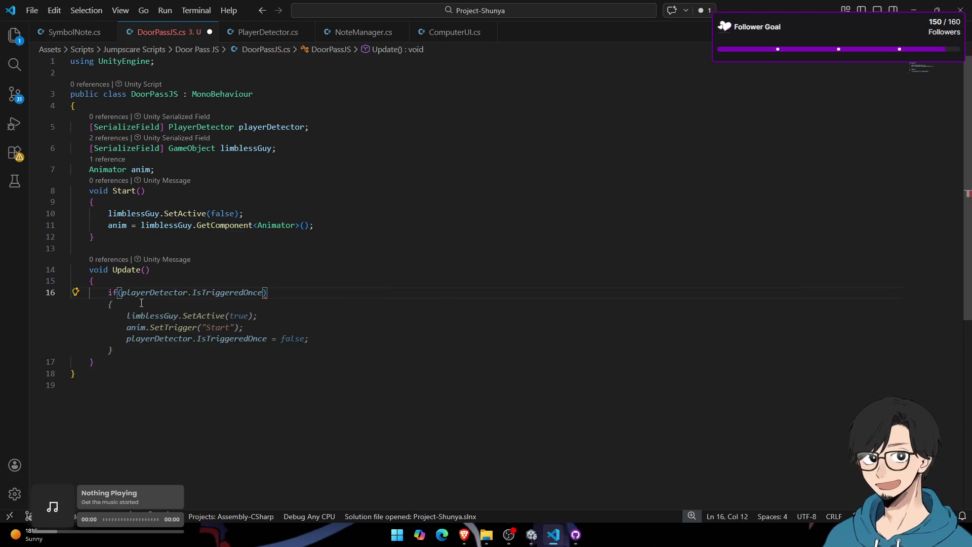
key(Tab)
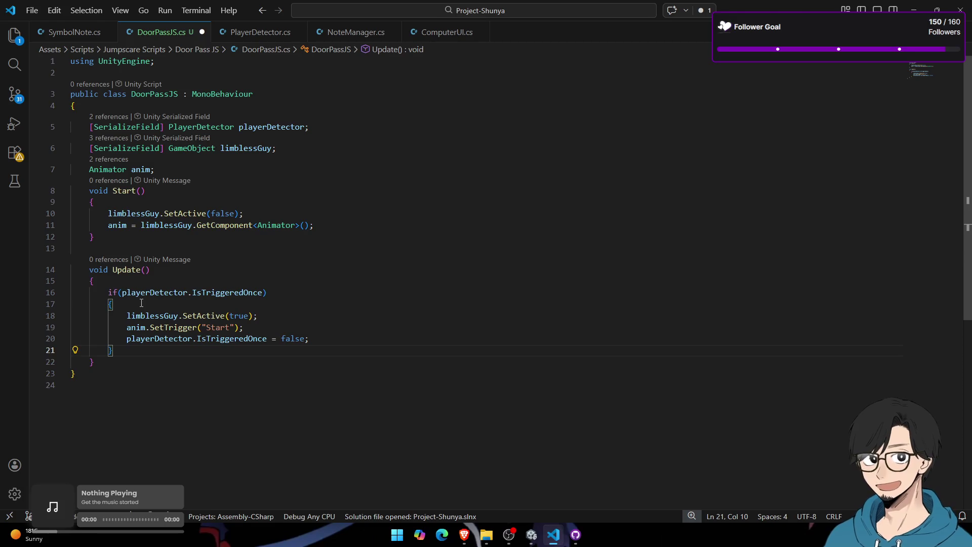
click(323, 149)
key(Return)
text(bool)
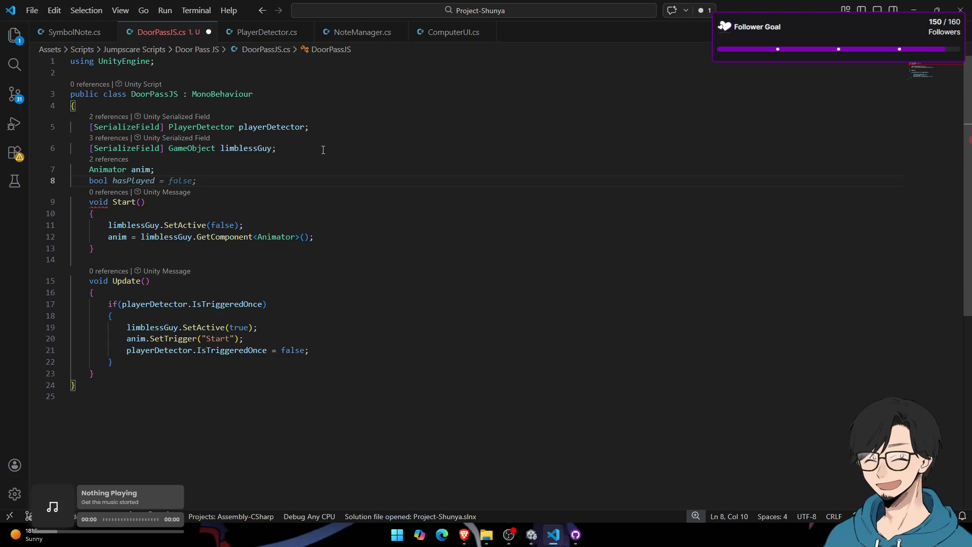
key(Tab)
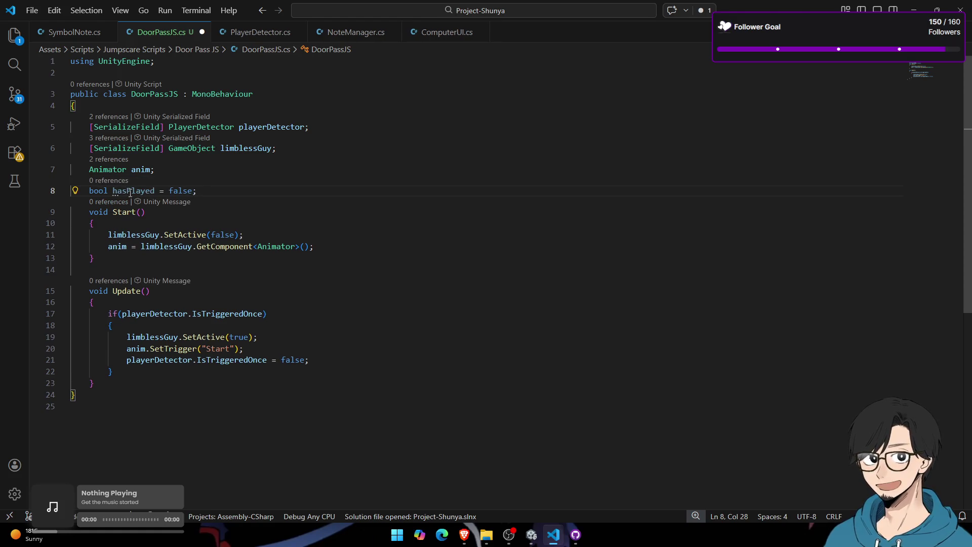
Step: Make the reveal condition check !hasPlayed and set hasPlayed = true first in the block
click(298, 336)
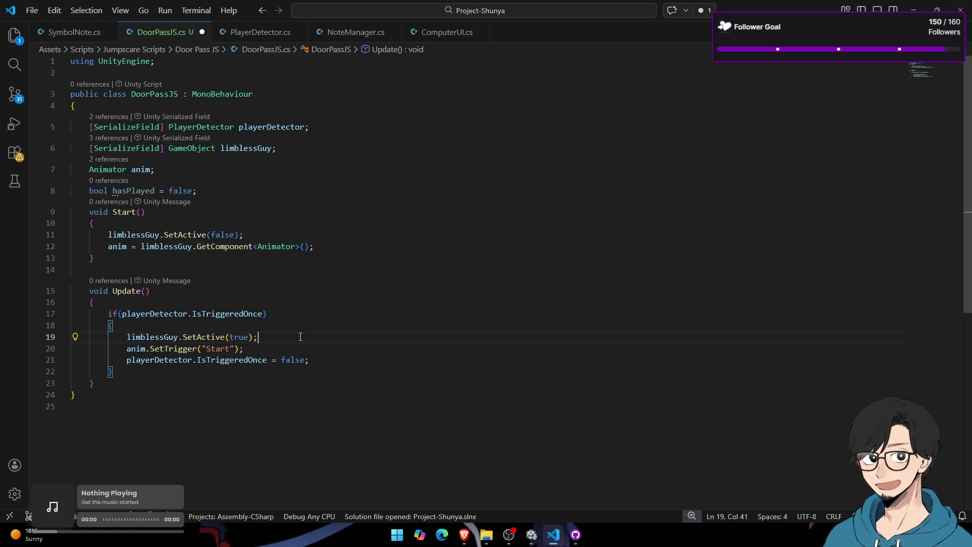
click(127, 313)
text(hasPlayed &&)
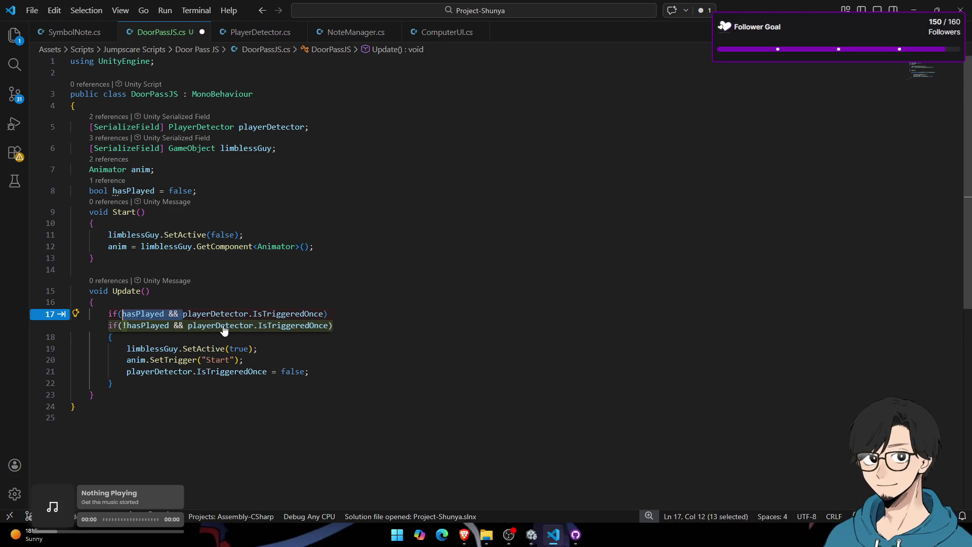
key(Tab)
key(Tab)
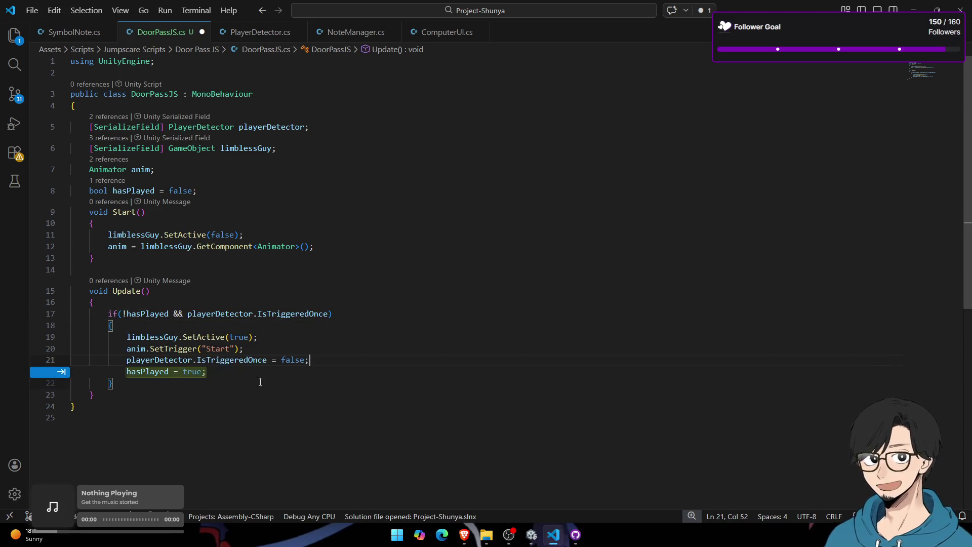
key(Tab)
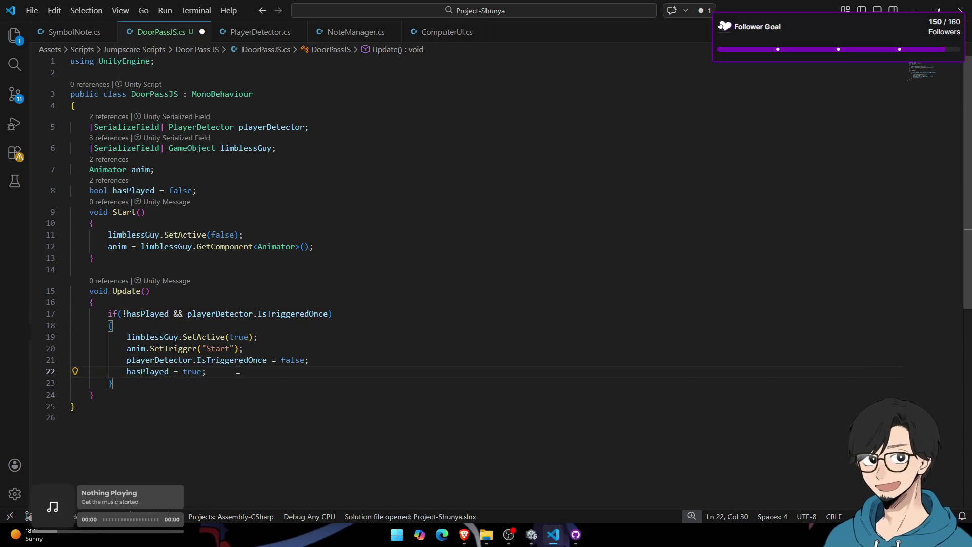
key(alt+Up)
key(alt+Up)
key(alt+Up)
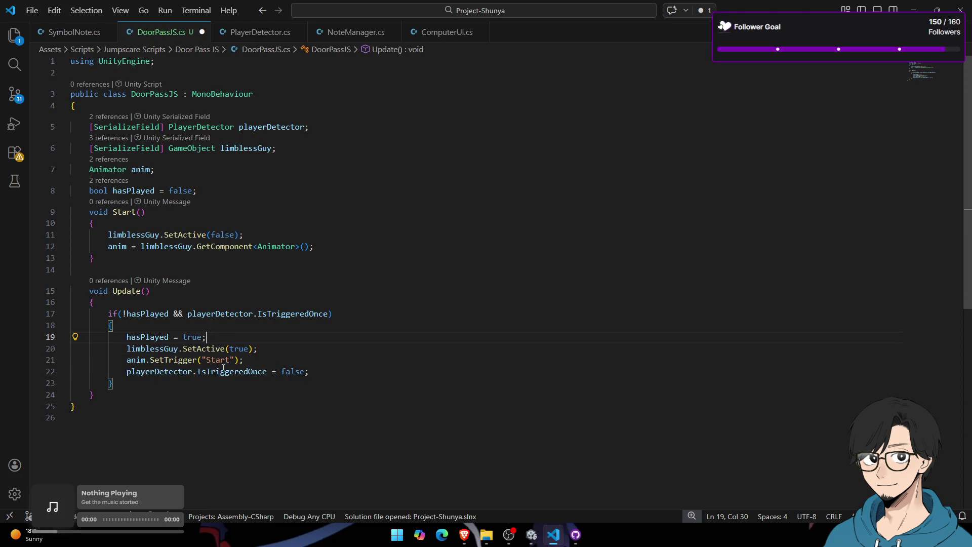
Step: Comment out anim.SetTrigger("Start"), delete the IsTriggeredOnce reset line, and save the script
double_click(202, 348)
double_click(136, 360)
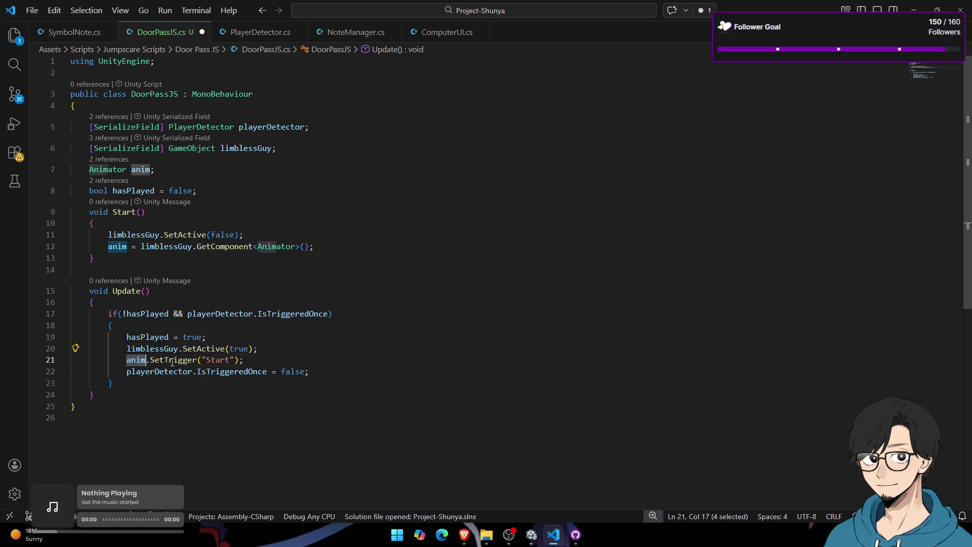
double_click(172, 362)
drag(243, 361, 132, 364)
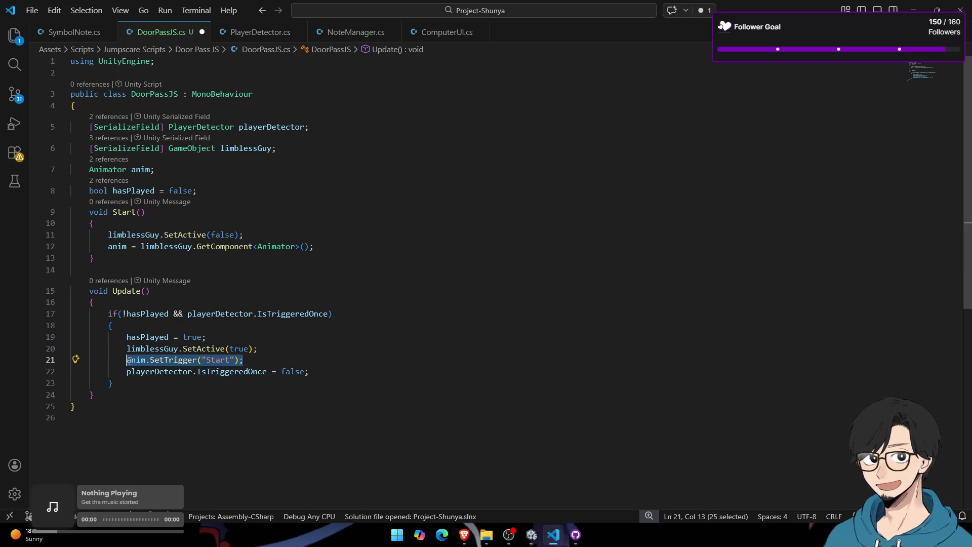
key(ctrl+slash)
drag(310, 372, 24, 368)
key(BackSpace)
key(BackSpace)
key(ctrl+s)
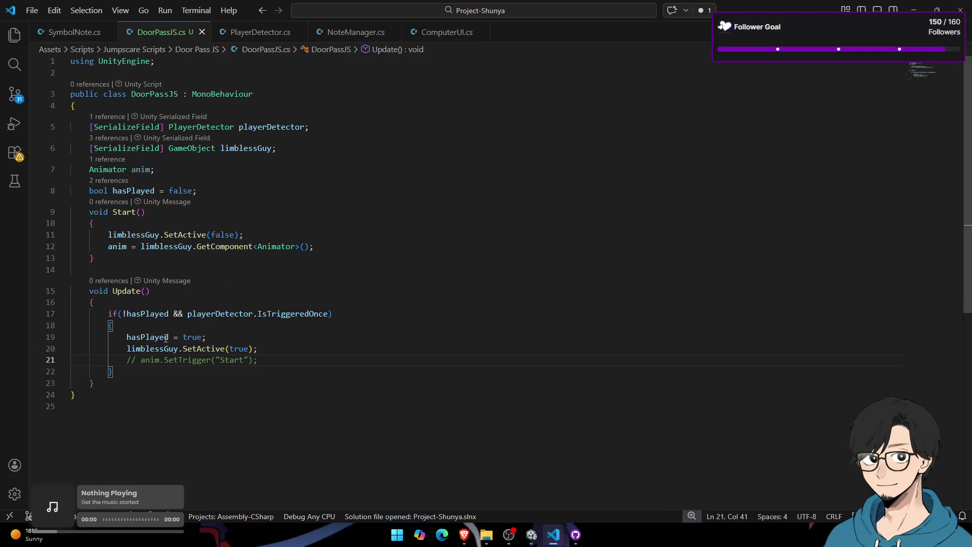
Step: Start a SoundManager field below limblessGuy, then discard the unfinished line and return to the video
click(152, 384)
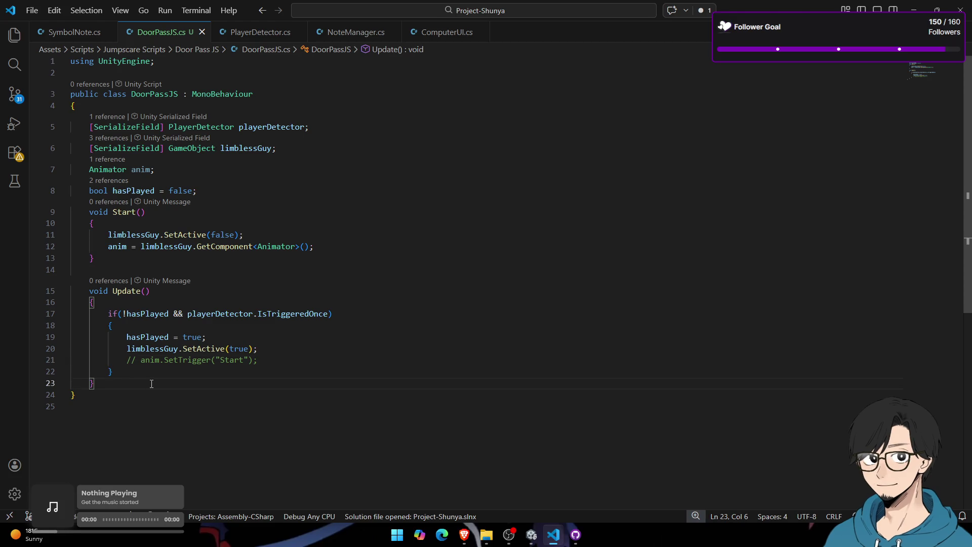
click(308, 148)
key(Return)
text(Soubnd)
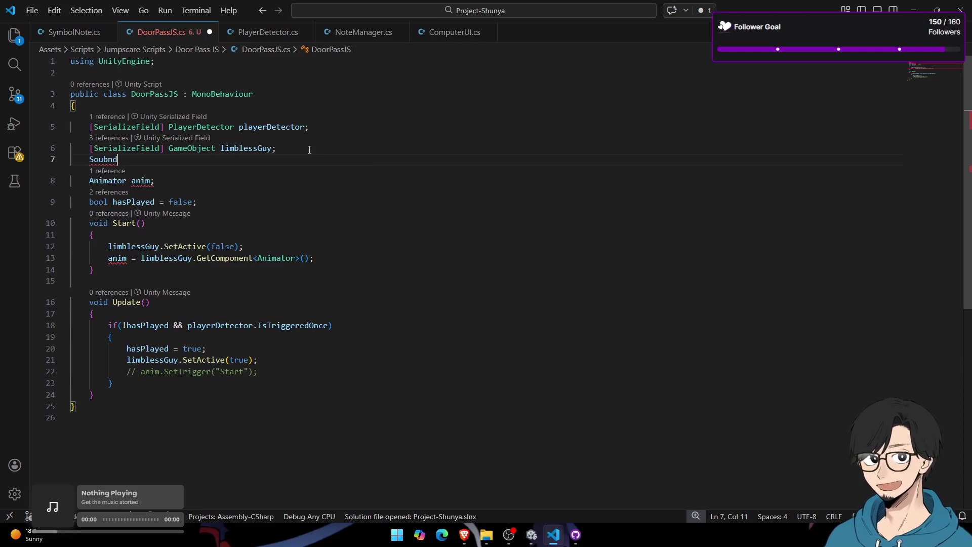
key(BackSpace)
key(BackSpace)
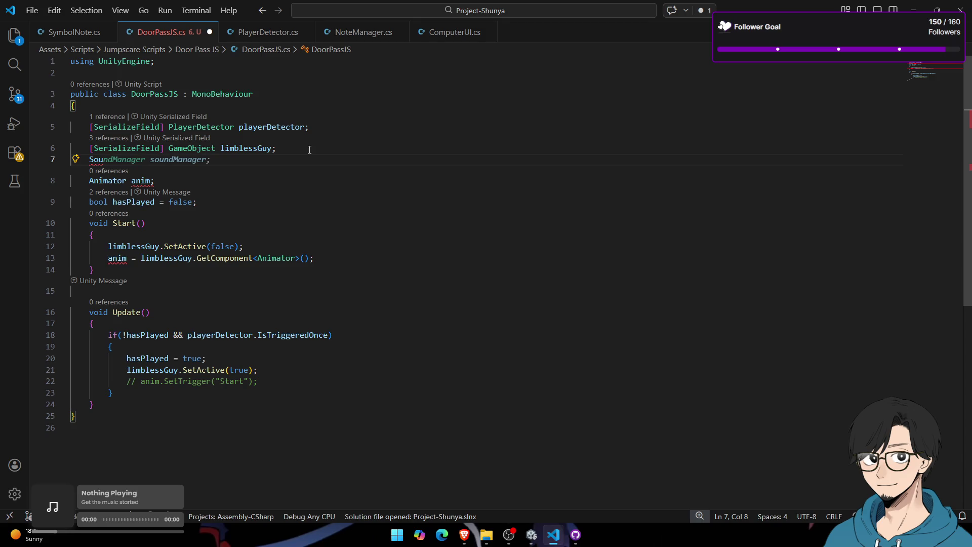
key(ctrl+space)
key(shift+Home)
key(shift+Home)
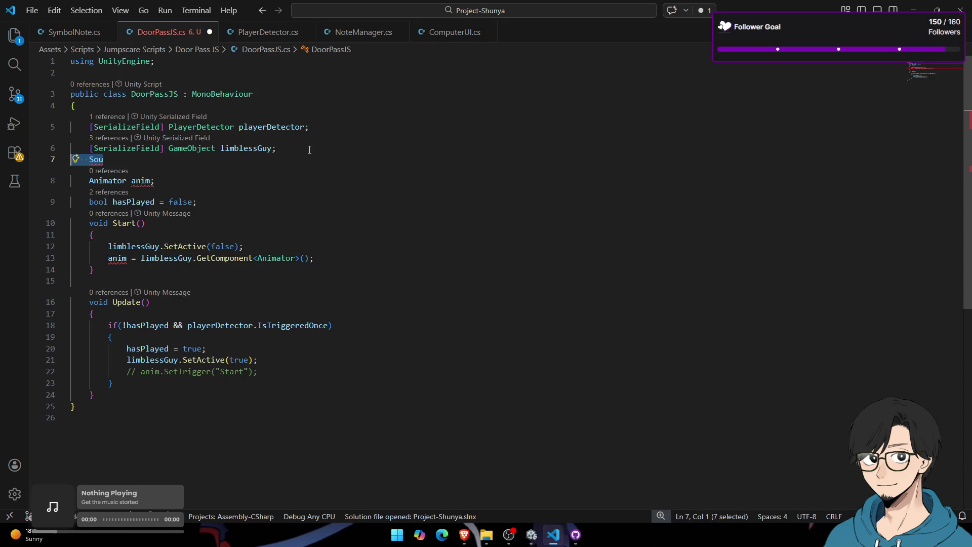
key(BackSpace)
key(BackSpace)
key(alt+Tab)
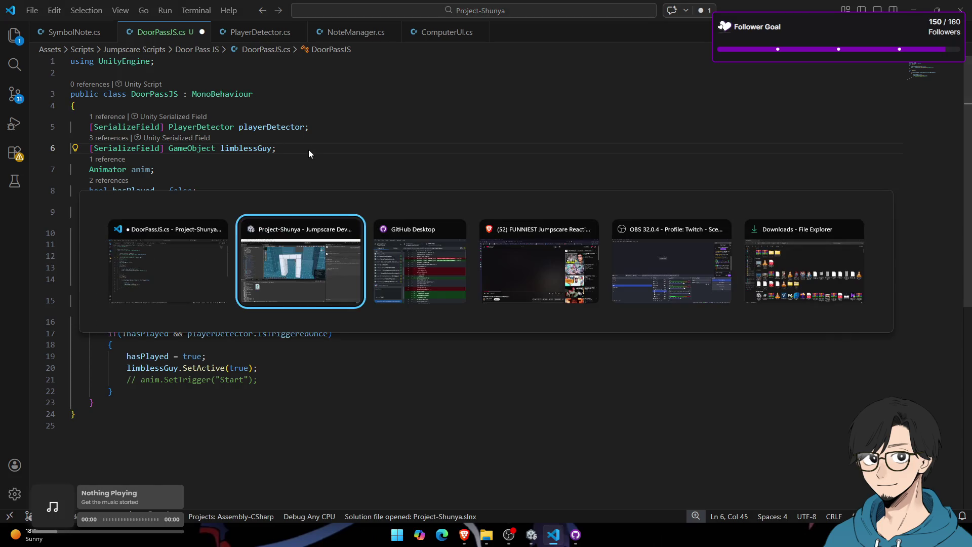
click(62, 425)
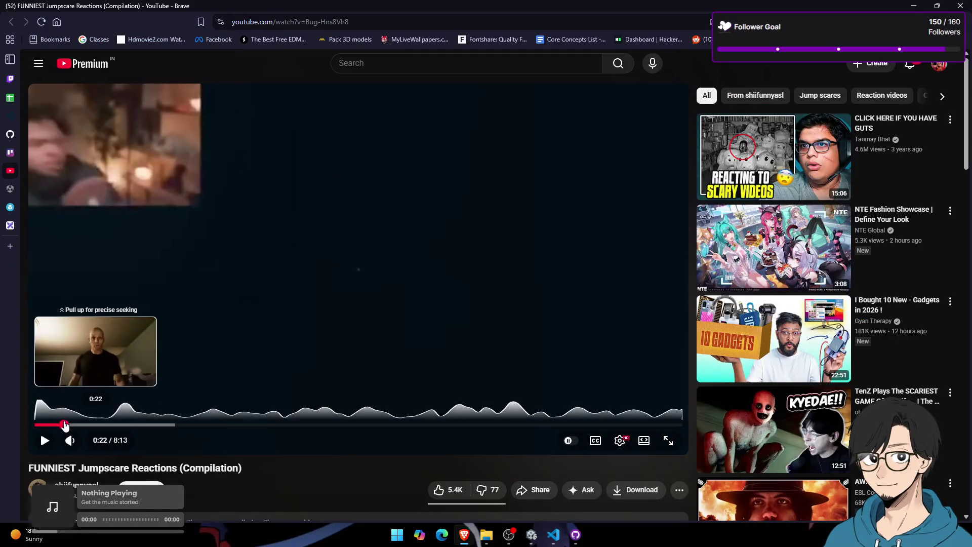
click(187, 333)
key(Right)
key(Right)
key(Left)
key(Left)
key(m)
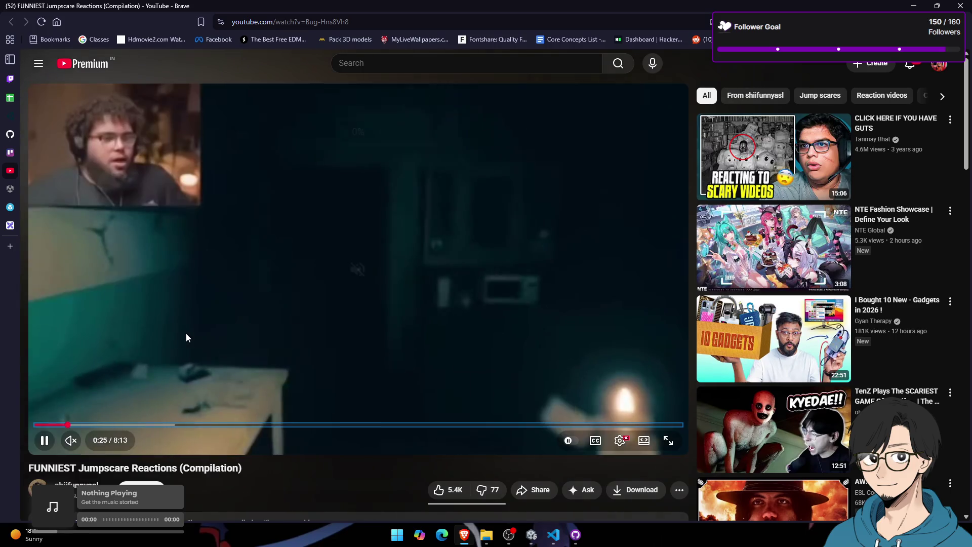
key(m)
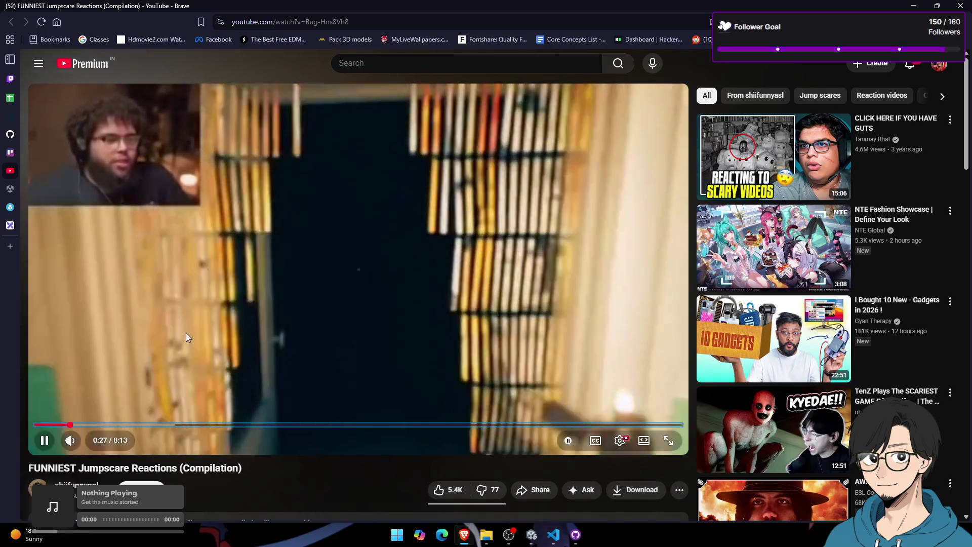
key(k)
key(alt+Tab)
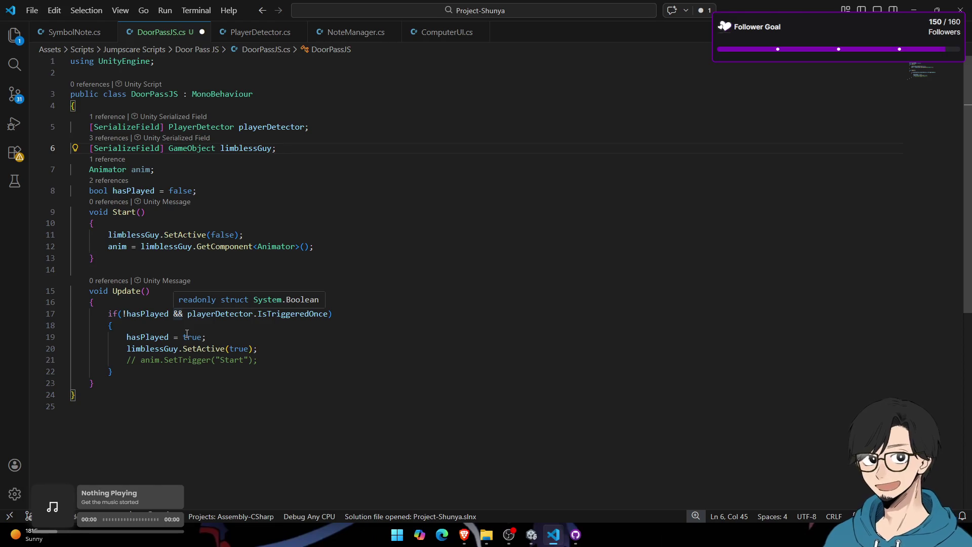
Step: Add a SoundManager soundManager field and assign it SoundManager.Instance in Start
key(Return)
text(SoundManager)
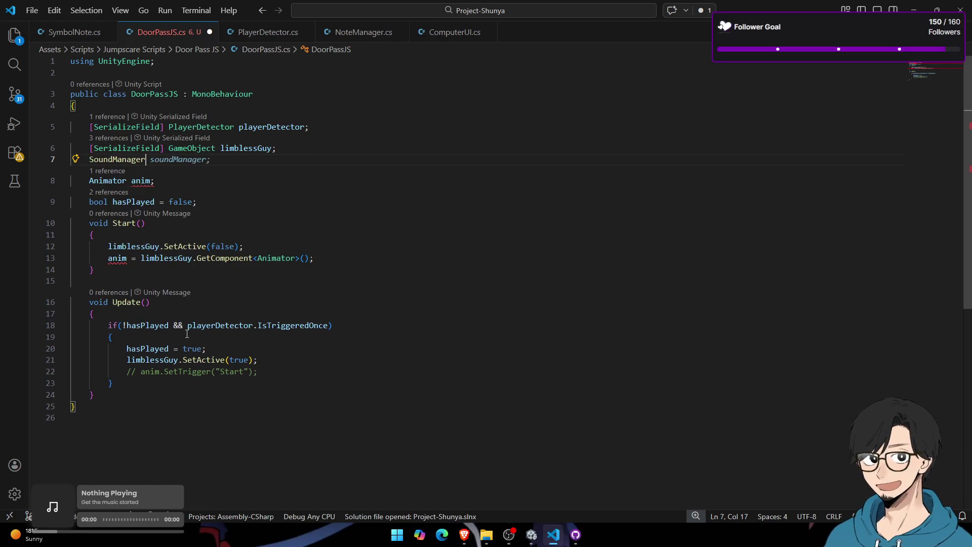
key(Tab)
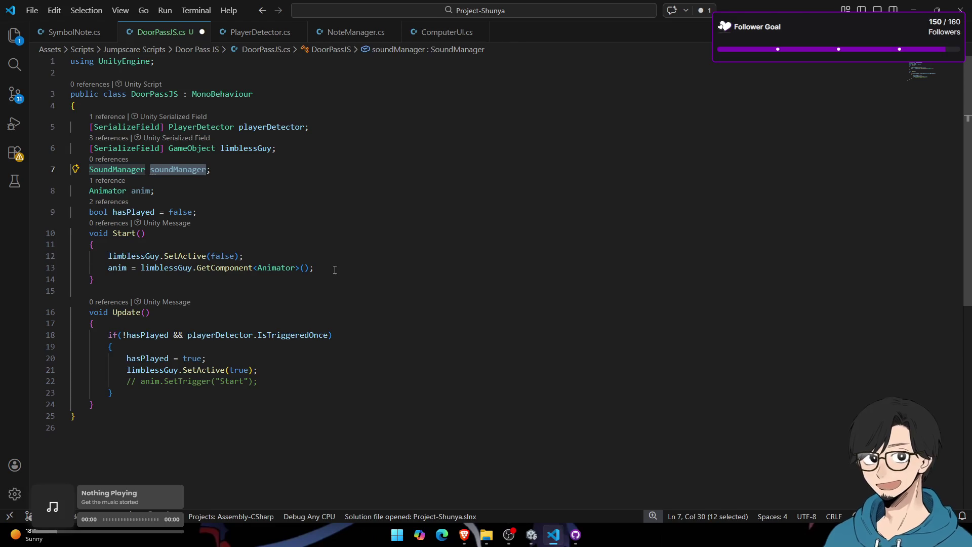
click(334, 270)
key(Return)
text(soundManager)
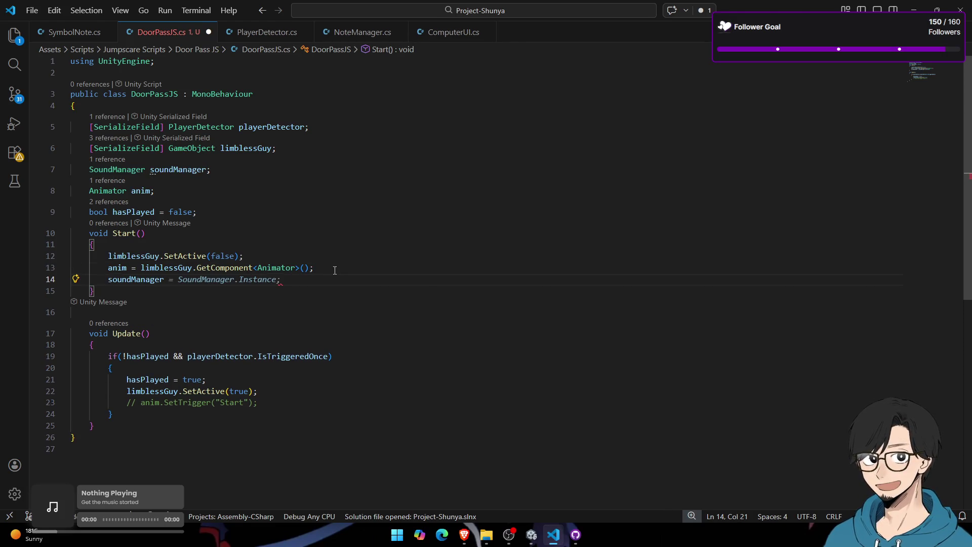
key(Tab)
key(Down)
Step: Replace the GetComponent Animator line with a TryGetComponent if/else that logs an error, and save
click(268, 254)
key(Return)
text(if()
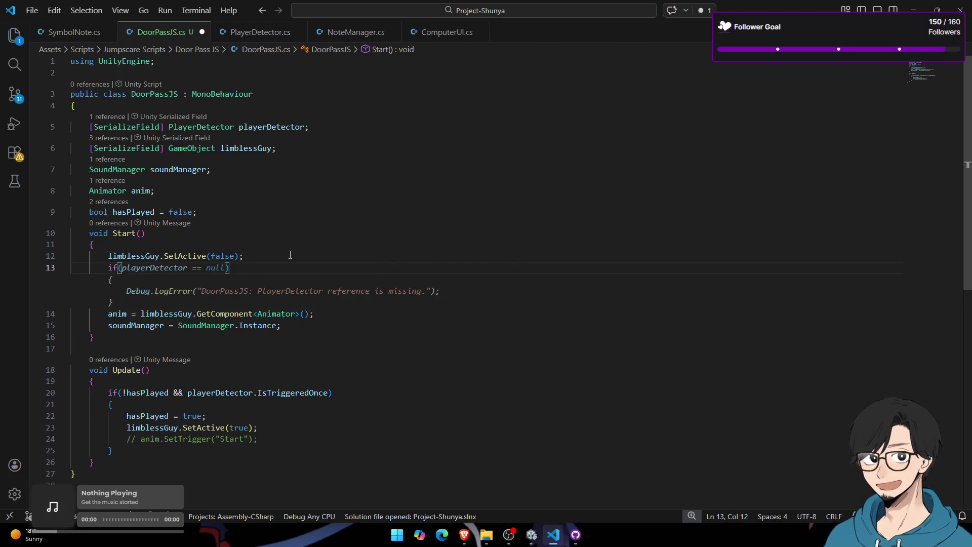
text(li)
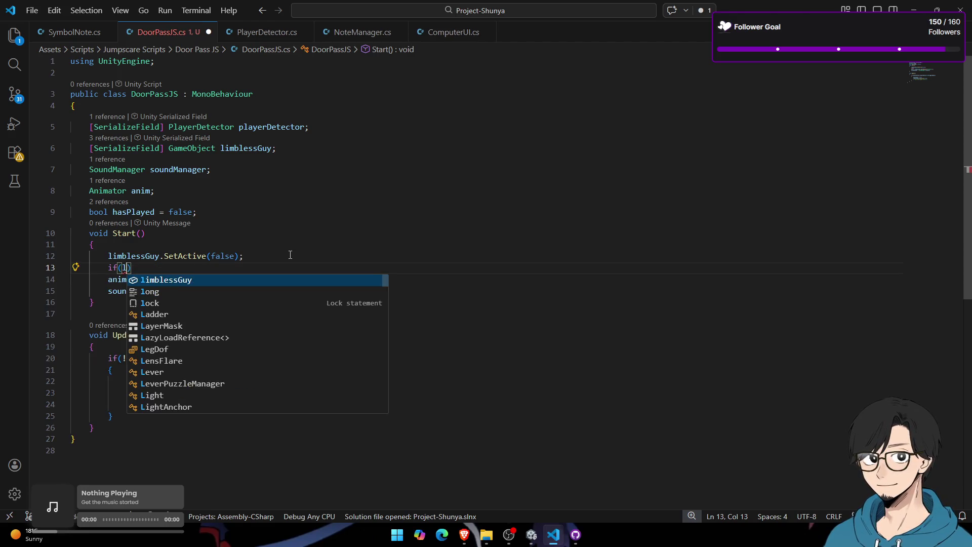
key(Tab)
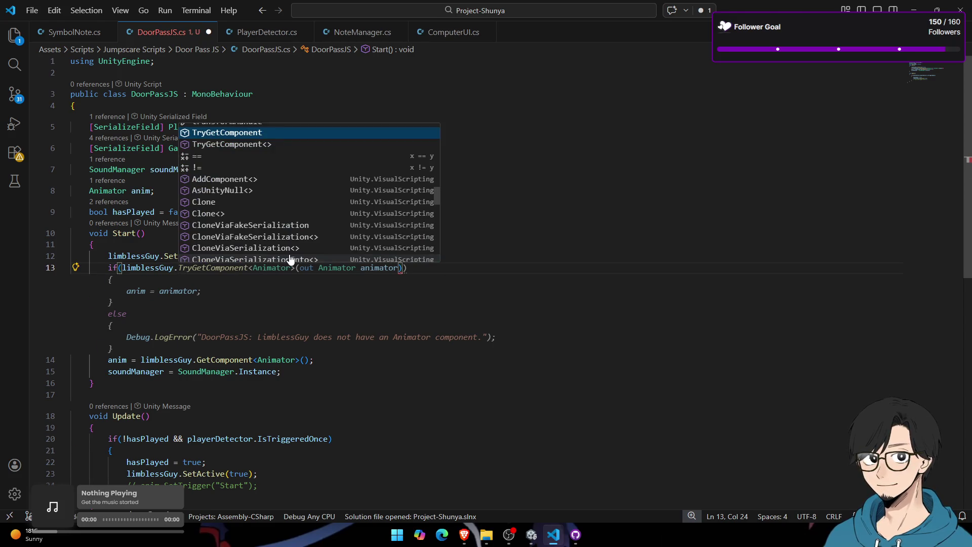
key(BackSpace)
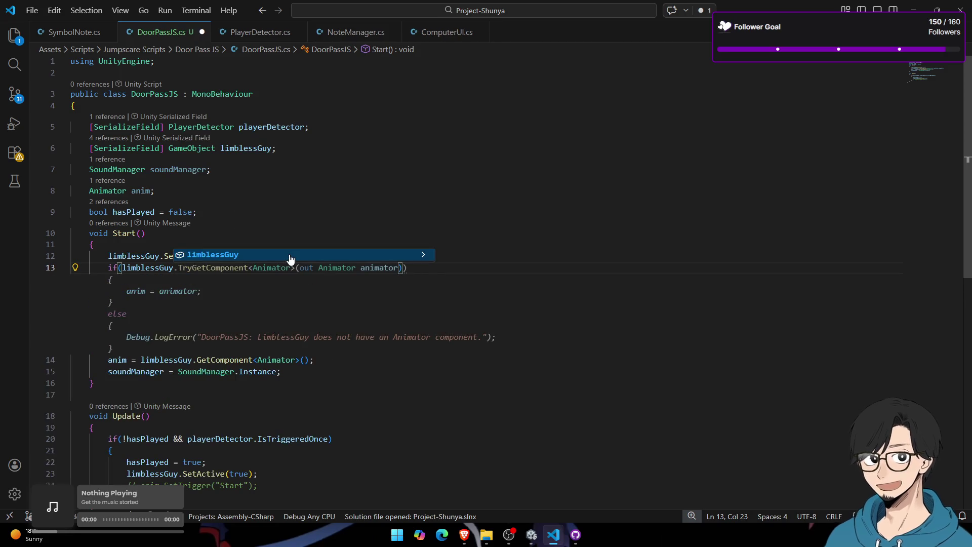
key(Tab)
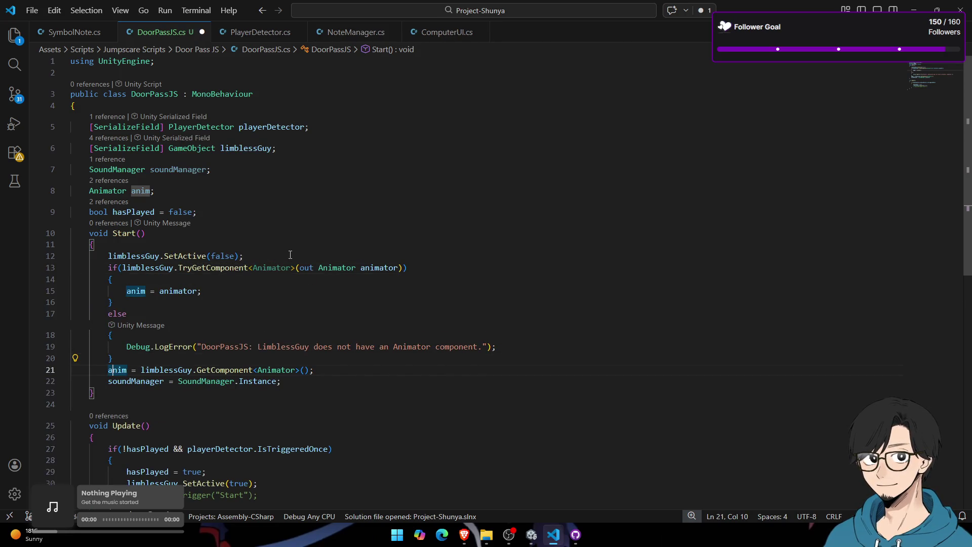
key(shift+End)
key(BackSpace)
key(BackSpace)
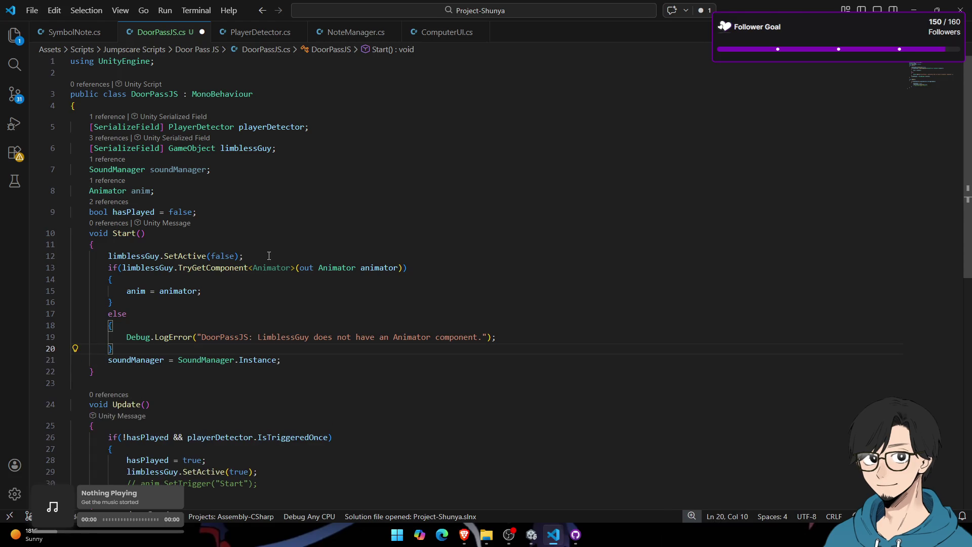
key(ctrl+s)
Step: Review the commented-out SetTrigger line in Update, then switch to Unity
scroll(278, 332, down, 3)
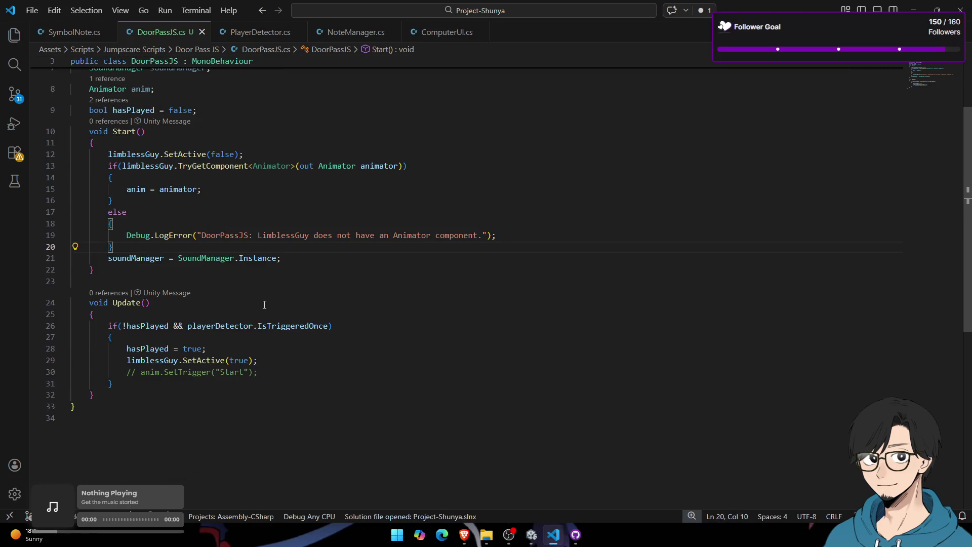
scroll(270, 310, down, 2)
drag(258, 320, 50, 324)
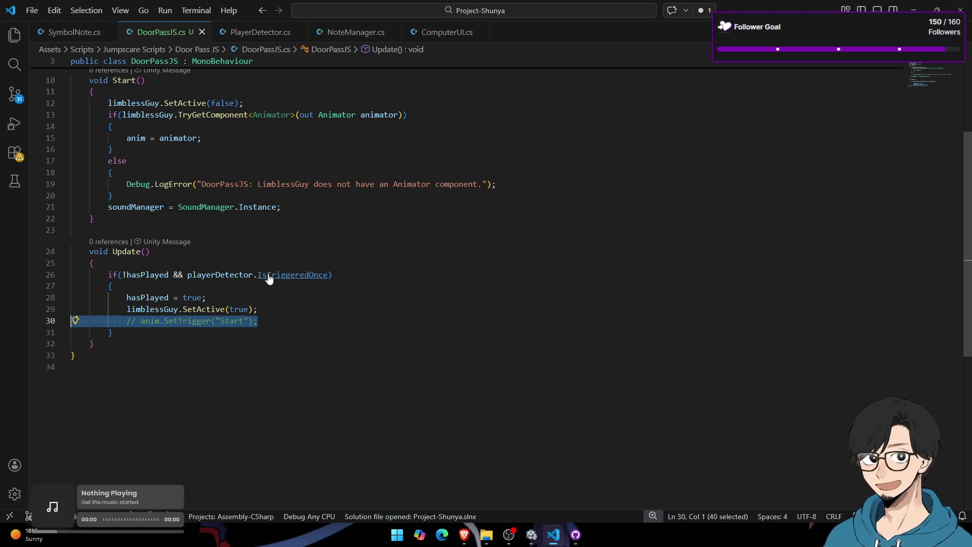
key(alt+Tab)
key(alt+Tab)
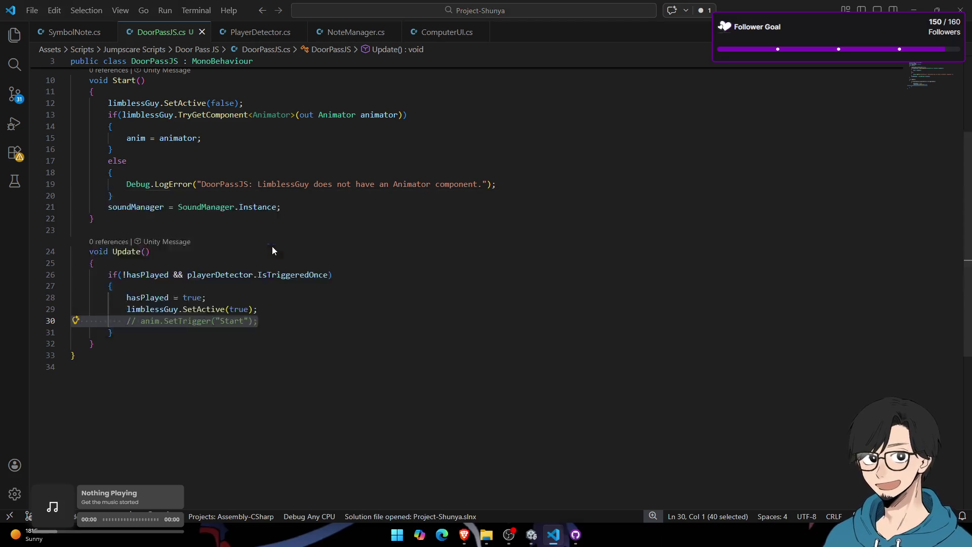
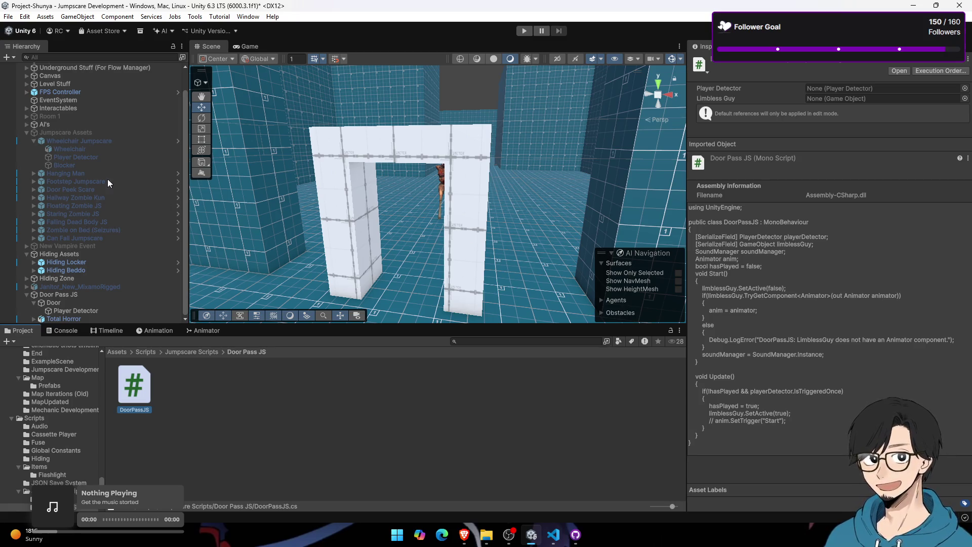
Step: Expand the player's camera hierarchy and inspect the Raycast Turret and Torch Light objects
scroll(59, 174, up, 2)
click(26, 115)
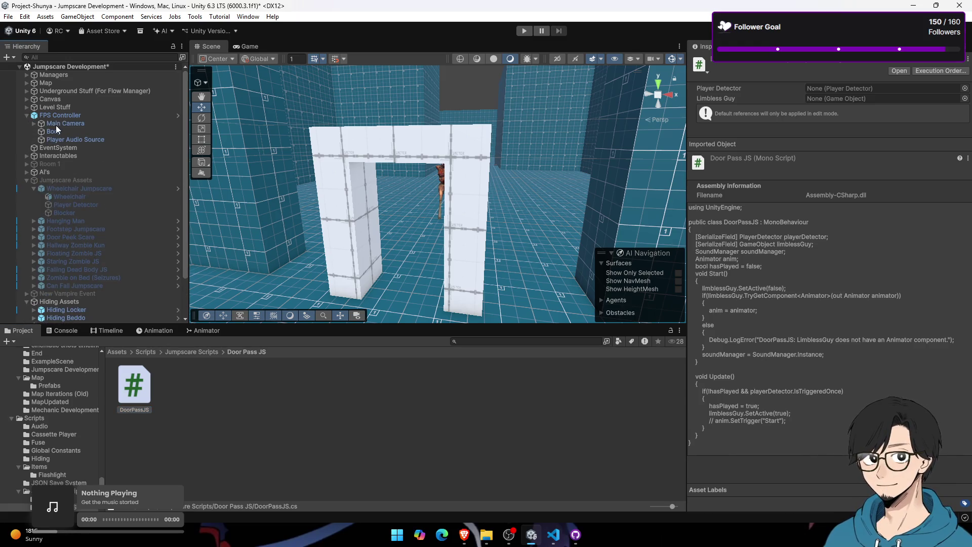
click(55, 124)
click(58, 131)
click(63, 137)
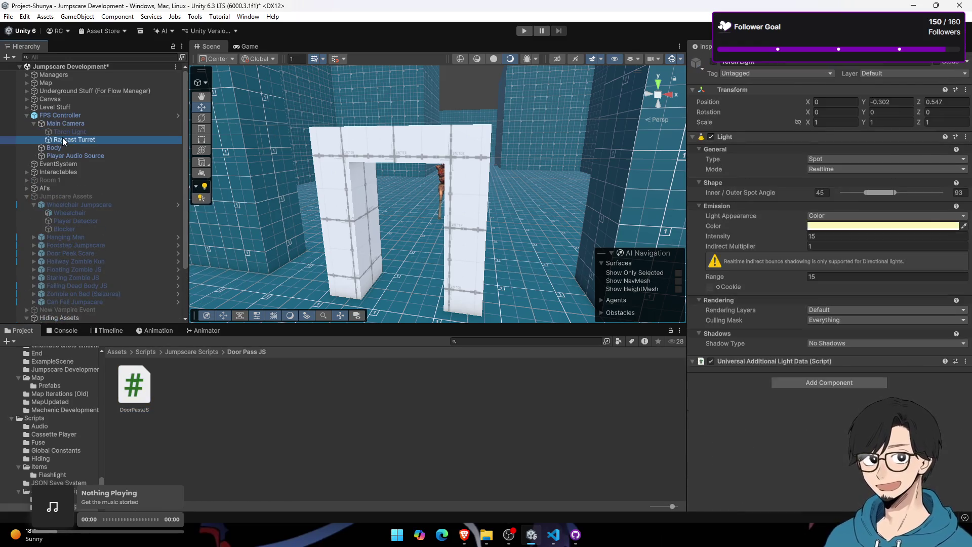
click(63, 126)
click(65, 136)
click(49, 150)
click(64, 137)
click(61, 131)
click(59, 137)
click(54, 132)
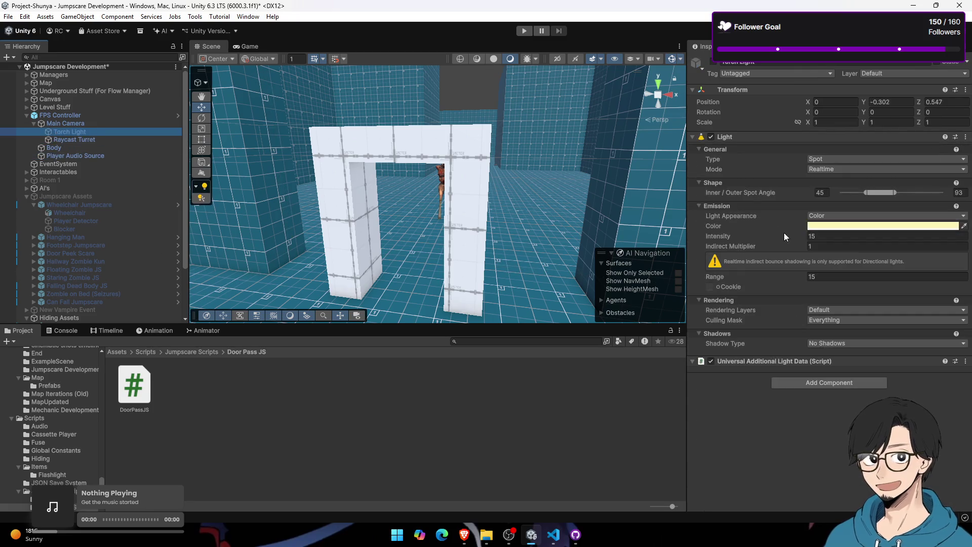
Step: Orbit toward the doorway character and undo the torch light's accidental move
mouse_move(382, 218)
mouse_down()
mouse_move(481, 209)
mouse_move(415, 216)
mouse_up()
click(714, 61)
mouse_move(600, 142)
mouse_down()
mouse_move(459, 206)
mouse_move(616, 193)
mouse_move(506, 215)
mouse_up()
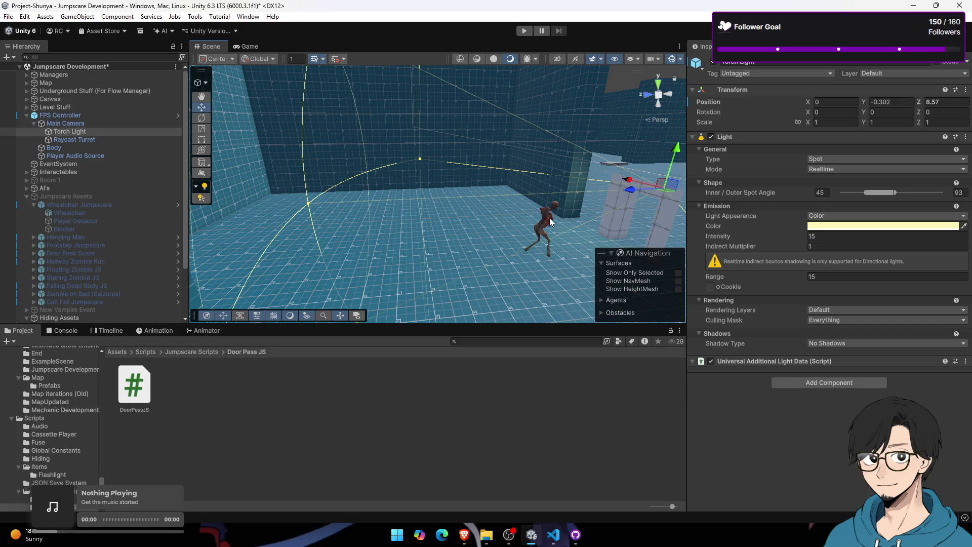
click(550, 222)
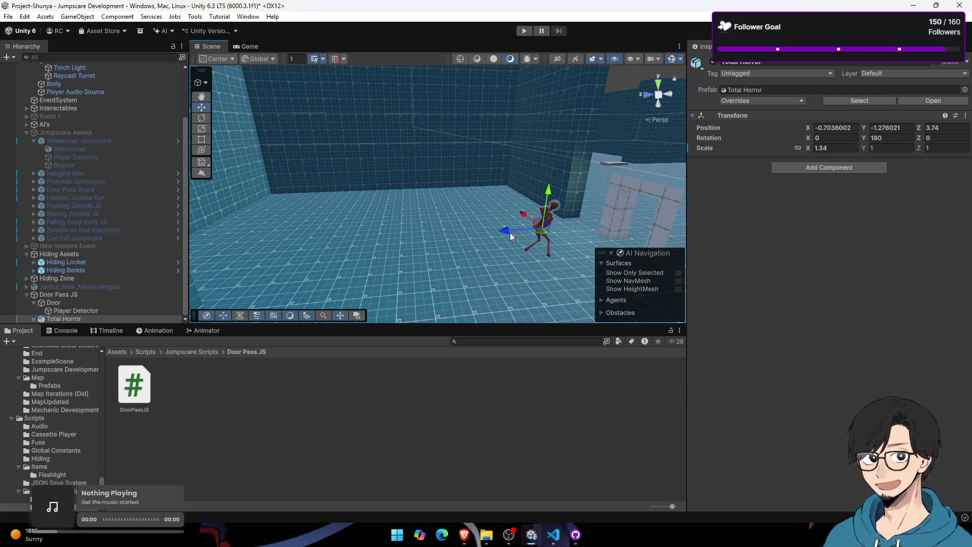
key(ctrl+z)
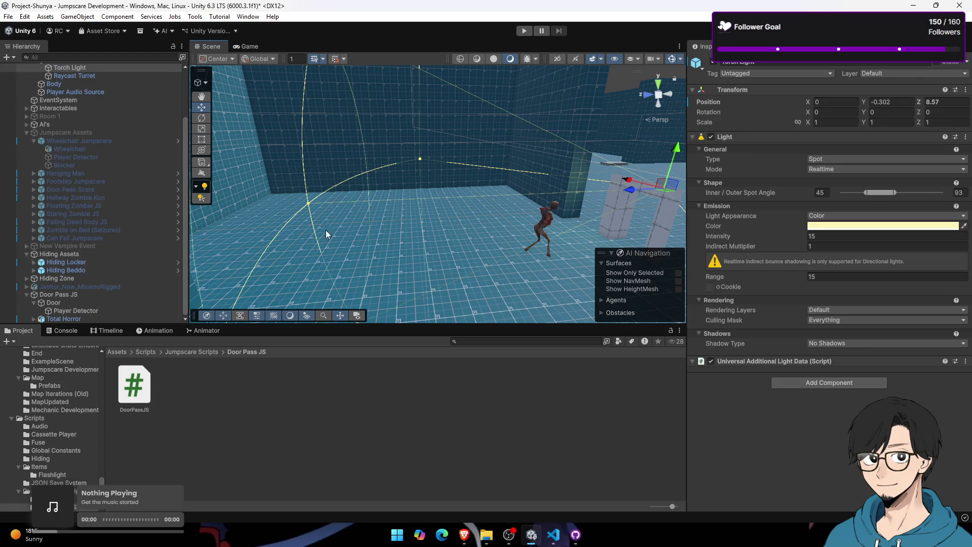
mouse_move(309, 238)
mouse_down()
mouse_move(263, 239)
mouse_move(336, 225)
mouse_up()
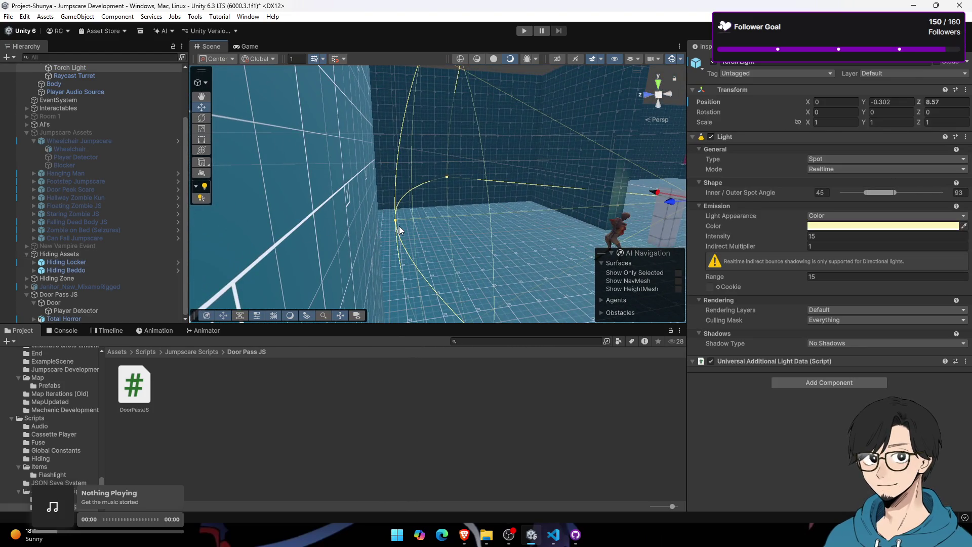
key(ctrl+z)
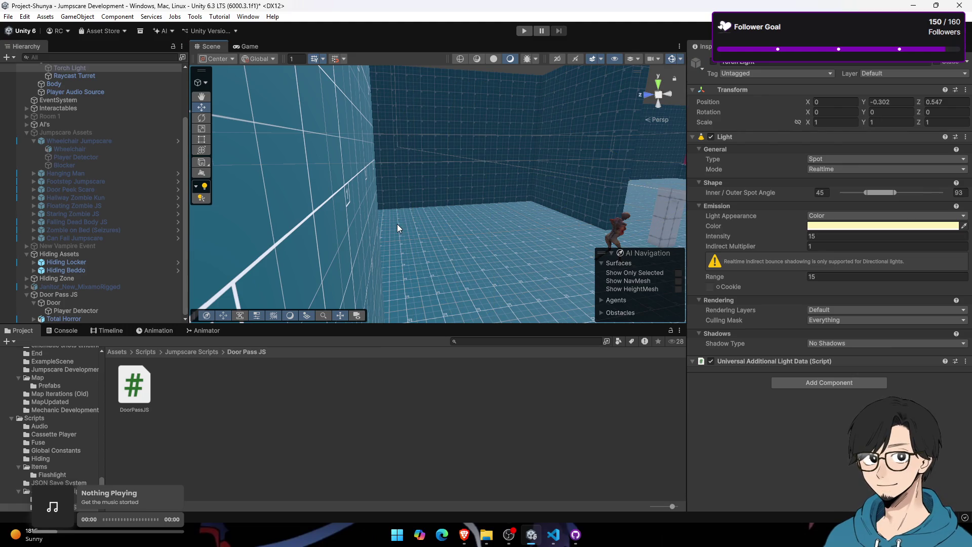
Step: Drag the Total Horror character down the corridor to Z 13.31 and frame it
click(615, 227)
mouse_move(554, 242)
mouse_down()
mouse_move(334, 261)
mouse_move(506, 233)
mouse_move(477, 263)
mouse_move(545, 263)
mouse_move(436, 238)
mouse_move(305, 239)
mouse_up()
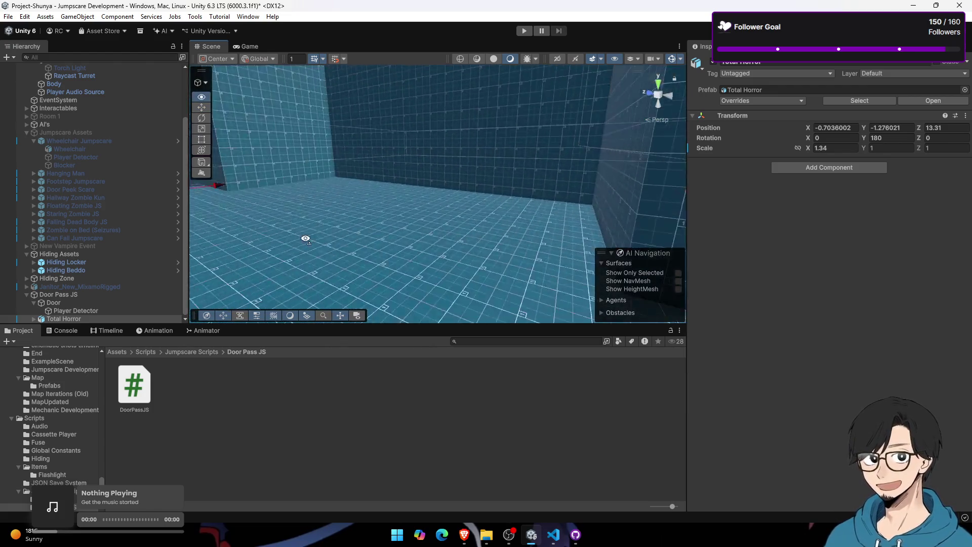
key(f)
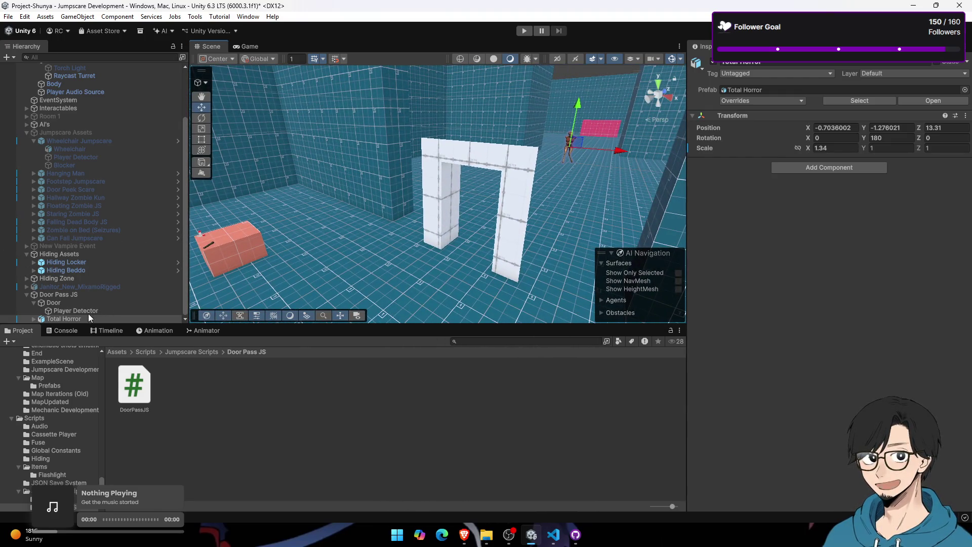
Step: Rename the Total Horror object to 'Limbless Guy'
click(734, 63)
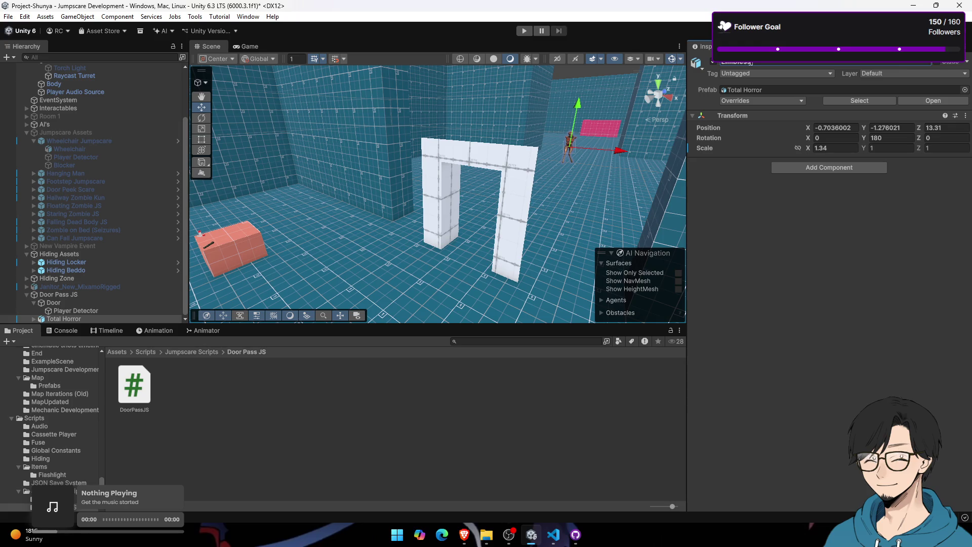
text( Guy)
key(Return)
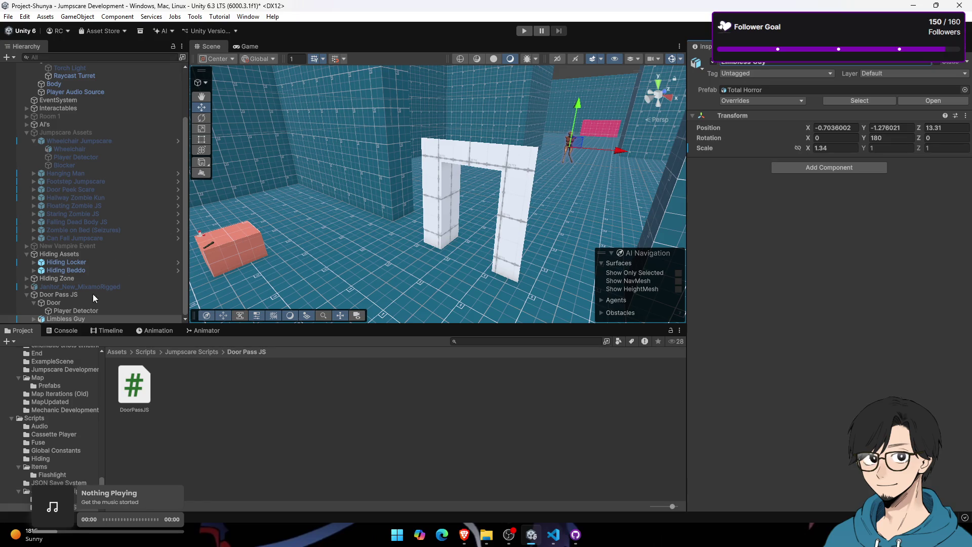
Step: Expand Limbless Guy to inspect its TotalHorror mesh, then collapse it again
click(89, 306)
click(96, 319)
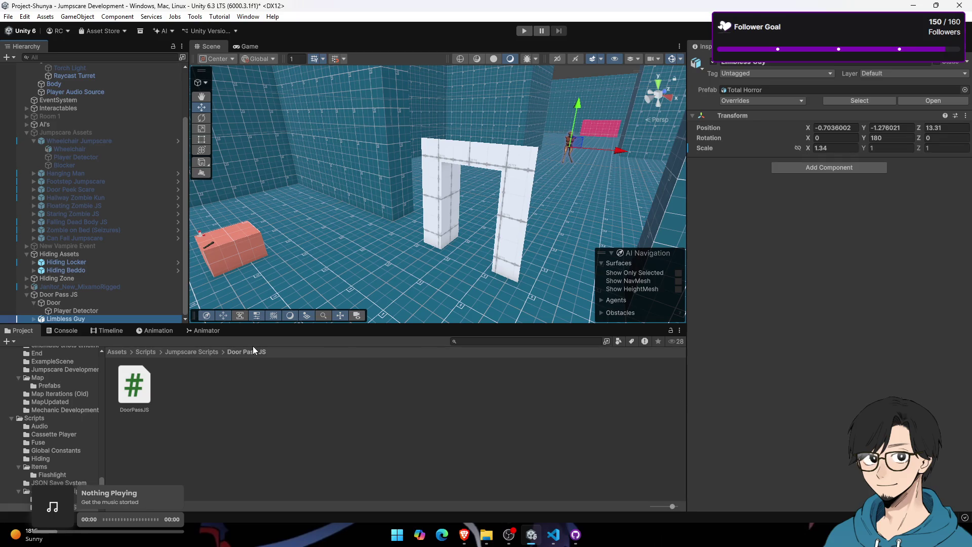
click(35, 320)
click(86, 318)
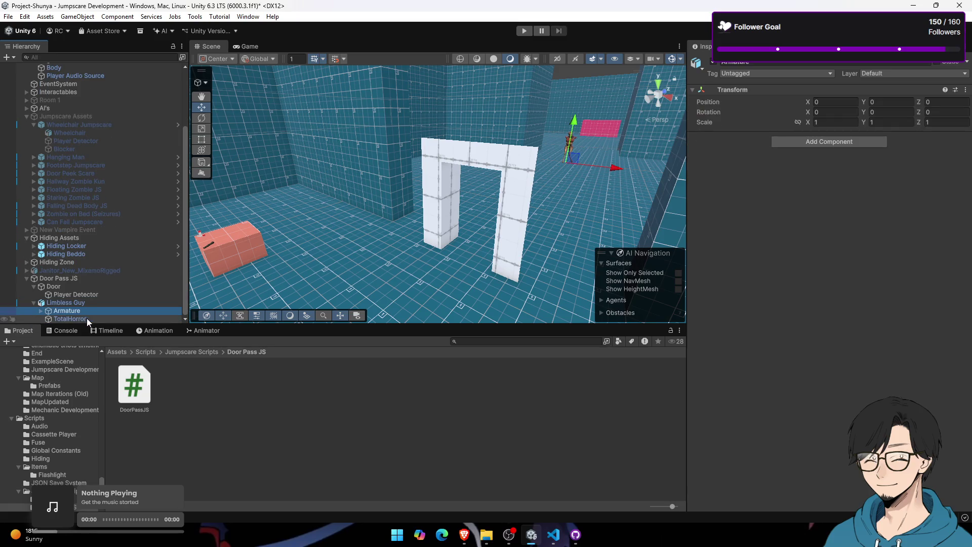
click(37, 304)
click(34, 304)
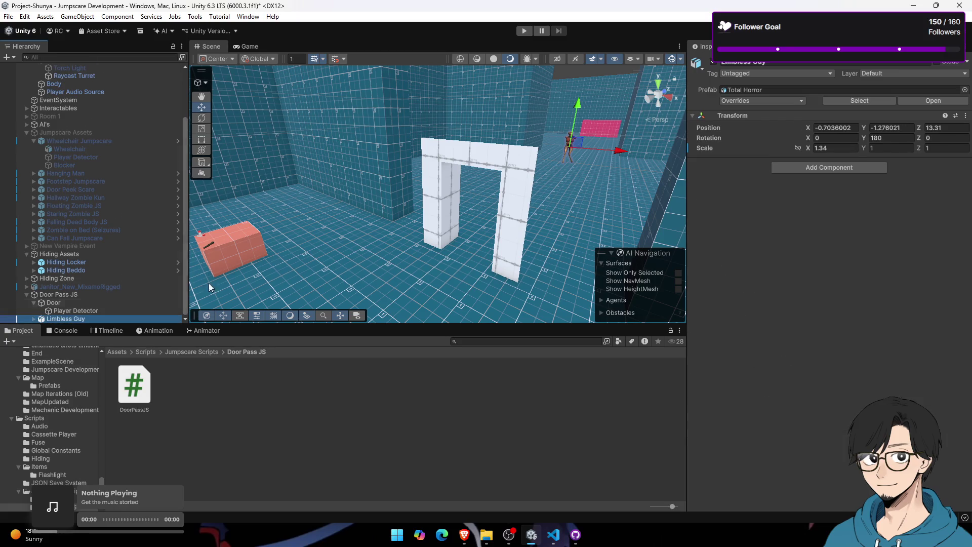
Step: Add an Animator component to Limbless Guy
click(849, 167)
text(Anima)
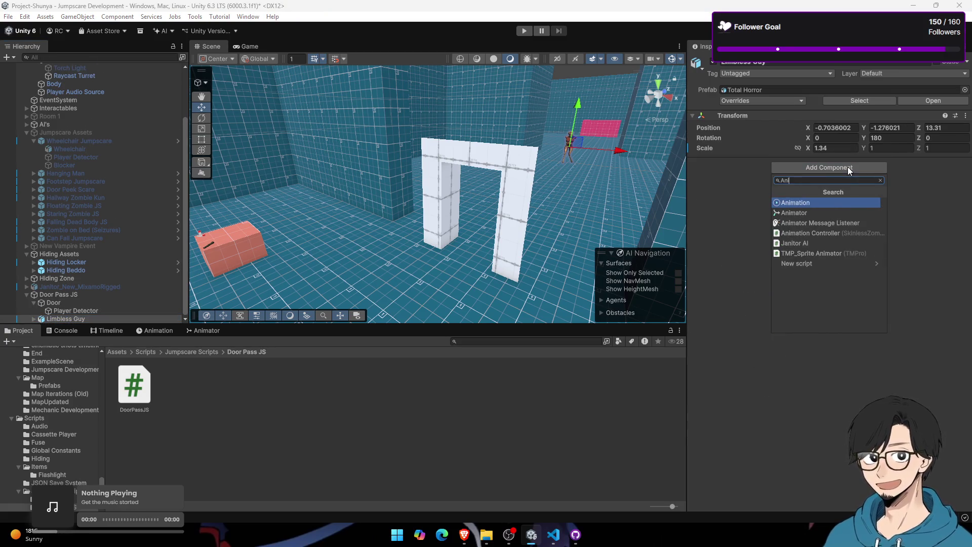
key(Down)
key(Return)
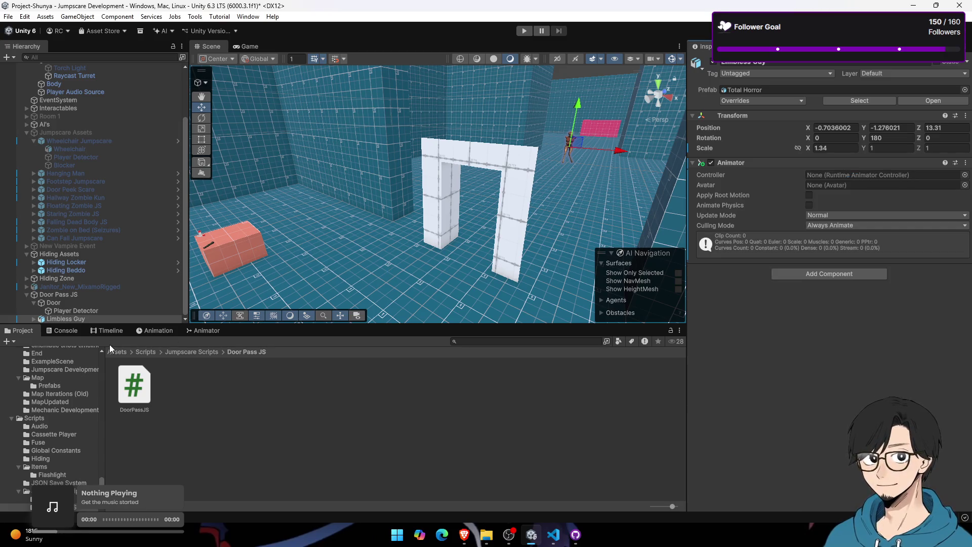
Step: Create a 'Limbless Guy' folder inside the Animations folder
click(122, 351)
double_click(136, 385)
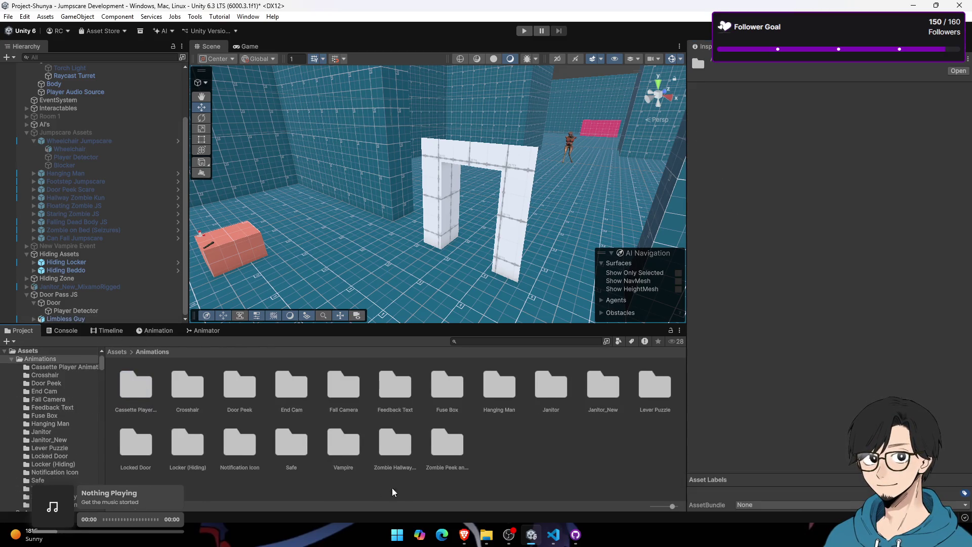
right_click(436, 494)
mouse_move(511, 208)
click(630, 185)
text(Limbless)
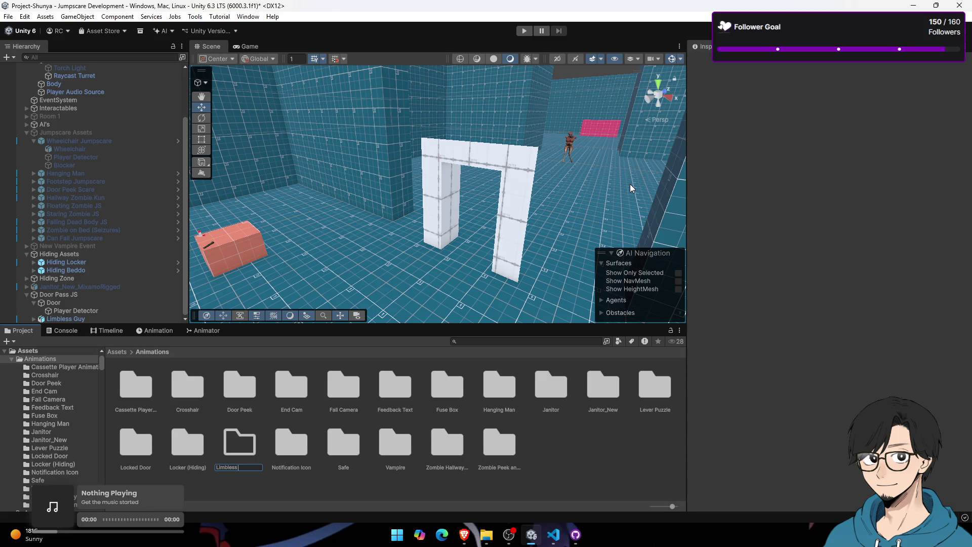
text(Guy)
key(Return)
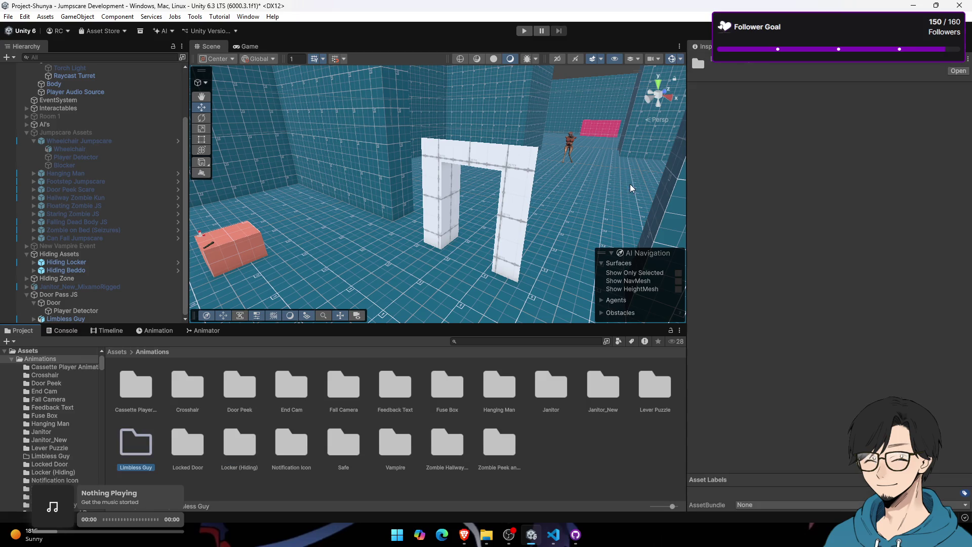
Step: Create an Animator Controller named 'Limbless Guy' inside the new folder
double_click(150, 453)
right_click(167, 426)
mouse_move(228, 137)
mouse_move(395, 201)
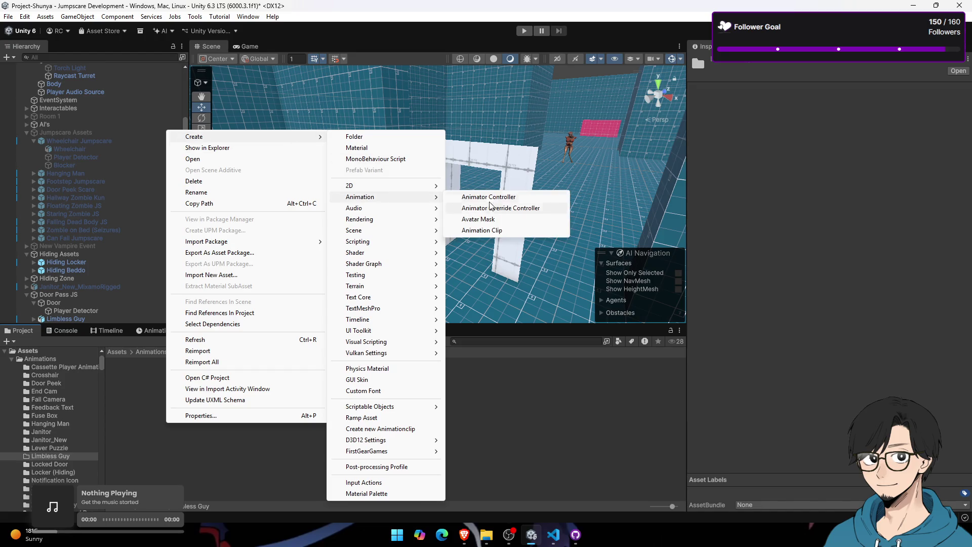
click(493, 199)
text(Limbless Guy)
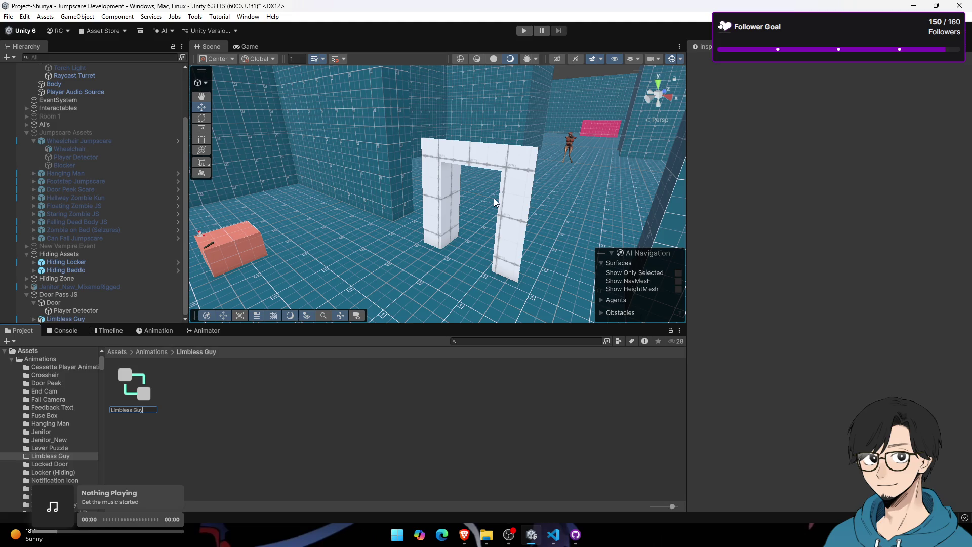
key(Return)
click(144, 319)
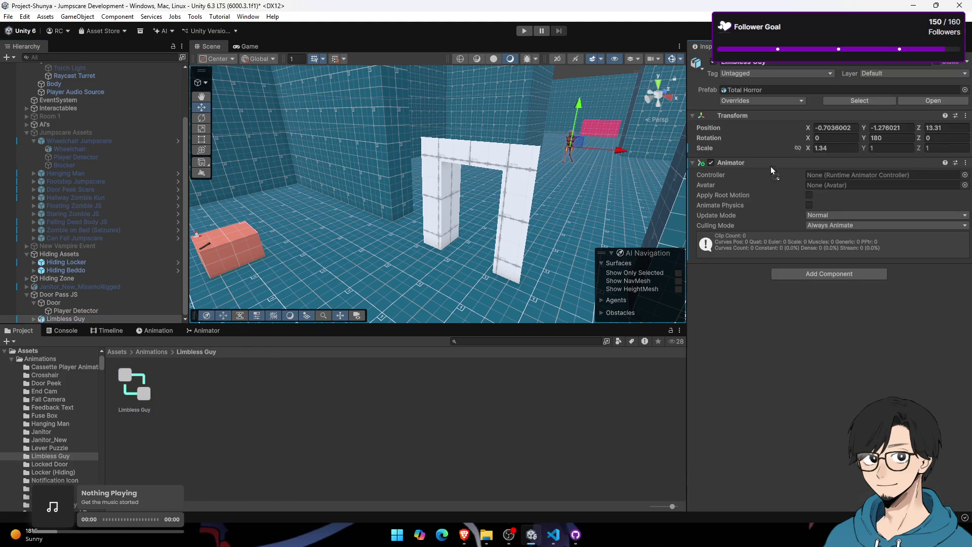
Step: Assign the Limbless Guy controller to the Animator and view its state graph
click(861, 175)
click(143, 318)
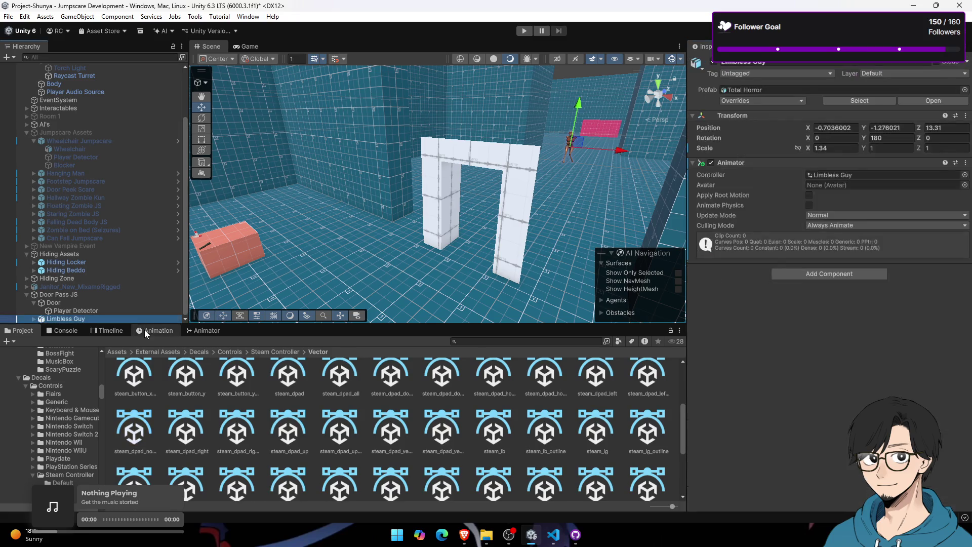
click(145, 330)
click(127, 330)
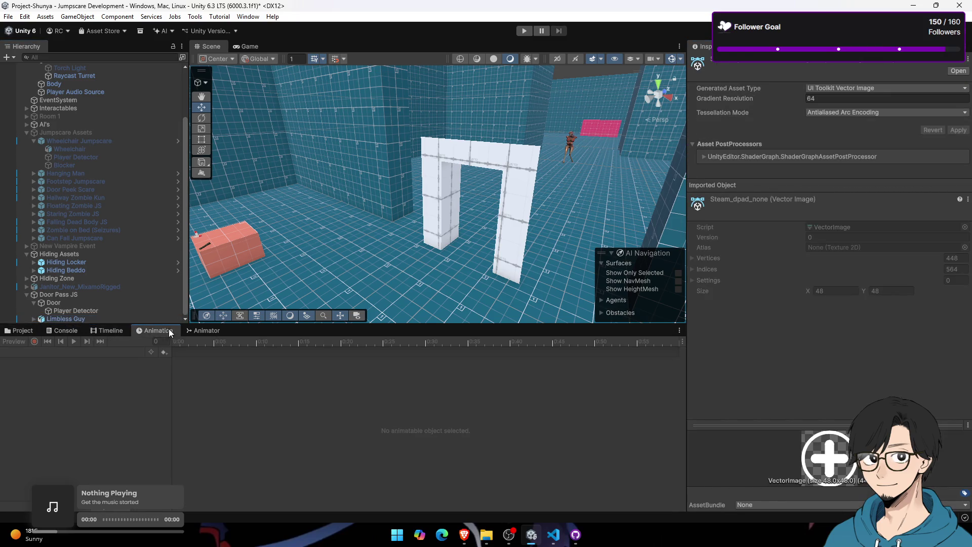
click(203, 330)
click(71, 318)
click(33, 319)
Step: Select the Armature and TotalHorror mesh while flying and orbiting around the character
click(114, 310)
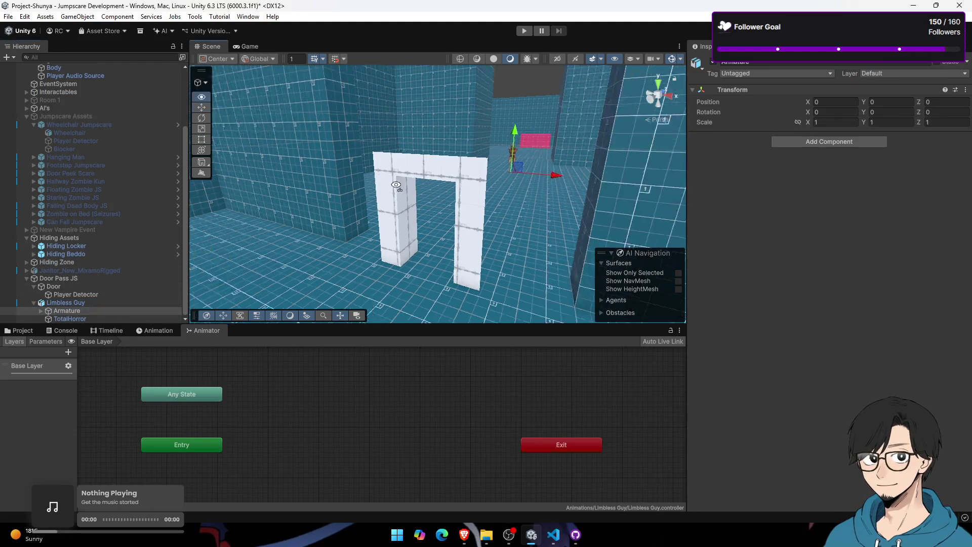
scroll(450, 154, down, 2)
key(w)
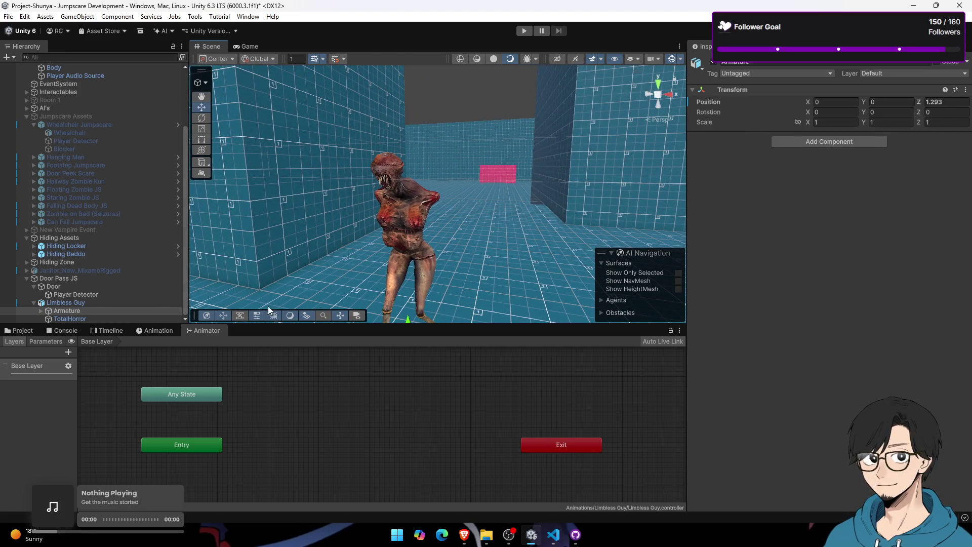
click(70, 319)
mouse_move(232, 259)
mouse_down()
mouse_move(364, 232)
mouse_move(377, 238)
mouse_move(479, 172)
mouse_up()
click(477, 172)
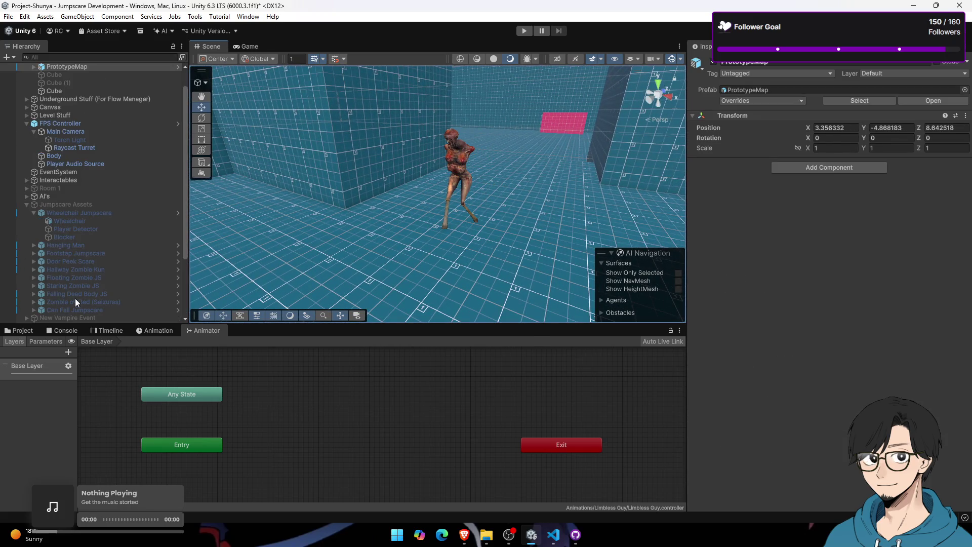
scroll(75, 298, down, 5)
click(115, 318)
drag(476, 176, 412, 195)
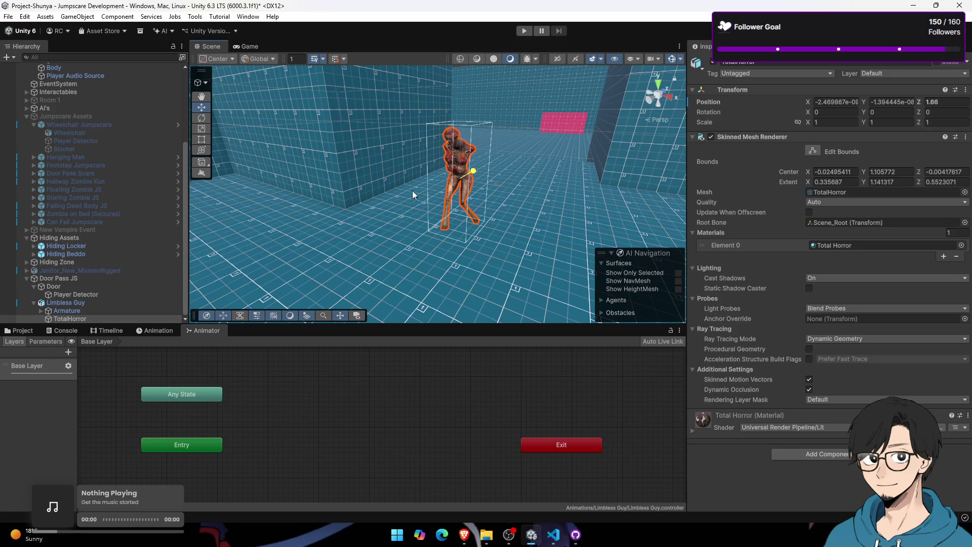
Step: Undo the character's accidental moves and reselect the Limbless Guy object
click(129, 311)
mouse_move(474, 207)
mouse_down()
mouse_move(297, 272)
mouse_move(291, 306)
mouse_up()
click(124, 318)
click(132, 310)
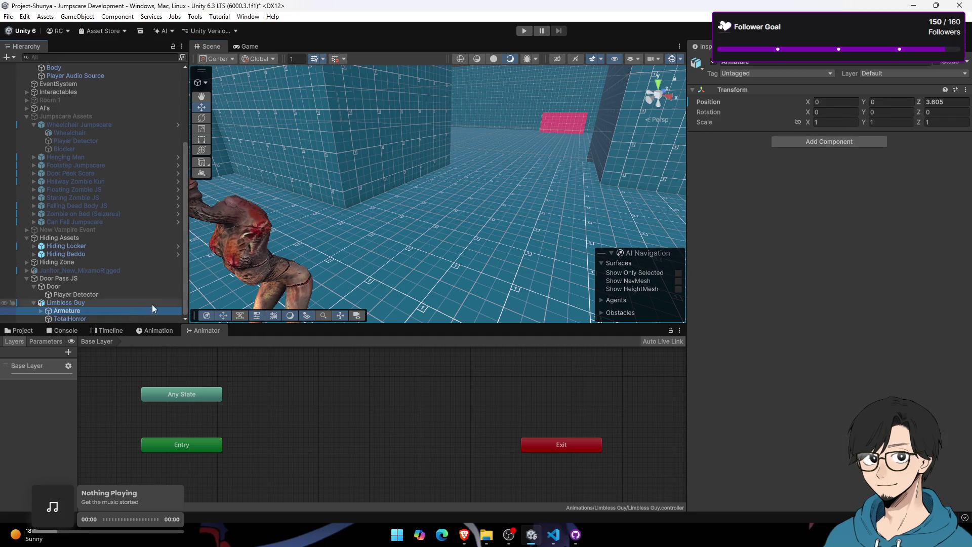
click(120, 302)
key(ctrl+z)
key(ctrl+z)
key(ctrl+z)
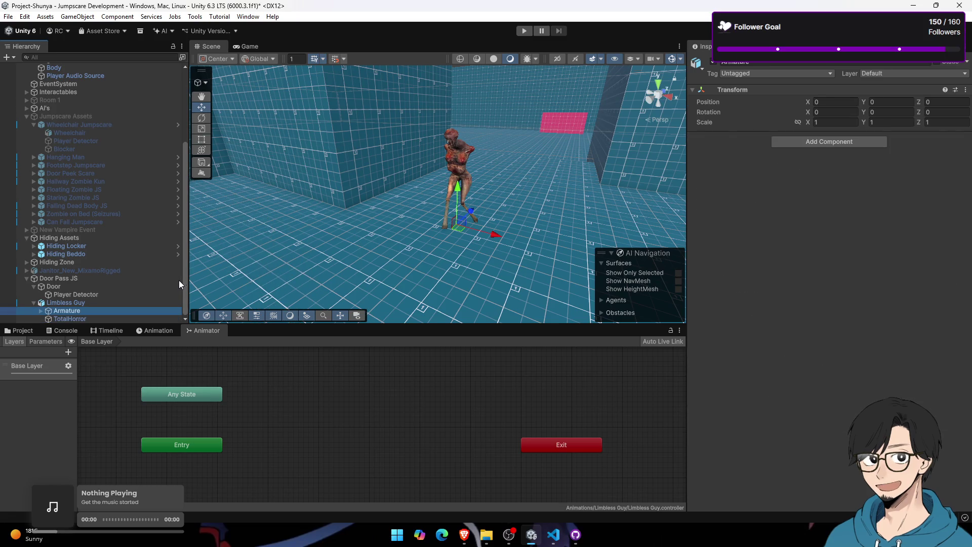
key(Up)
mouse_move(299, 262)
mouse_down()
mouse_move(459, 198)
mouse_move(525, 258)
mouse_move(519, 177)
mouse_up()
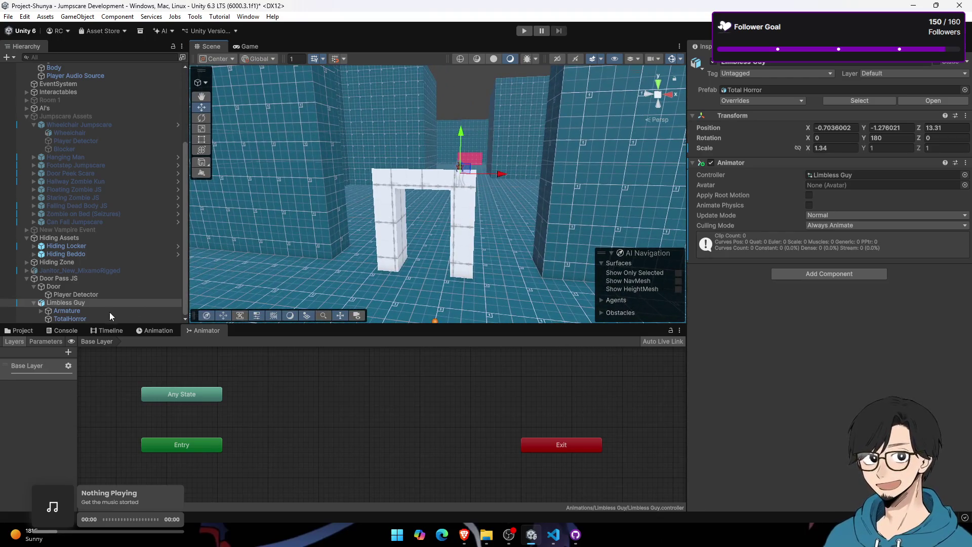
click(156, 332)
Step: Create a new animation clip named 'Scare It' for Limbless Guy
click(85, 304)
click(92, 310)
click(98, 302)
click(97, 296)
click(99, 302)
click(425, 442)
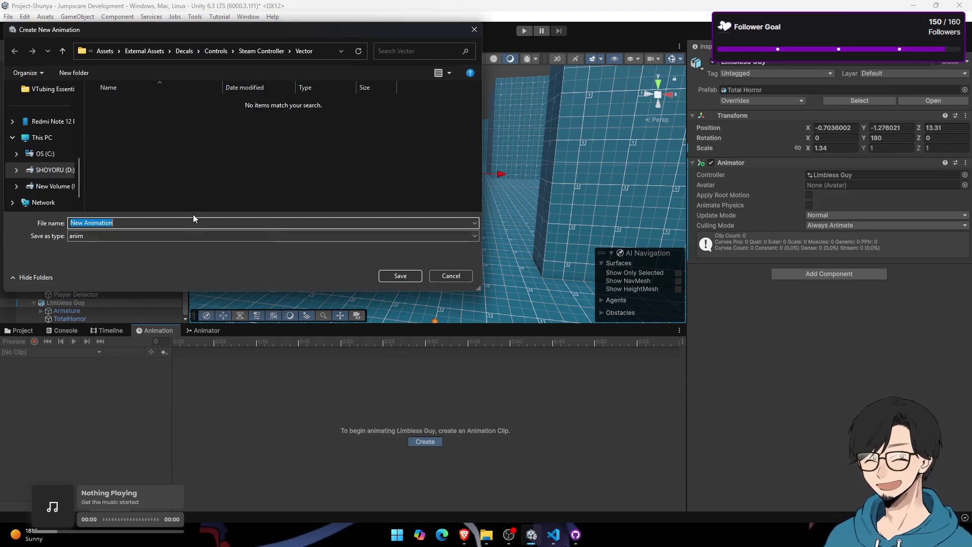
text(Scare )
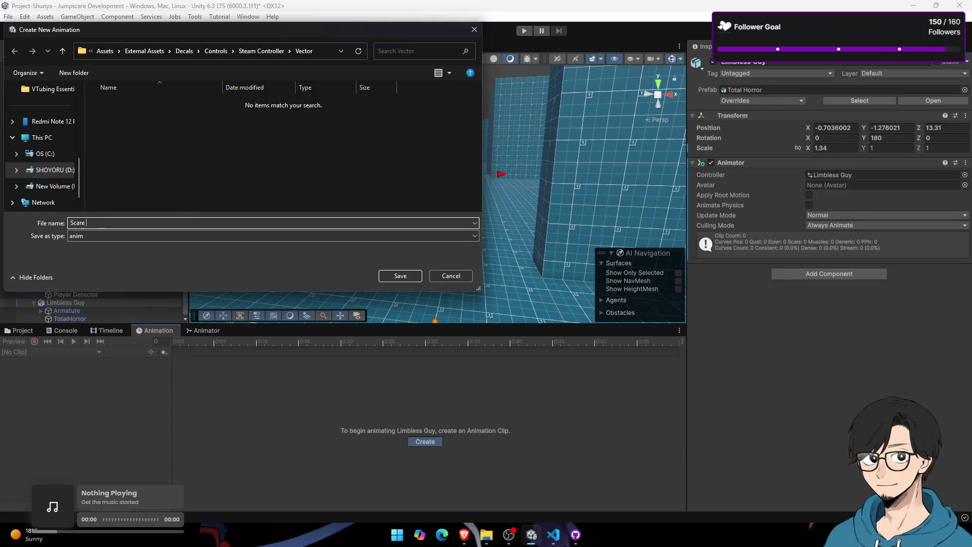
text(It)
key(Return)
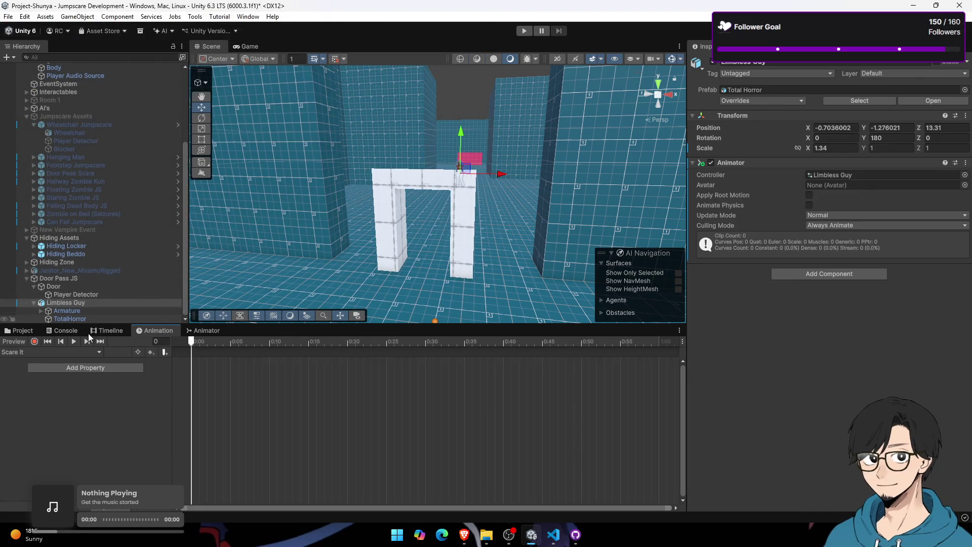
Step: Record the Armature's start position, then key it forward to Z 9.9 at frame 37
click(35, 342)
click(83, 310)
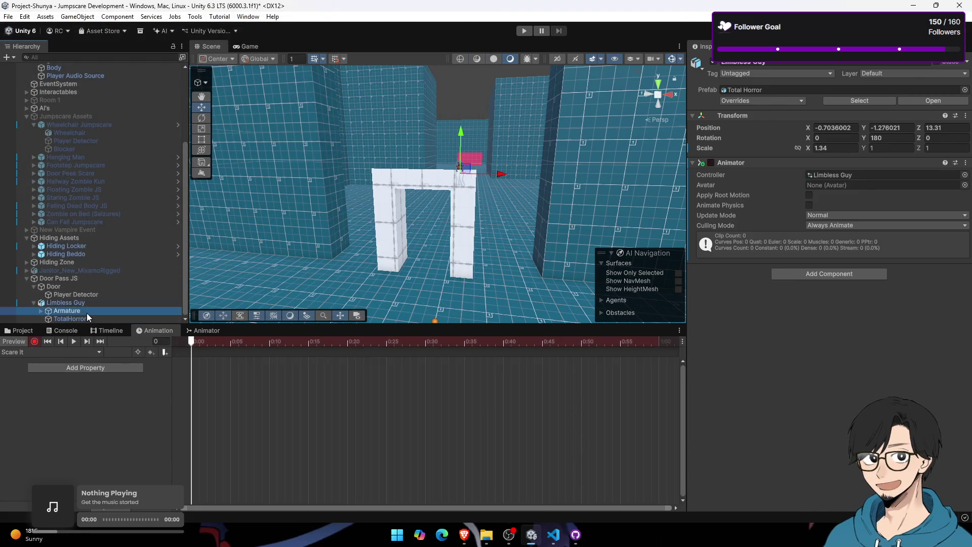
mouse_move(335, 177)
mouse_down()
mouse_move(346, 172)
mouse_move(308, 213)
mouse_up()
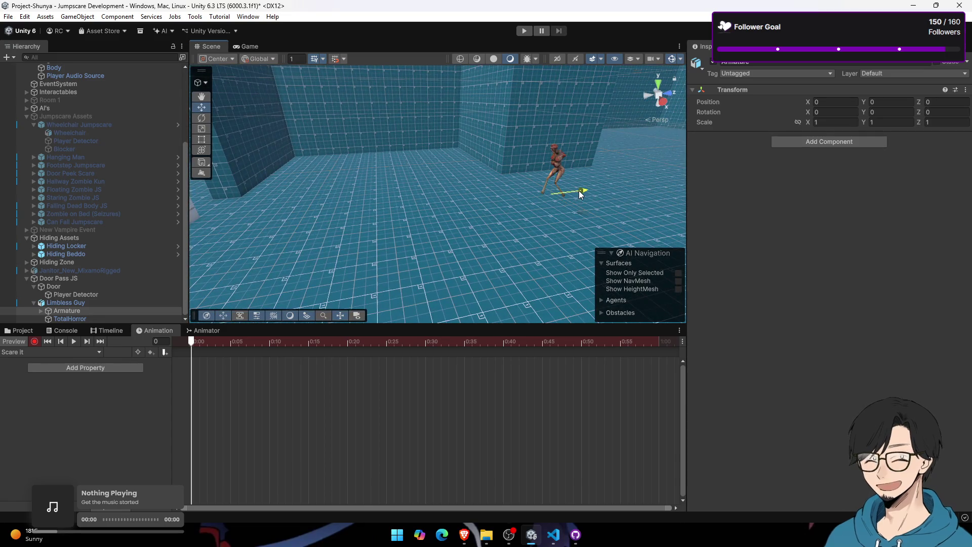
drag(581, 191, 581, 194)
drag(192, 344, 481, 348)
drag(590, 196, 527, 199)
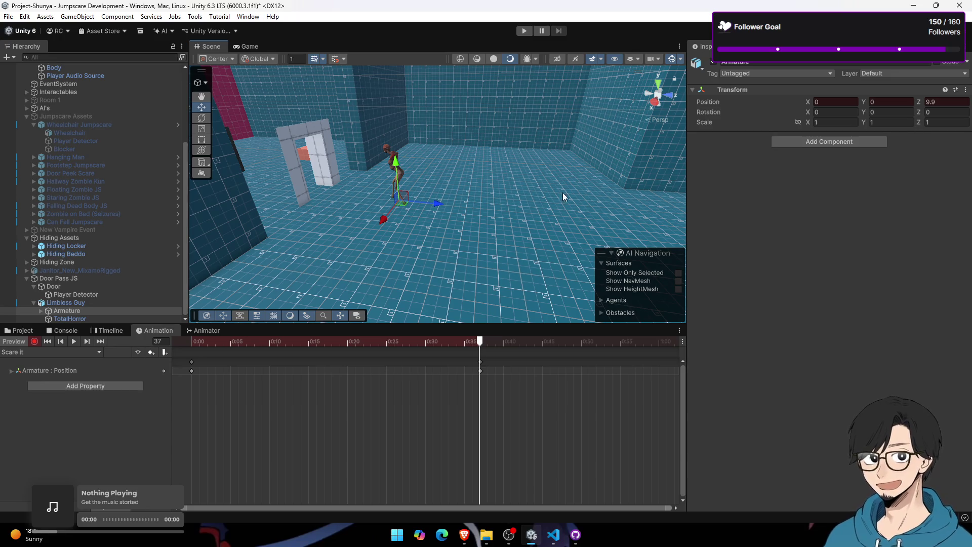
drag(253, 342, 192, 340)
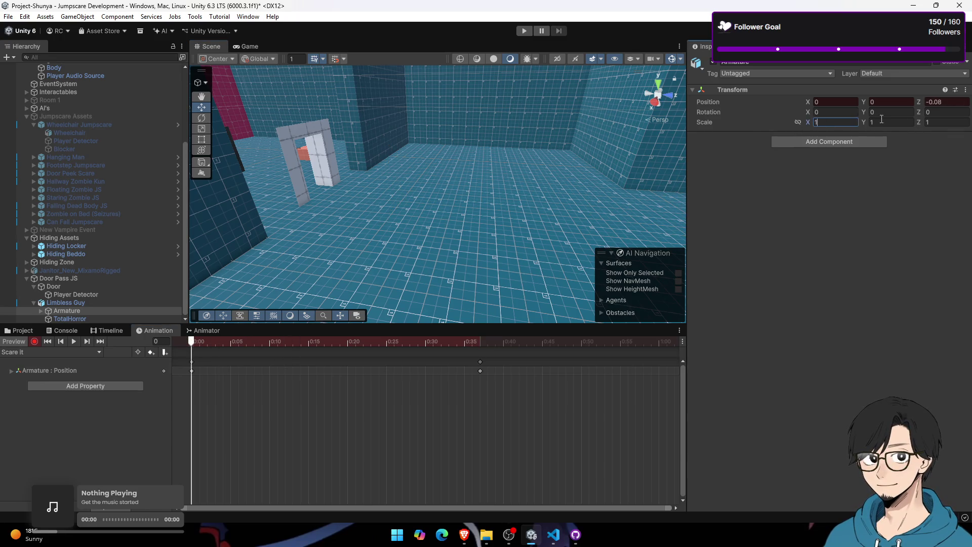
key(BackSpace)
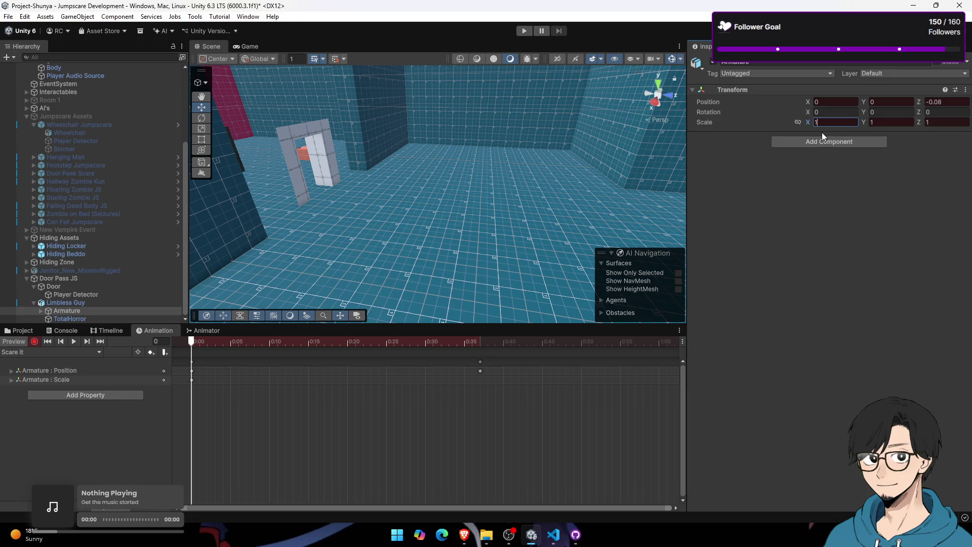
key(Return)
key(f)
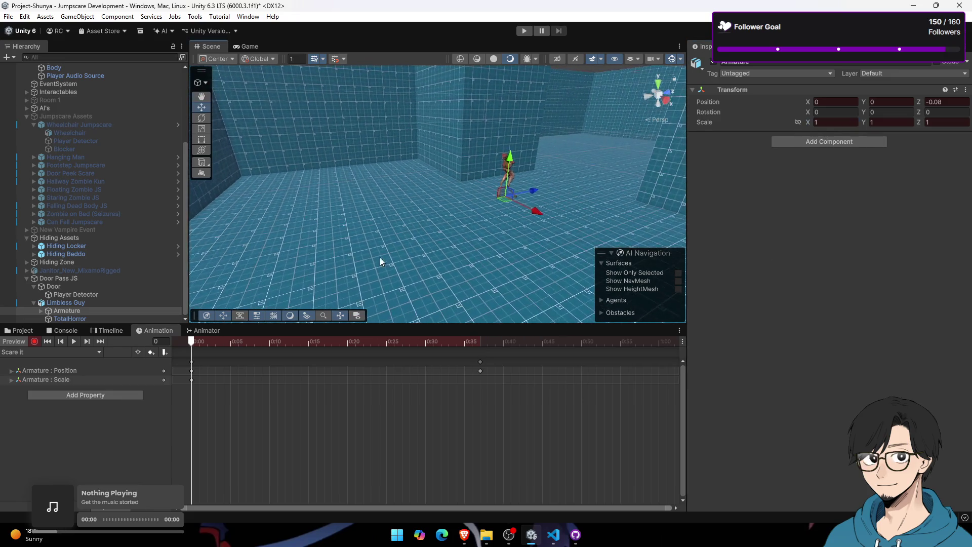
Step: At frame 37, key Z scale 4.08, X scale about 1.33, and Z position 11.537
drag(276, 341, 483, 333)
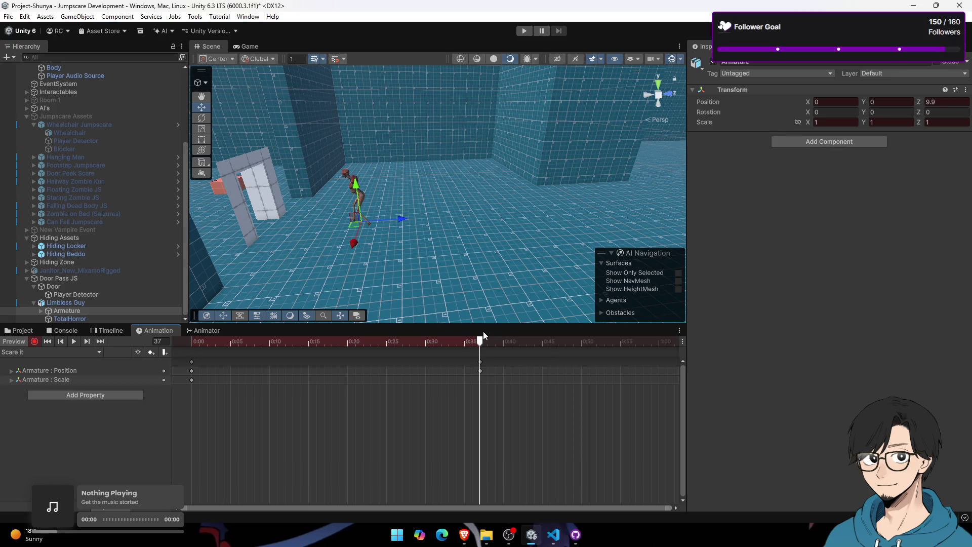
mouse_move(928, 124)
mouse_down()
mouse_move(962, 124)
mouse_move(17, 124)
mouse_up()
mouse_move(225, 156)
mouse_down()
mouse_move(415, 153)
mouse_move(577, 128)
mouse_up()
drag(815, 126, 820, 125)
scroll(530, 207, down, 5)
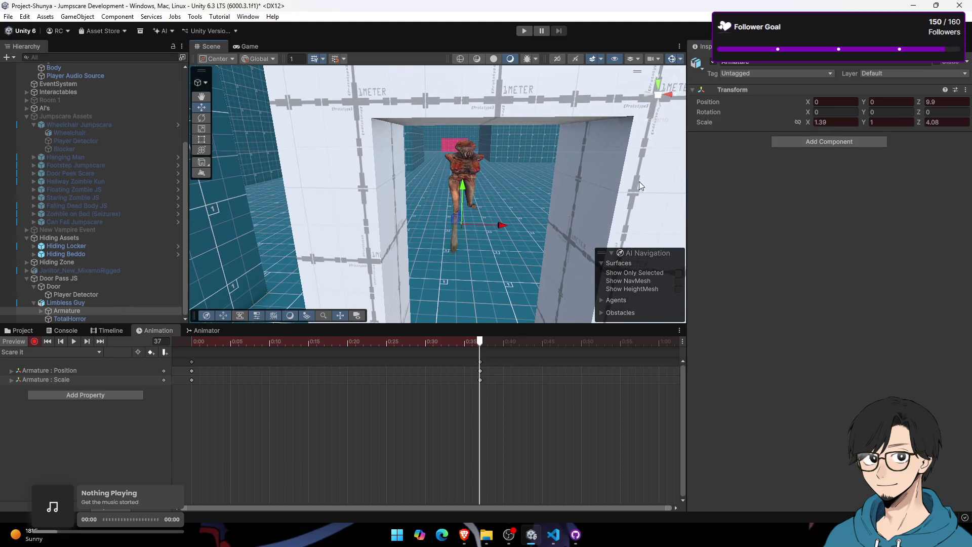
scroll(492, 221, up, 2)
scroll(492, 216, up, 3)
mouse_move(470, 206)
mouse_down()
mouse_move(445, 229)
mouse_move(437, 224)
mouse_move(453, 214)
mouse_up()
Step: Move the end keyframes earlier to about 0:18 and preview the charge
mouse_move(406, 346)
mouse_down()
mouse_move(191, 344)
mouse_move(456, 345)
mouse_up()
mouse_move(504, 412)
mouse_down()
mouse_move(473, 357)
mouse_move(470, 371)
mouse_move(331, 371)
mouse_up()
mouse_move(191, 342)
mouse_down()
mouse_move(315, 342)
mouse_move(254, 342)
mouse_up()
click(192, 342)
mouse_move(456, 193)
mouse_down()
mouse_move(510, 172)
mouse_move(499, 157)
mouse_move(499, 278)
mouse_move(499, 180)
mouse_up()
scroll(499, 180, up, 3)
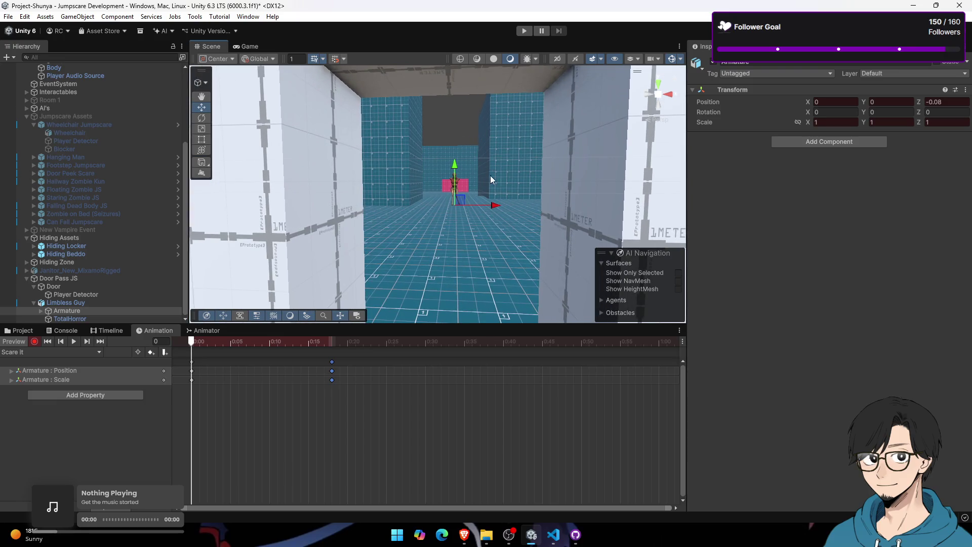
key(space)
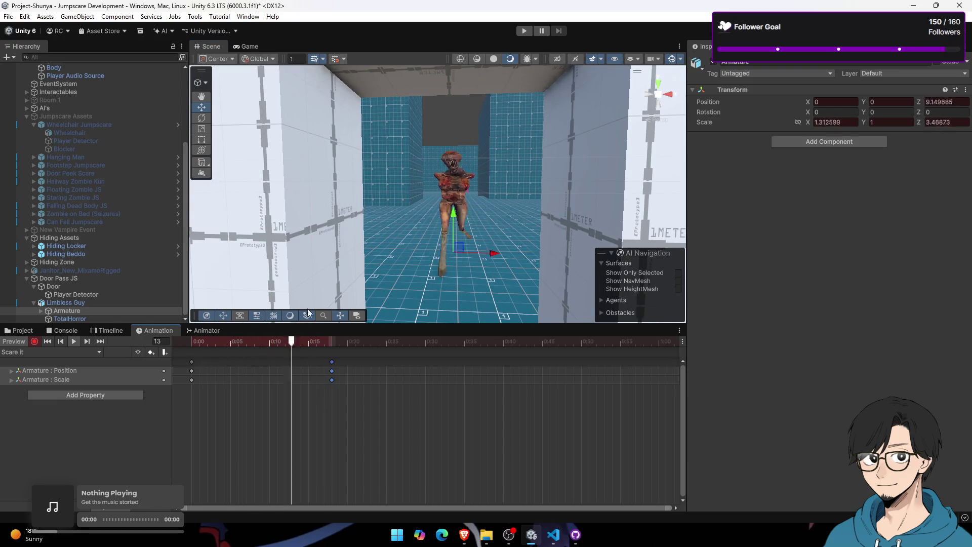
Step: Tilt the armature back slightly on X at the end of the charge
mouse_move(348, 393)
mouse_down()
mouse_move(318, 375)
mouse_move(355, 373)
mouse_up()
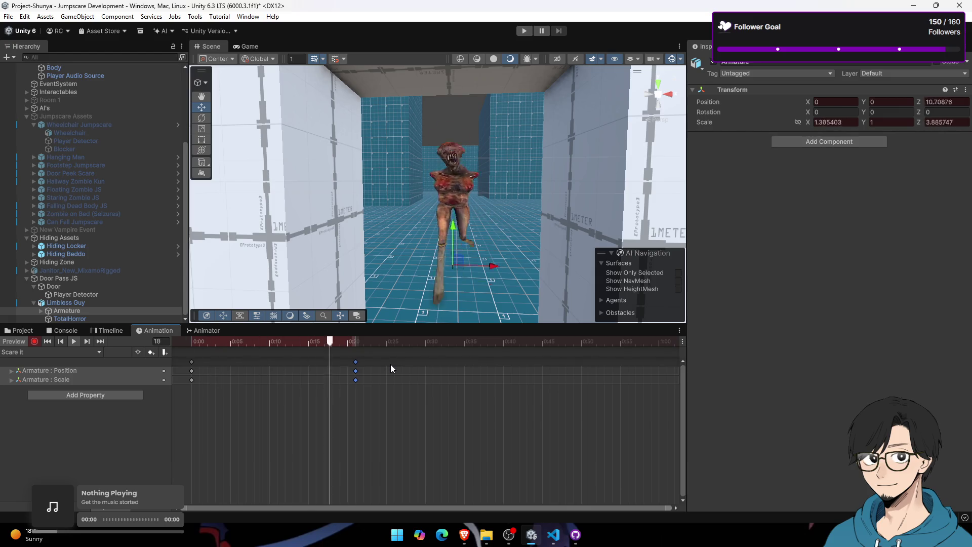
mouse_move(268, 348)
mouse_down()
mouse_move(185, 345)
mouse_move(365, 356)
mouse_up()
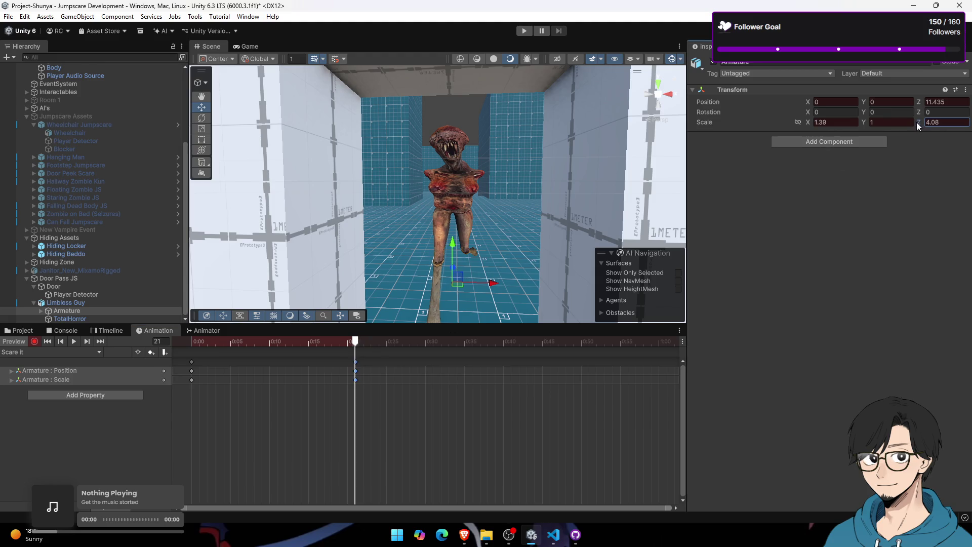
mouse_move(440, 238)
mouse_down()
mouse_move(472, 185)
mouse_move(510, 167)
mouse_move(486, 202)
mouse_up()
mouse_move(287, 345)
mouse_down()
mouse_move(228, 342)
mouse_move(355, 342)
mouse_up()
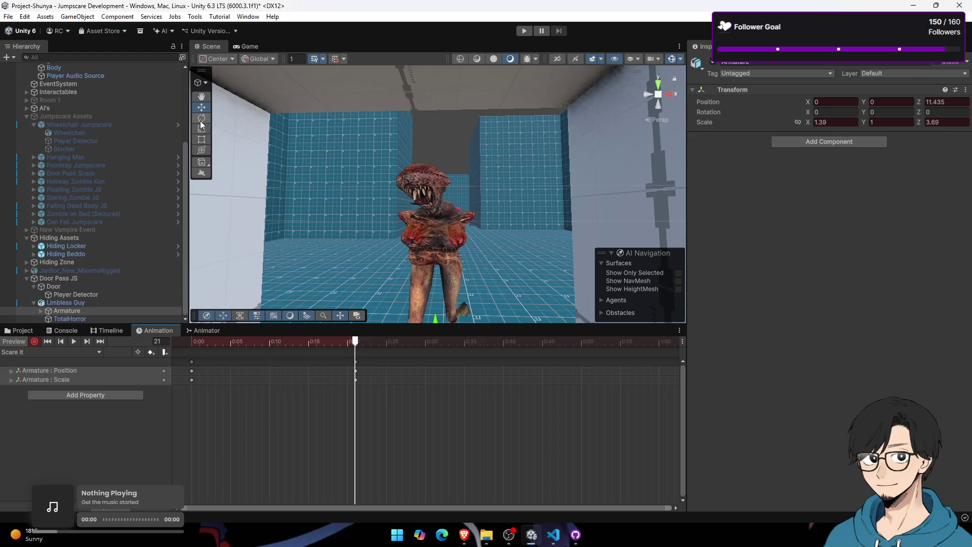
drag(442, 294, 442, 286)
drag(335, 344, 174, 341)
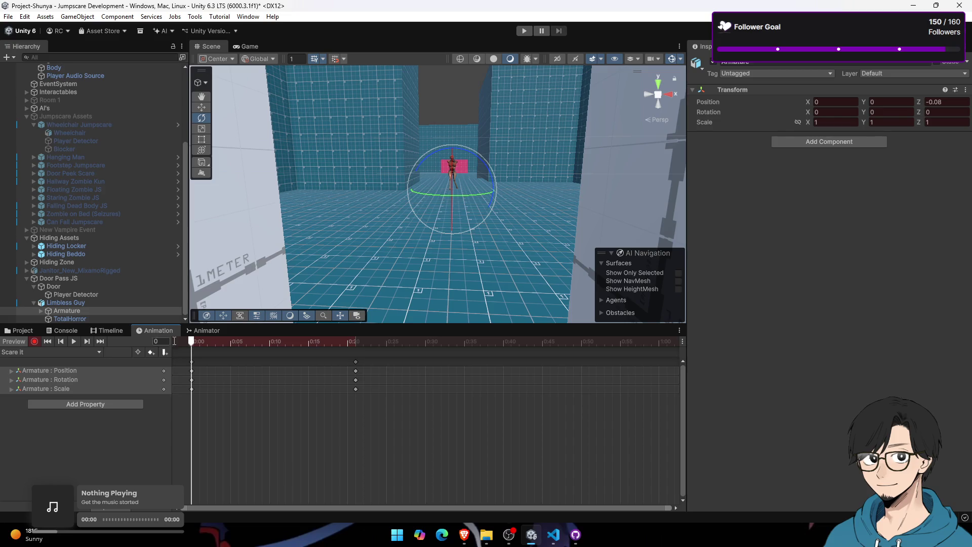
mouse_move(239, 341)
mouse_down()
mouse_move(379, 342)
mouse_move(82, 354)
mouse_up()
Step: Stop recording, check the final pose at frame 21, and switch to the DoorPassJS script
click(33, 342)
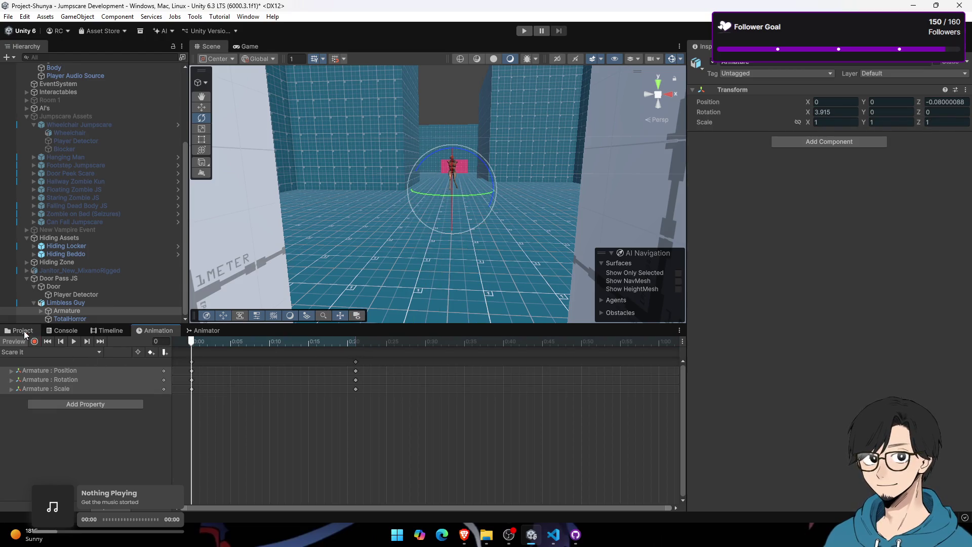
click(356, 341)
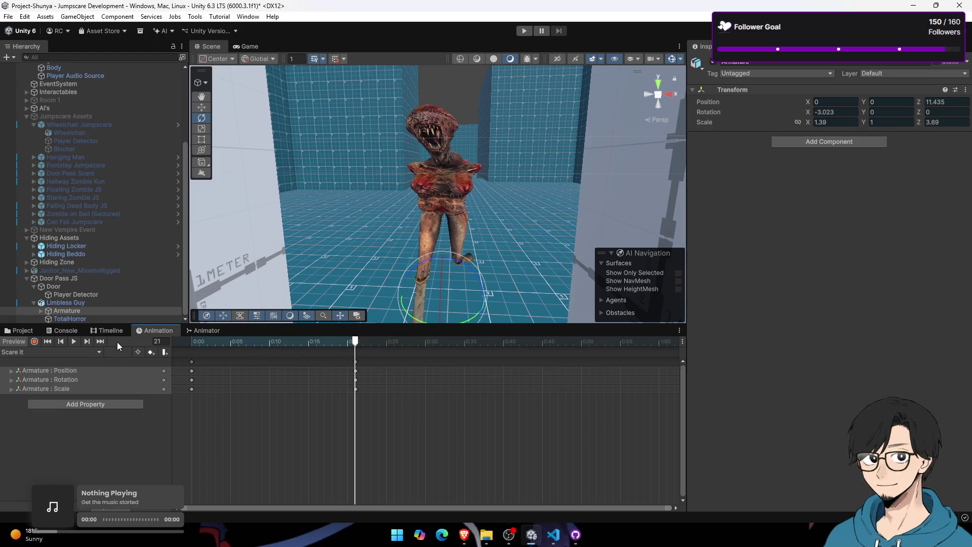
click(24, 330)
click(153, 330)
click(19, 331)
key(alt+Tab)
key(alt+Tab)
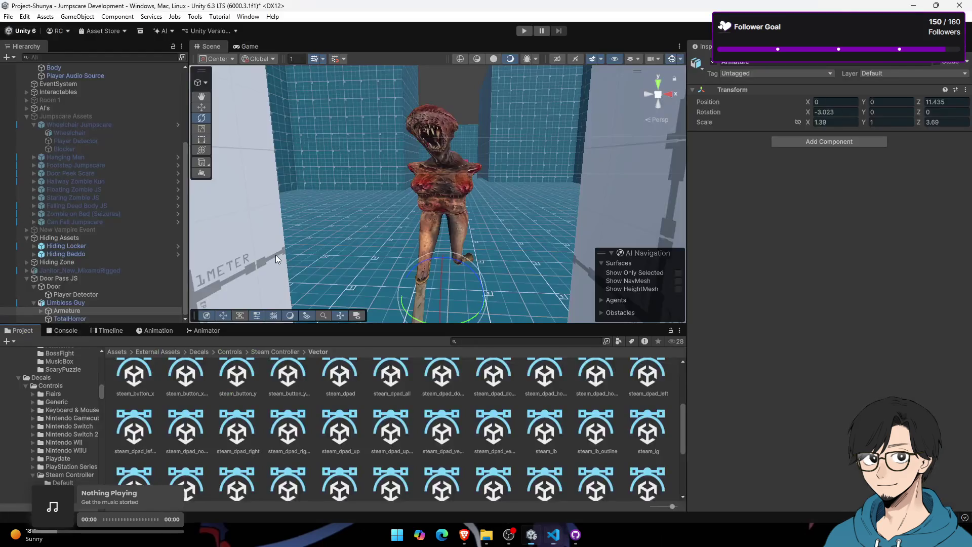
click(153, 330)
click(106, 330)
click(153, 330)
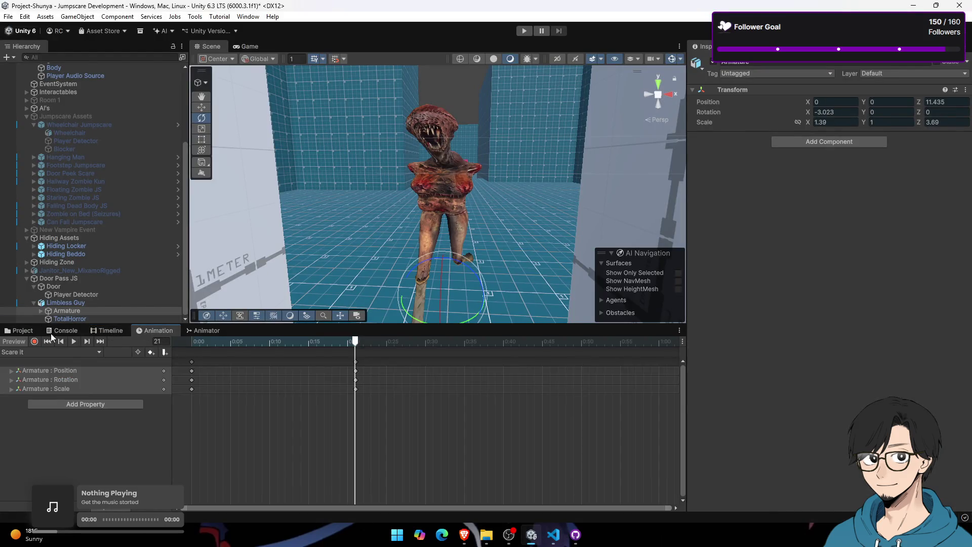
click(20, 332)
key(alt+Tab)
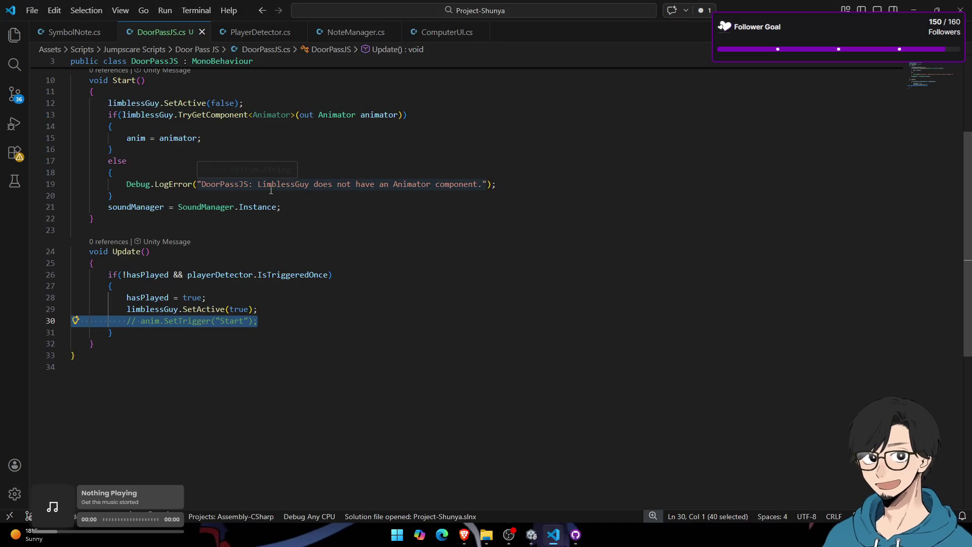
Step: Review DoorPassJS.cs's Start and Update code, then bring up the YouTube jumpscare page in Brave
scroll(294, 306, up, 5)
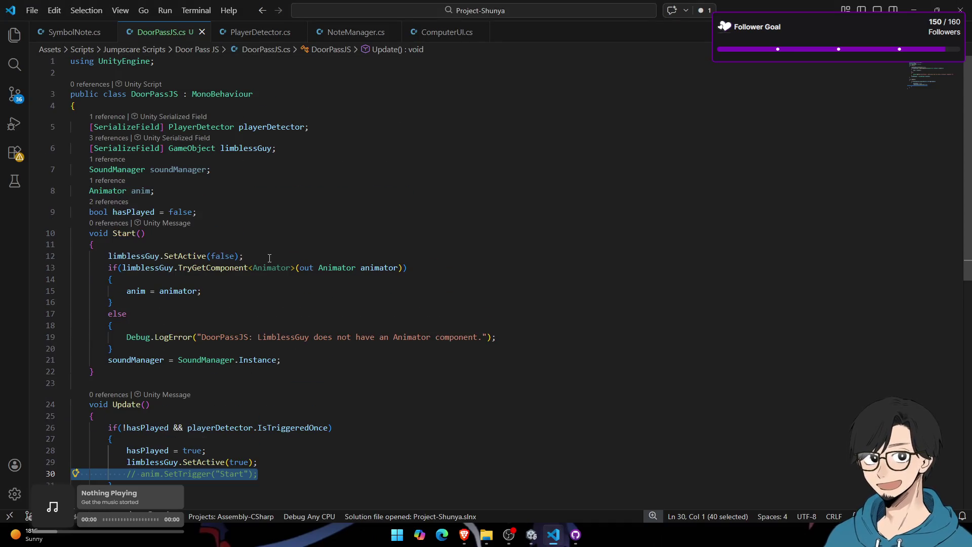
scroll(270, 257, down, 2)
key(alt+Tab)
click(153, 330)
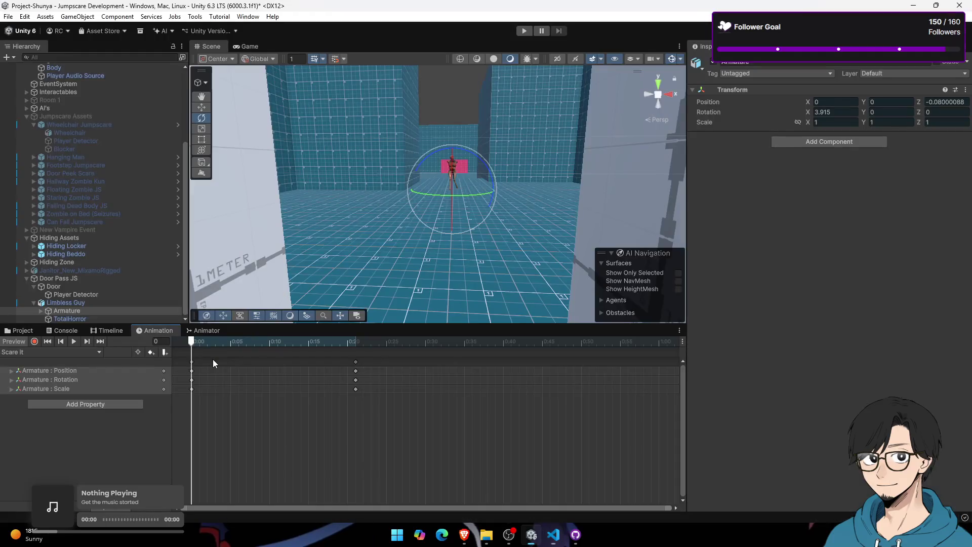
key(alt+Tab)
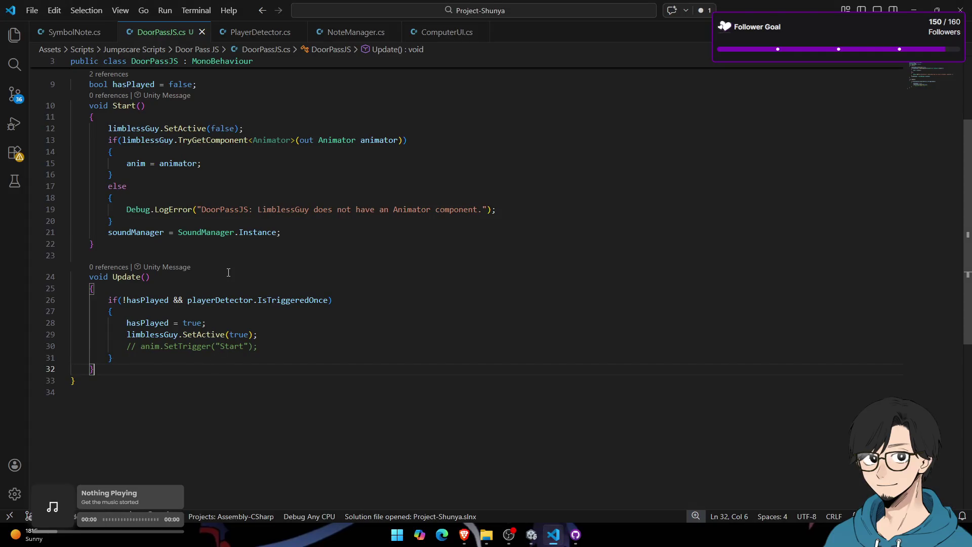
scroll(230, 266, up, 2)
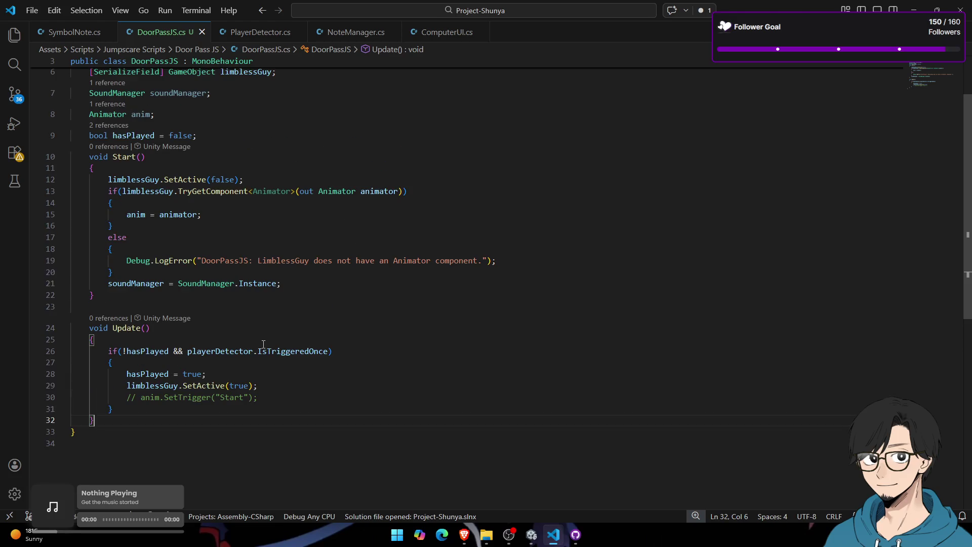
scroll(256, 263, up, 2)
key(alt+Tab)
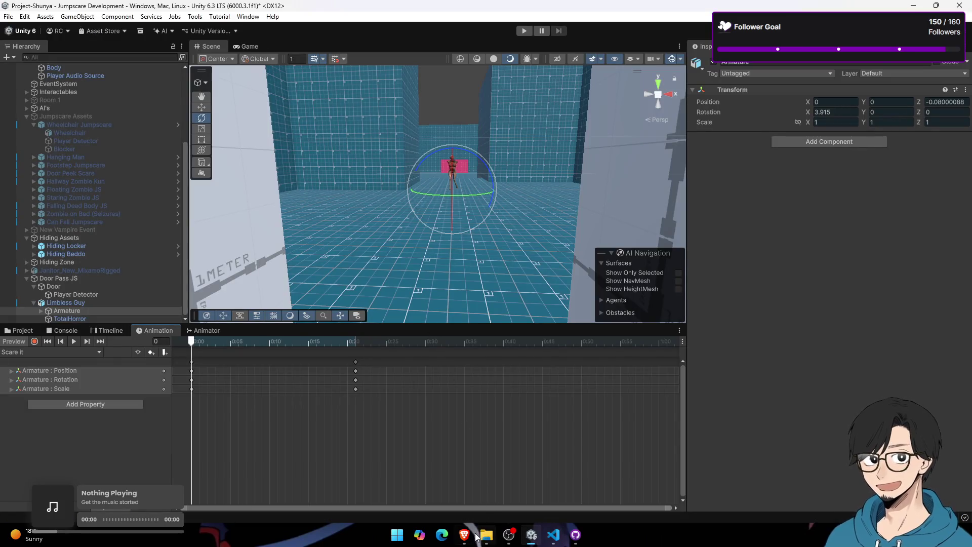
click(464, 535)
Step: Search Google in a new Brave tab for 'animator get current clip lenght'
mouse_move(30, 274)
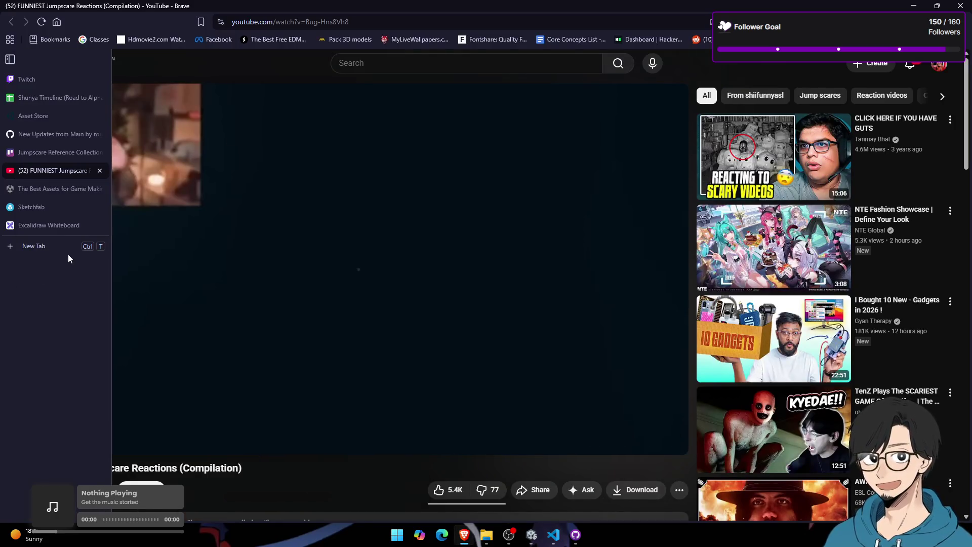
click(86, 248)
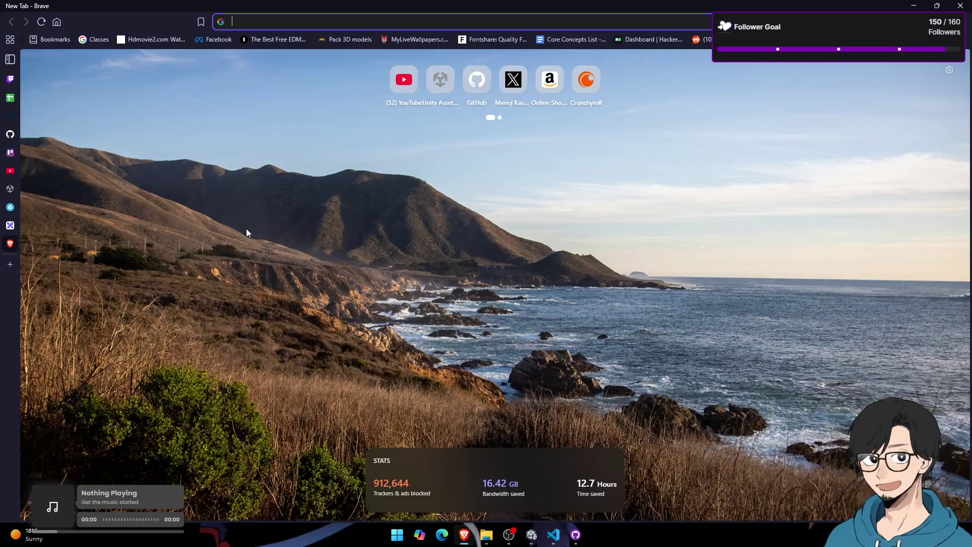
text(an)
key(BackSpace)
key(BackSpace)
key(BackSpace)
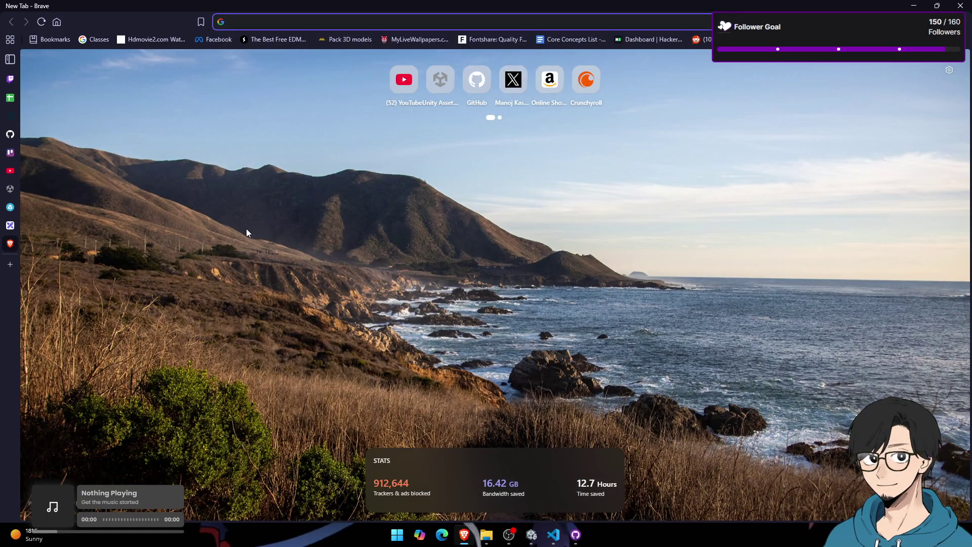
text(animator get current clip )
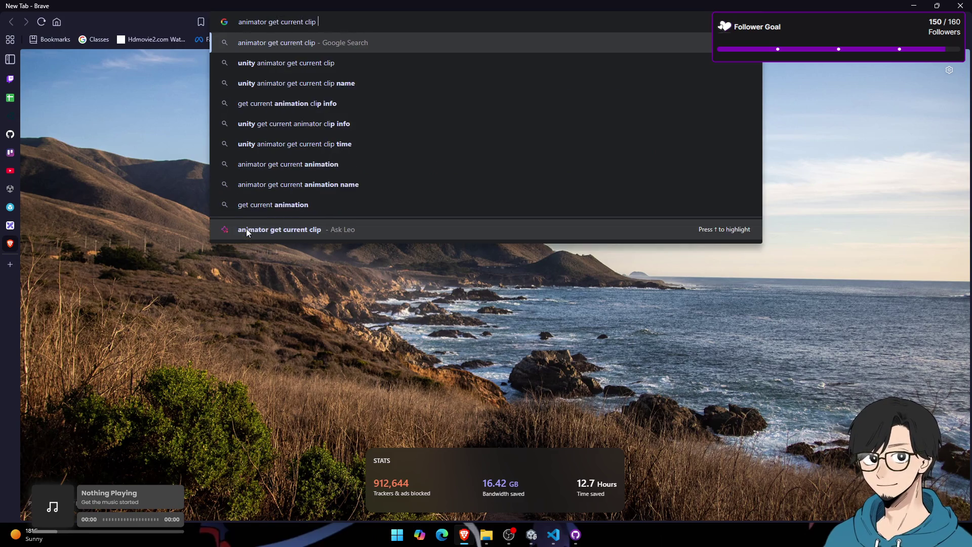
text(lenght)
key(Return)
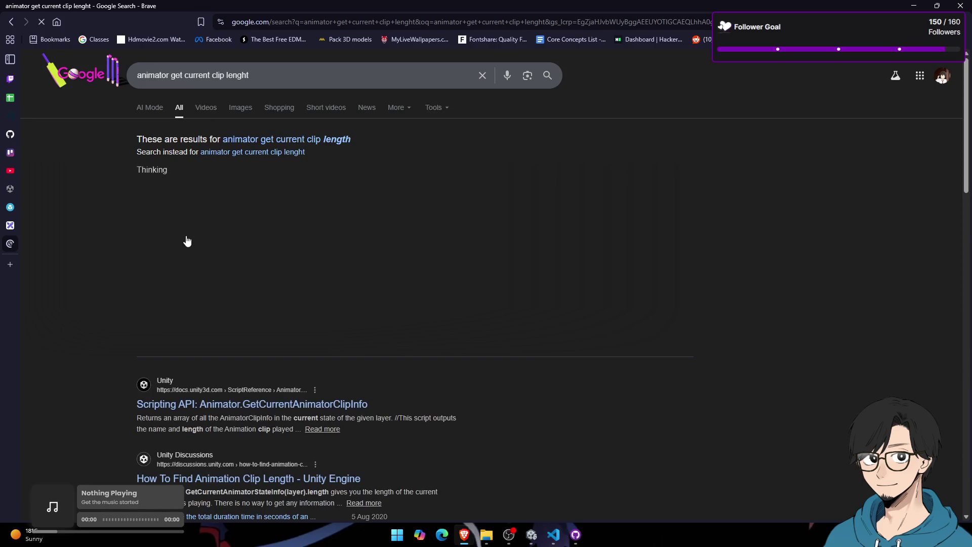
Step: Open the Unity GetCurrentAnimatorClipInfo reference and study its m_CurrentClipInfo and clip length lines
scroll(187, 241, down, 3)
click(338, 252)
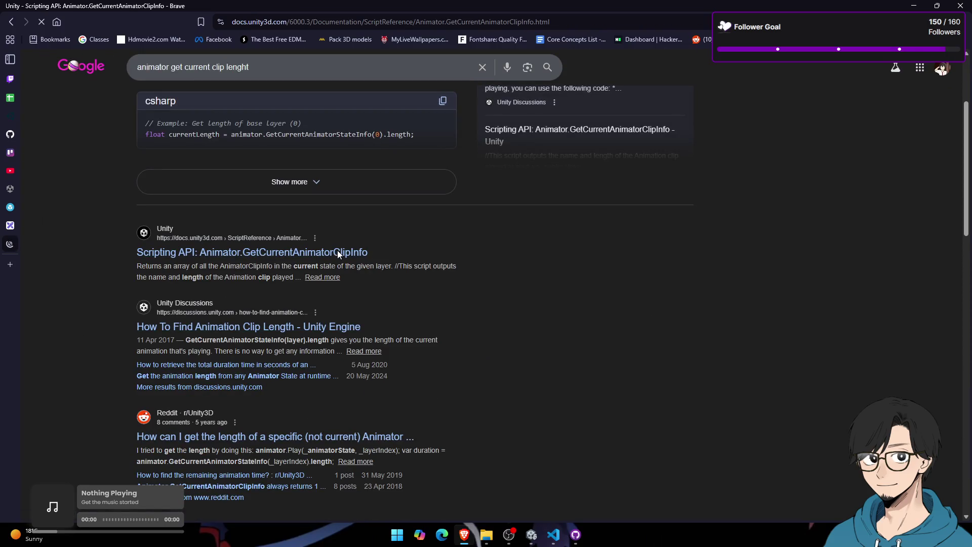
scroll(337, 250, down, 5)
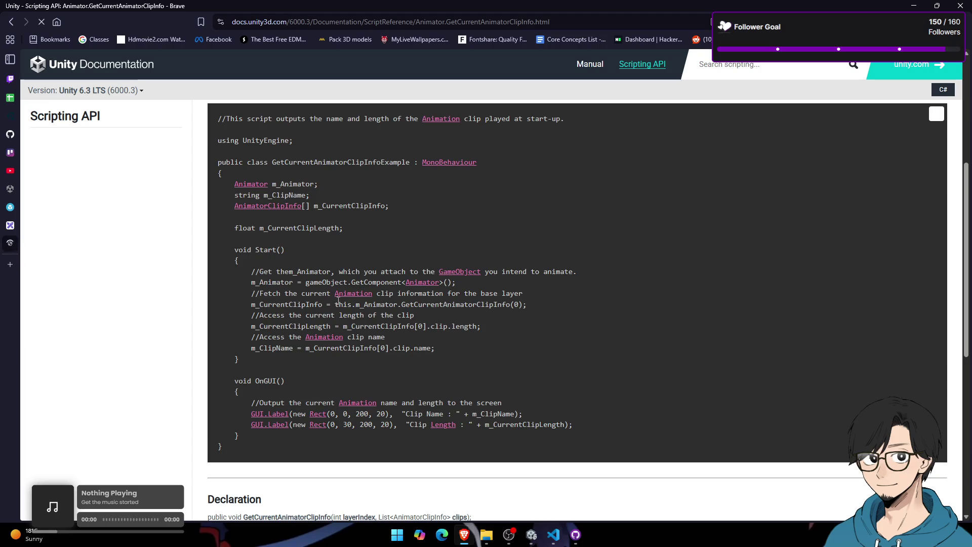
click(526, 302)
drag(303, 308, 421, 306)
drag(325, 326, 467, 326)
click(491, 329)
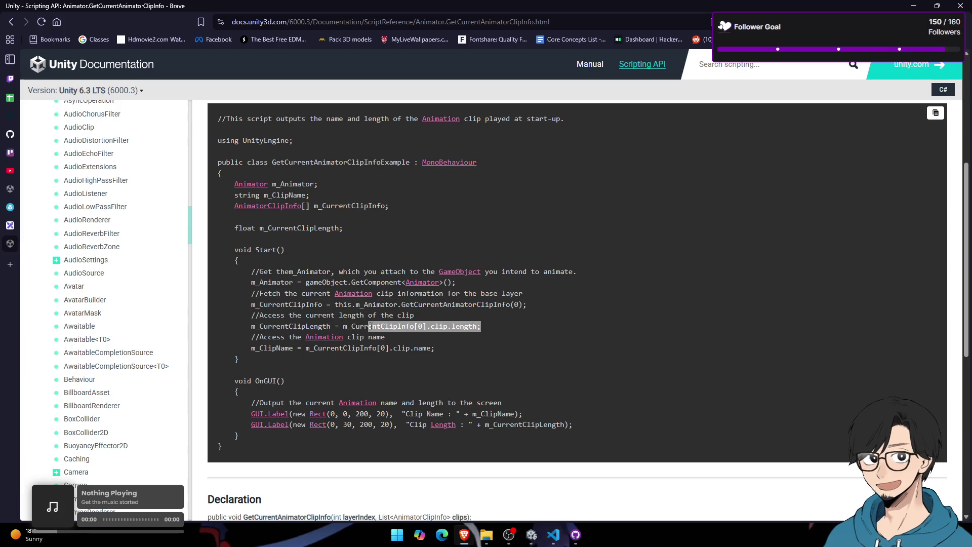
key(alt+Tab)
scroll(360, 268, down, 5)
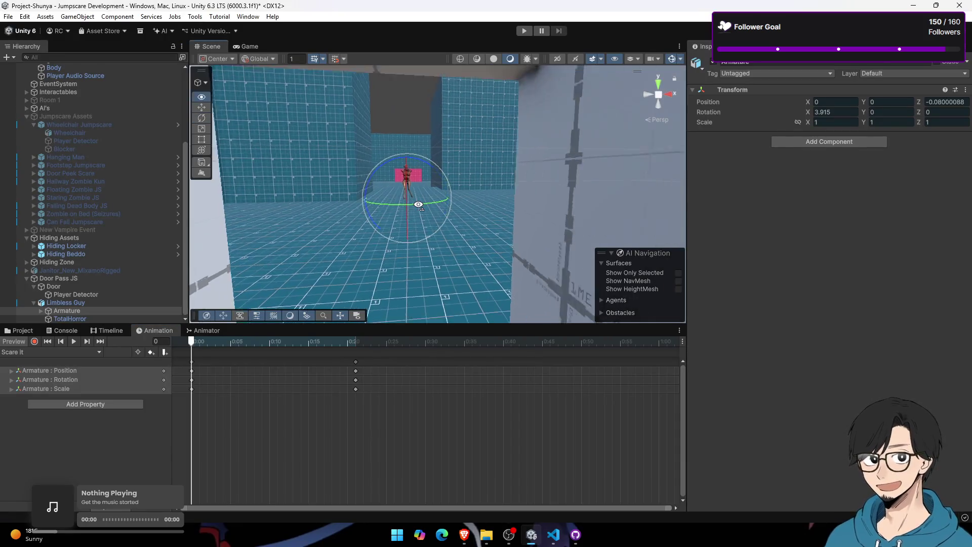
Step: Assign Limbless Guy and Player Detector to Door Pass JS's matching script fields
drag(417, 201, 431, 208)
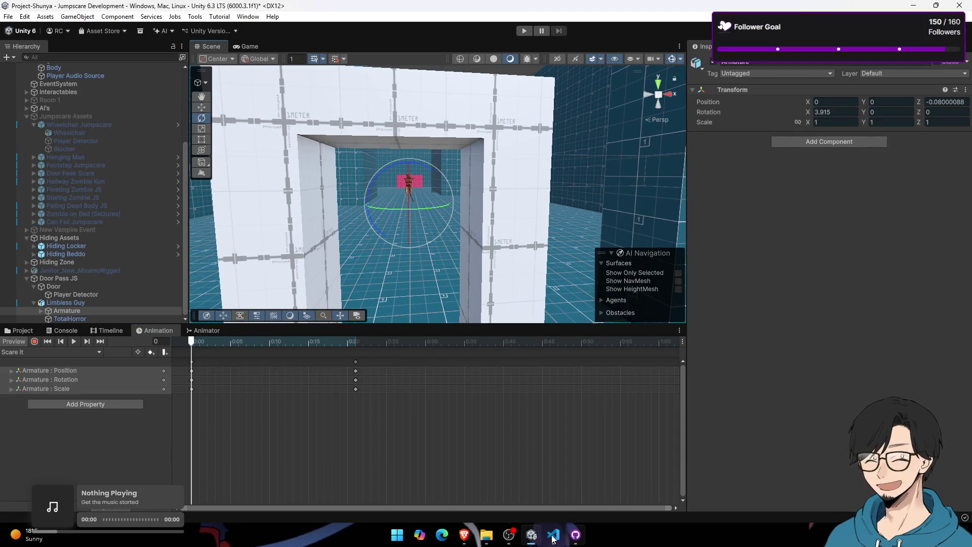
click(95, 302)
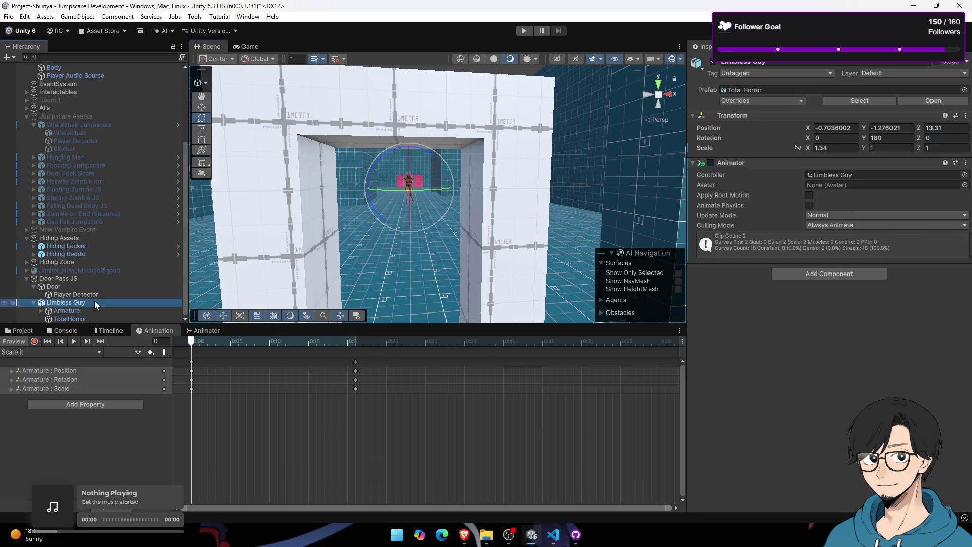
click(38, 303)
click(66, 296)
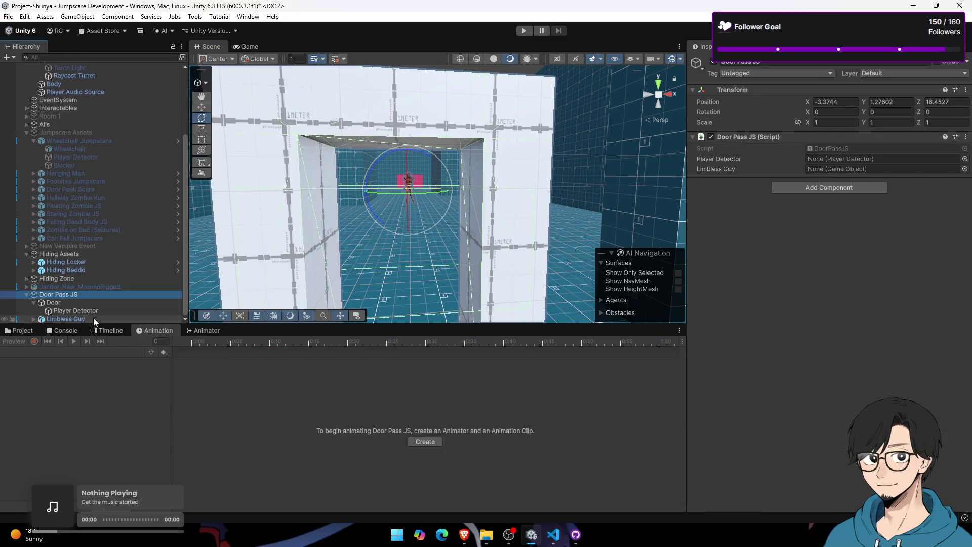
mouse_move(94, 316)
mouse_down()
mouse_move(786, 217)
mouse_move(851, 172)
mouse_up()
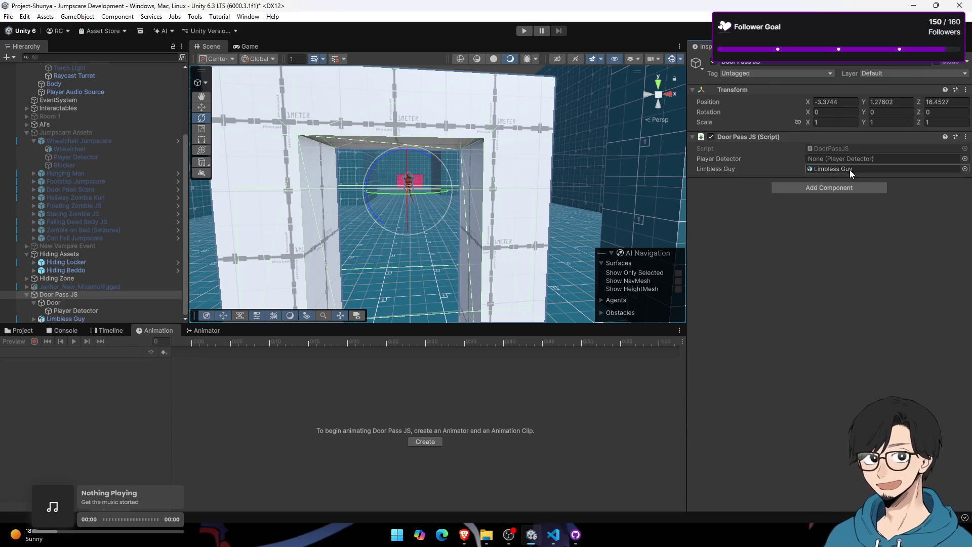
drag(114, 311, 738, 222)
drag(854, 173, 873, 158)
key(alt+Tab)
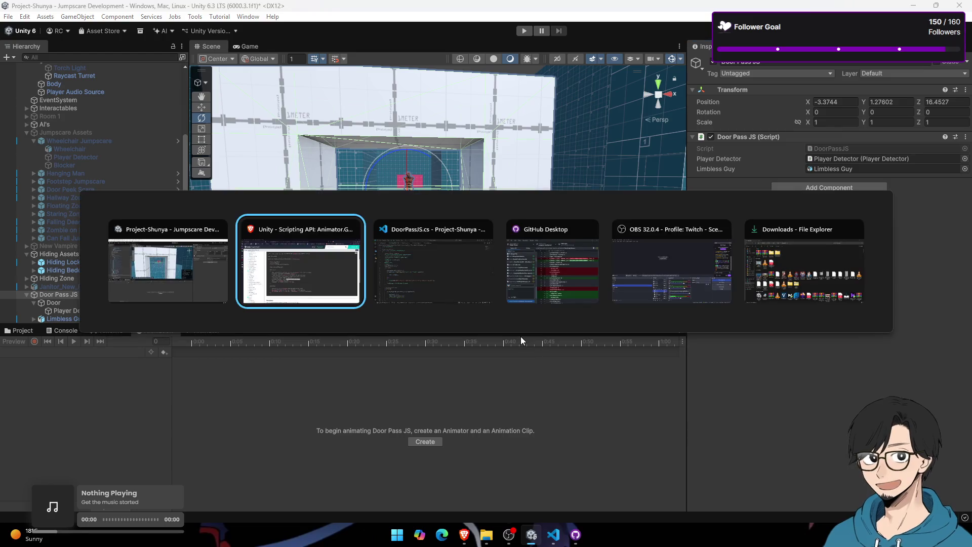
key(alt+Tab)
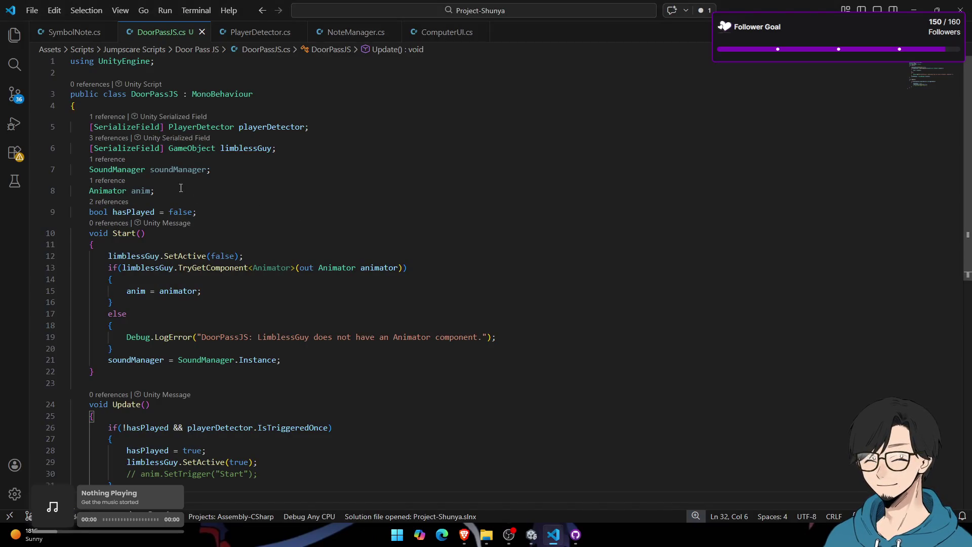
Step: Look through the SymbolNote, PlayerDetector, NoteManager and ComputerUI scripts, then return to DoorPassJS.cs
click(79, 32)
click(168, 32)
click(253, 32)
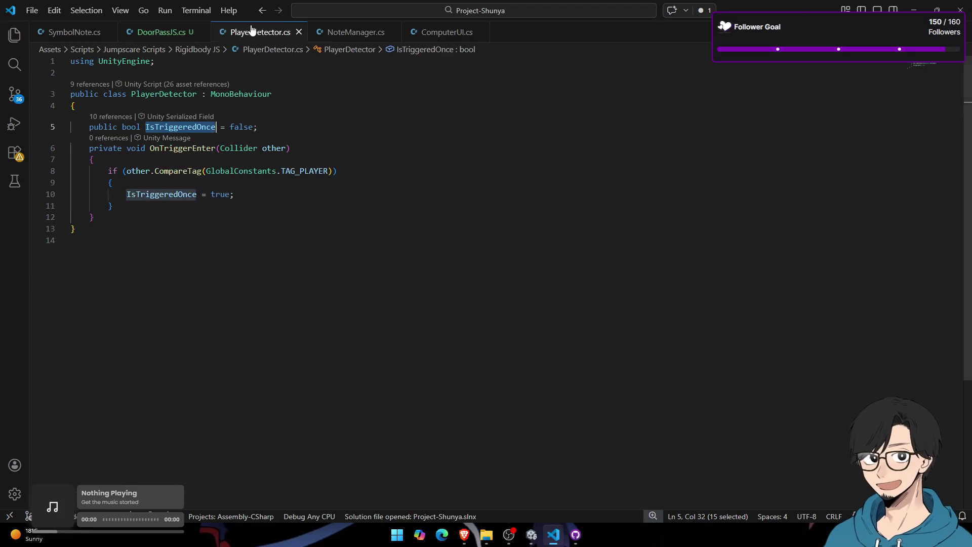
click(358, 33)
click(446, 32)
click(161, 32)
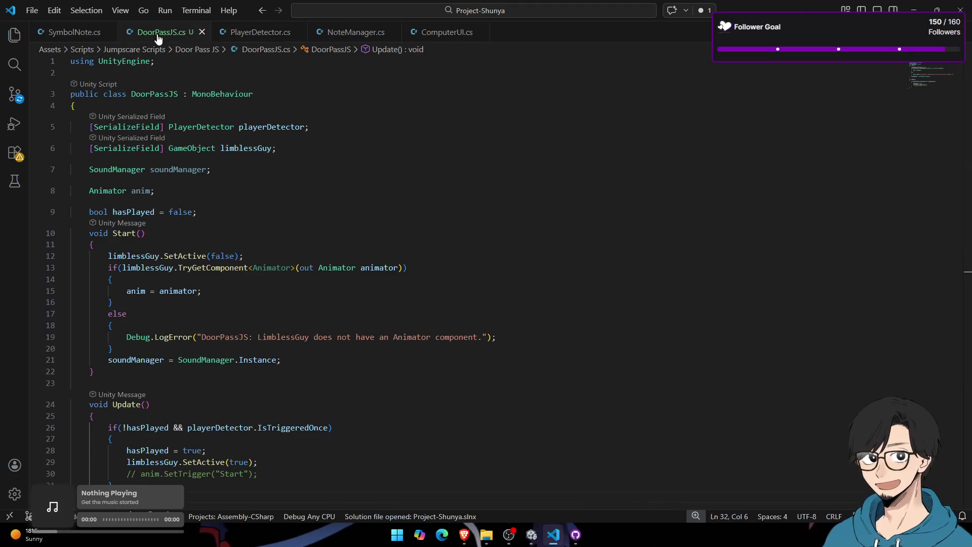
scroll(229, 172, down, 6)
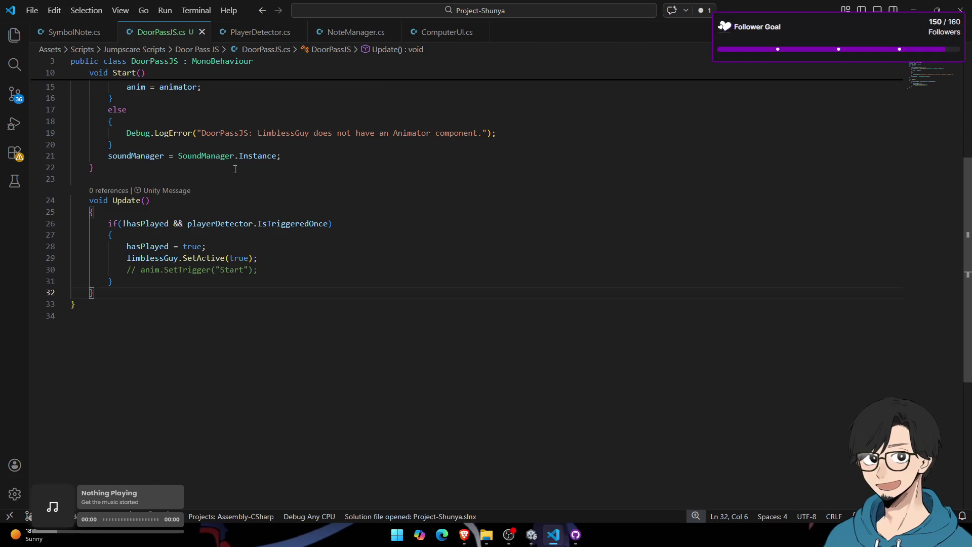
scroll(242, 287, up, 3)
Step: Replace commented line 30 with a Debug.Log of anim.GetCurrentAnimatorClipInfo(0)[0].clip.length
drag(285, 409, 54, 401)
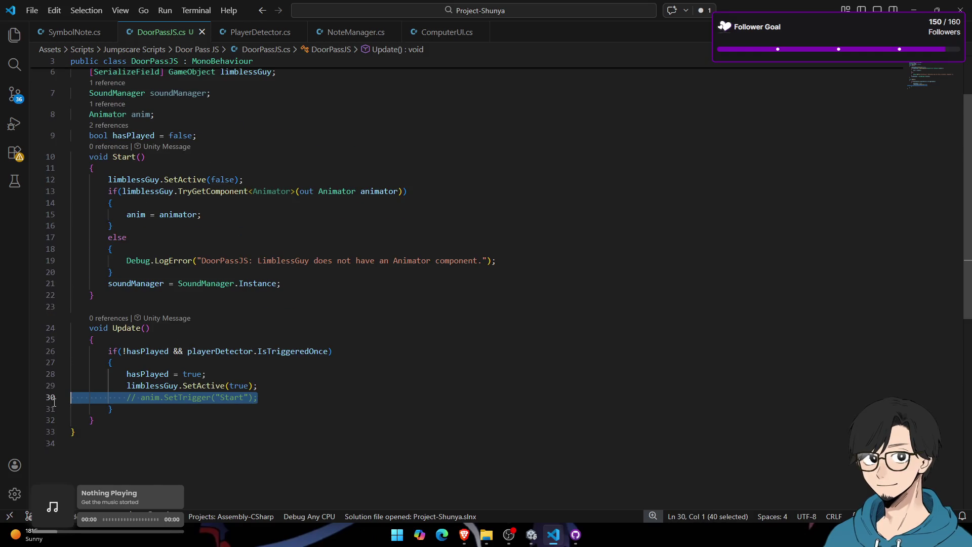
key(BackSpace)
key(Tab)
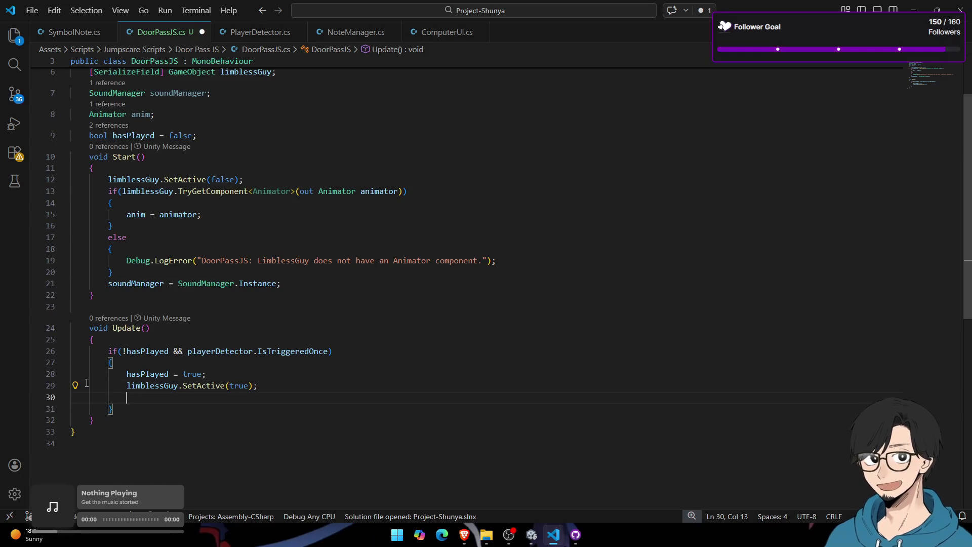
text(a)
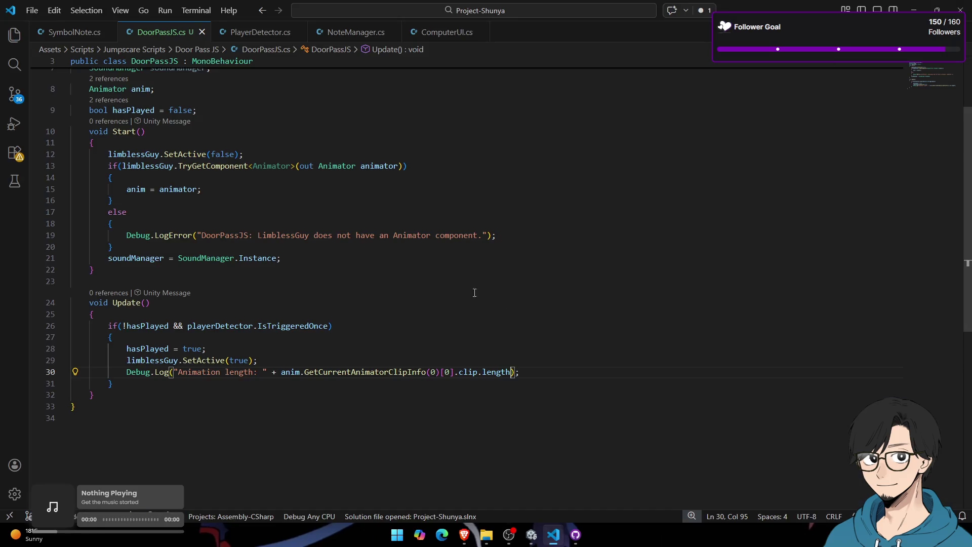
key(alt+Tab)
key(alt+Tab)
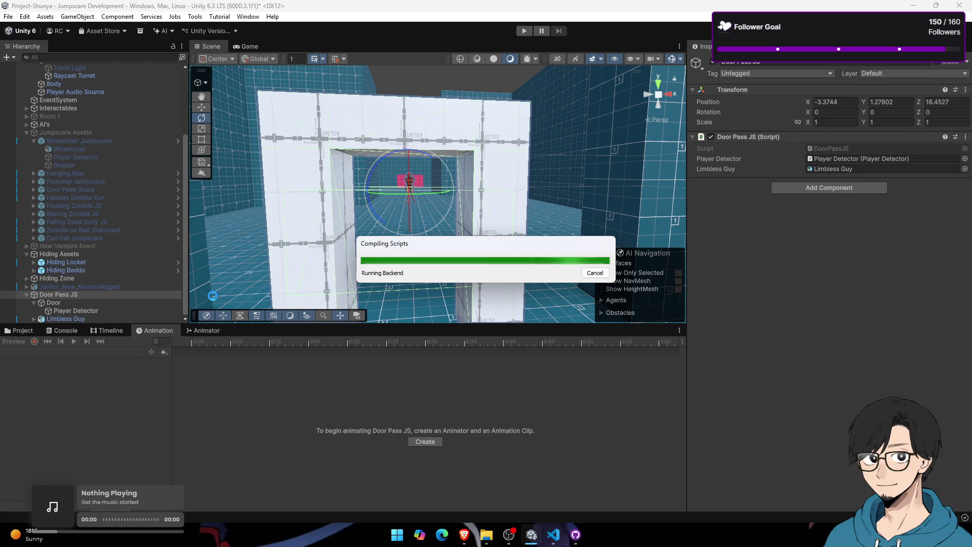
Step: Inspect Limbless Guy's Animator component and its controller asset
click(27, 330)
click(159, 331)
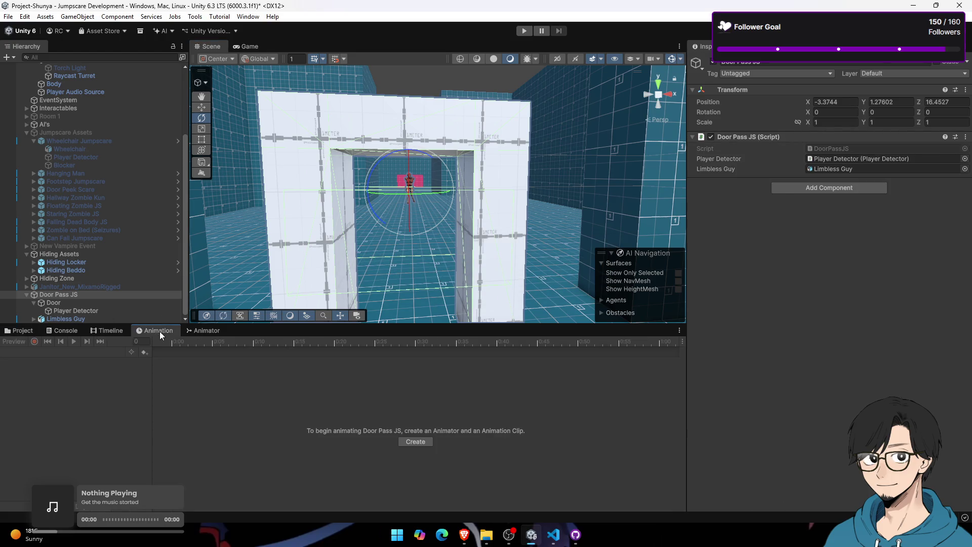
click(72, 329)
click(89, 309)
click(92, 319)
click(93, 312)
click(112, 319)
click(830, 171)
Step: Open the Limbless Guy animations folder and reposition the Scare it state in the animator graph
click(32, 330)
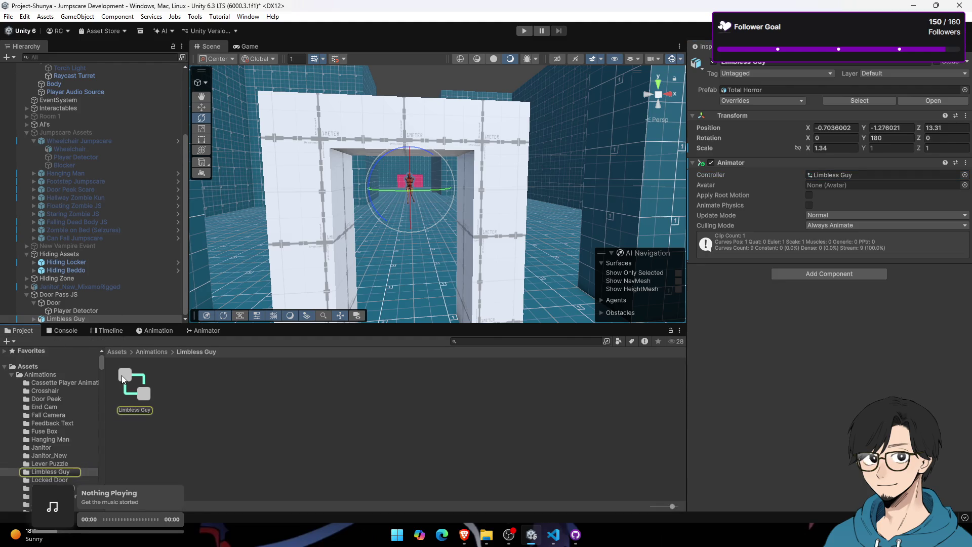
click(133, 385)
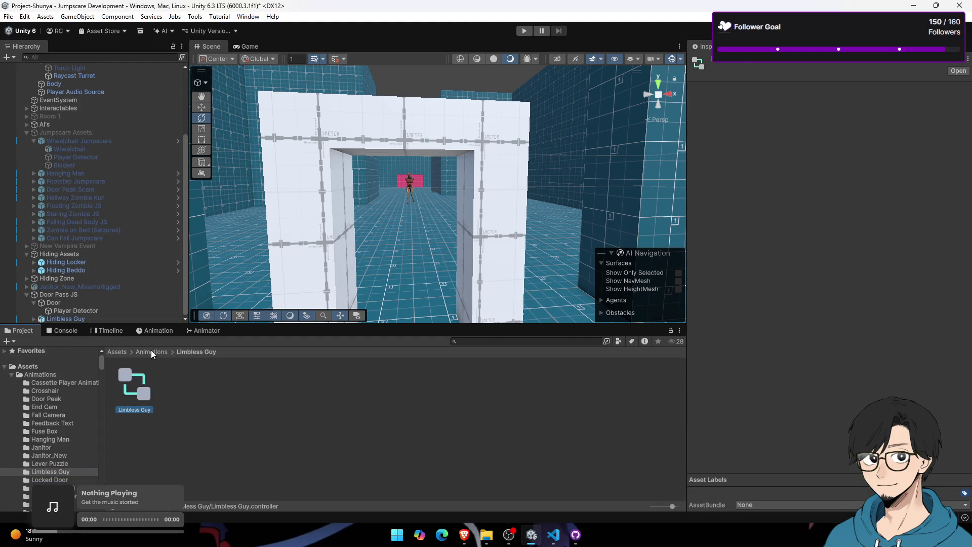
click(151, 351)
double_click(144, 440)
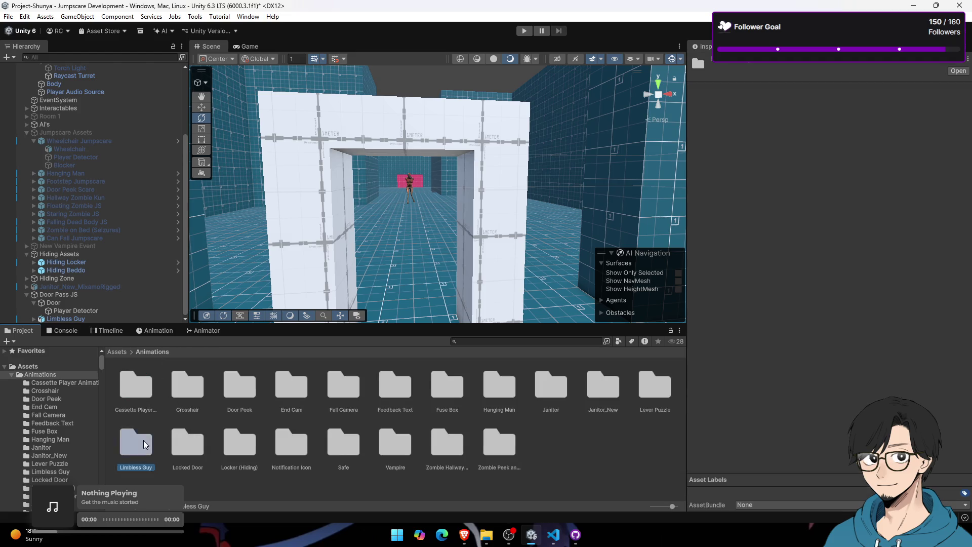
click(152, 330)
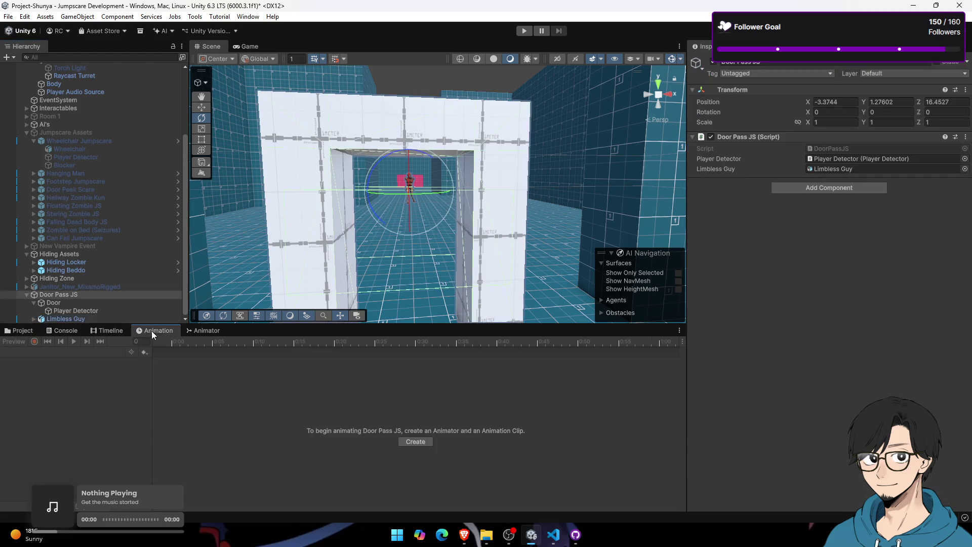
click(203, 331)
click(276, 395)
drag(276, 396, 327, 427)
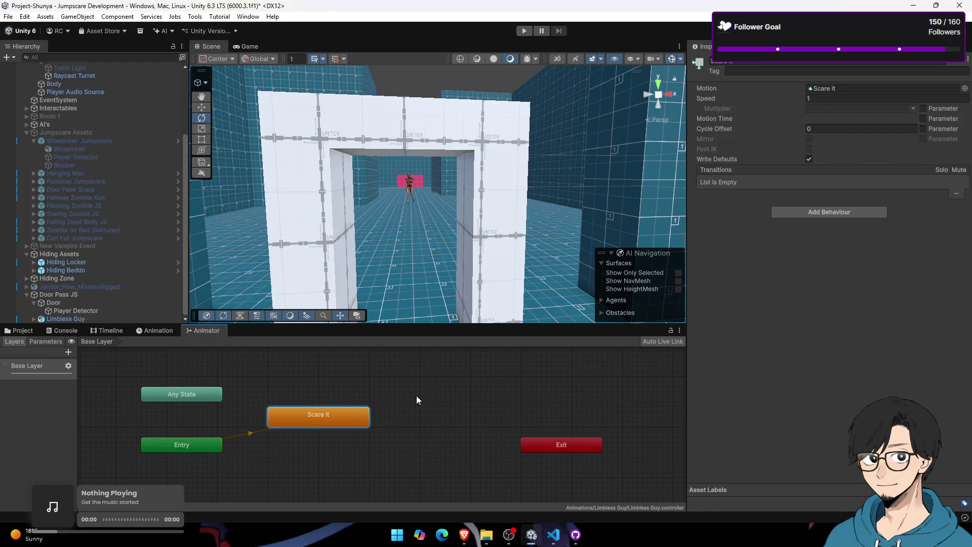
Step: Browse Assets > Animations > Limbless Guy and select the Scare it clip
click(19, 330)
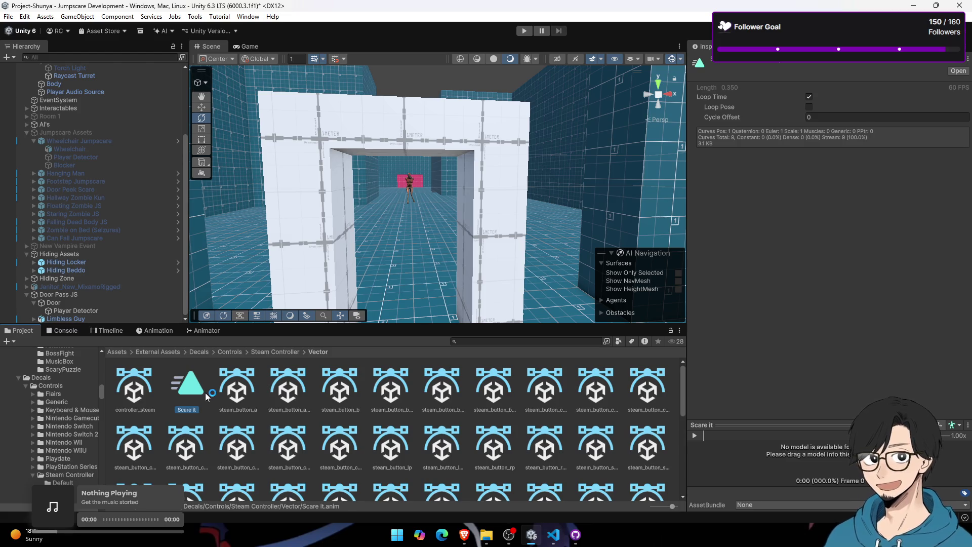
click(117, 352)
click(198, 394)
double_click(140, 395)
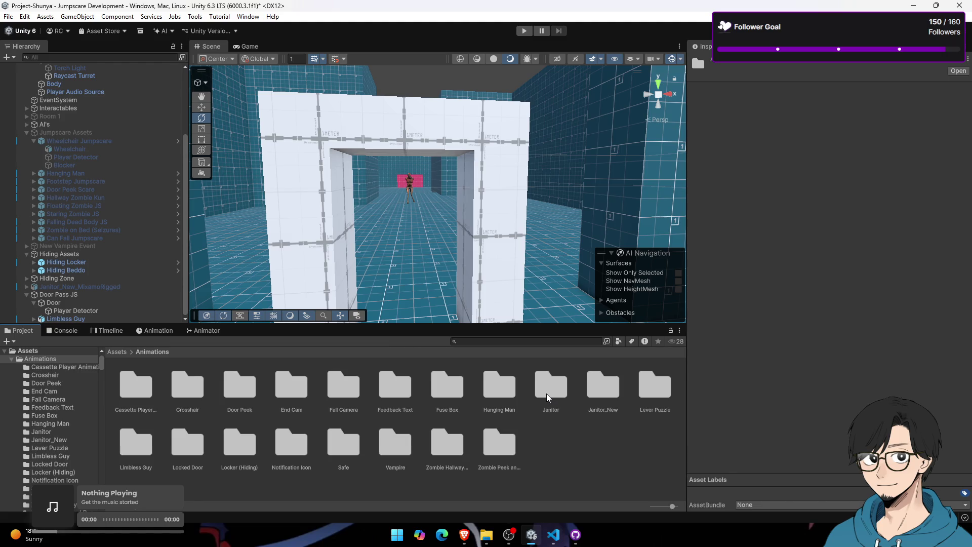
click(237, 404)
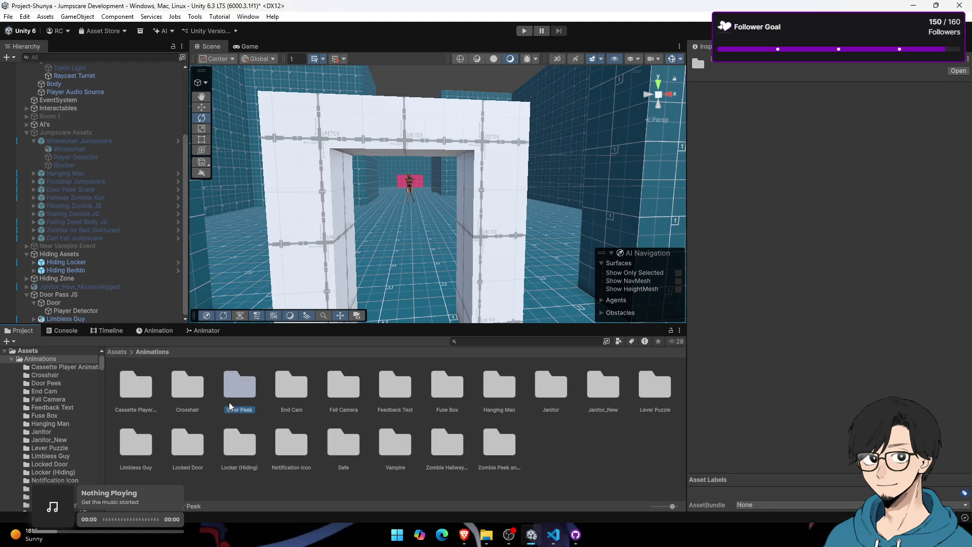
double_click(163, 457)
click(192, 400)
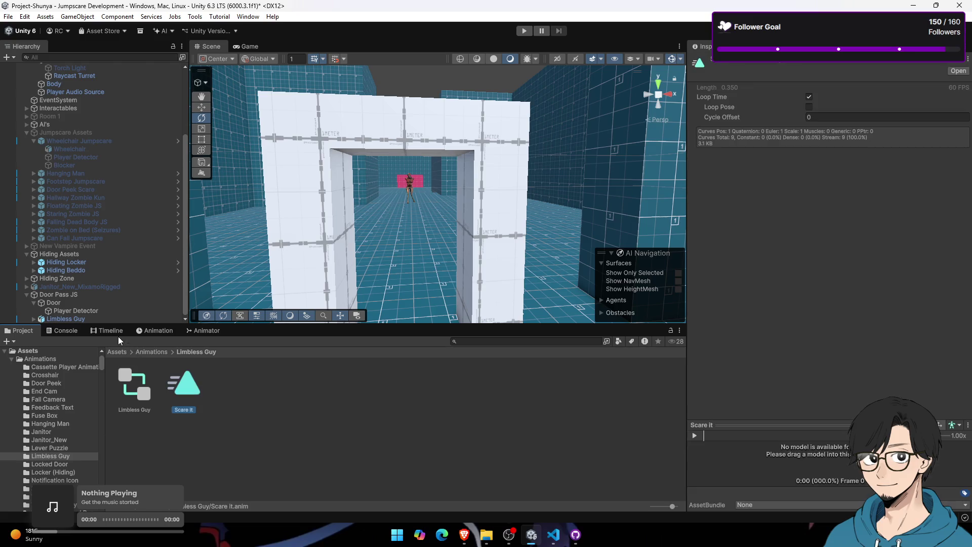
Step: Uncheck Loop Time on the Scare it clip and bring up the Console
click(119, 333)
click(58, 294)
click(65, 330)
click(195, 330)
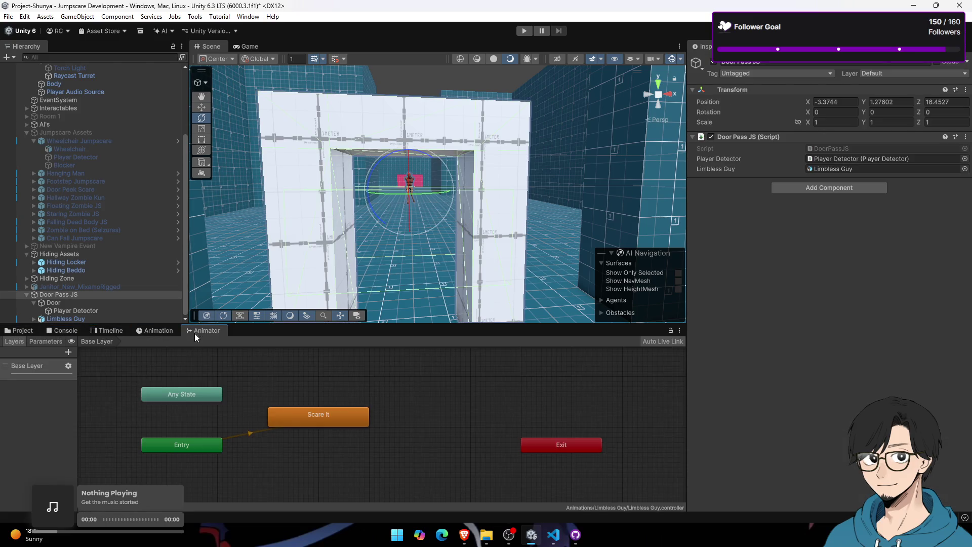
click(354, 408)
click(18, 330)
click(187, 400)
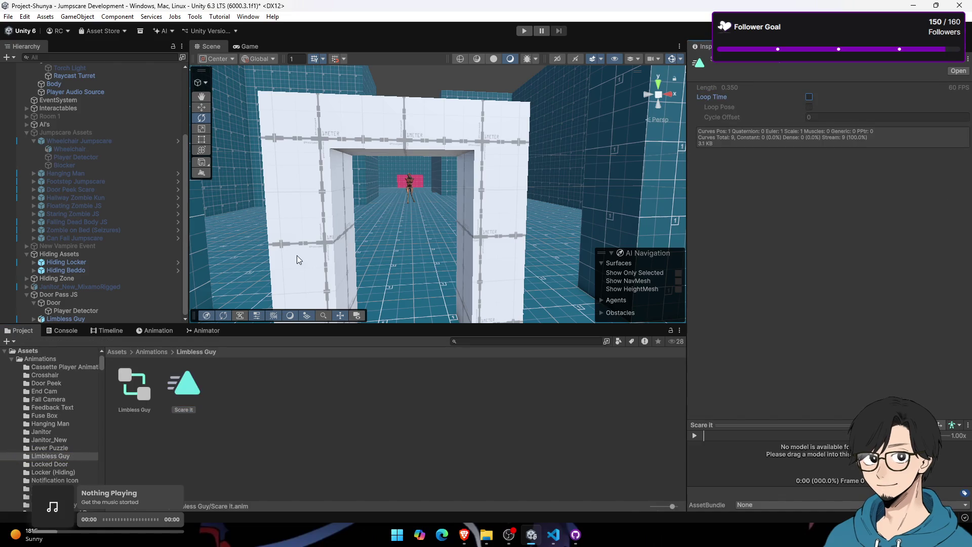
scroll(299, 259, down, 4)
click(65, 330)
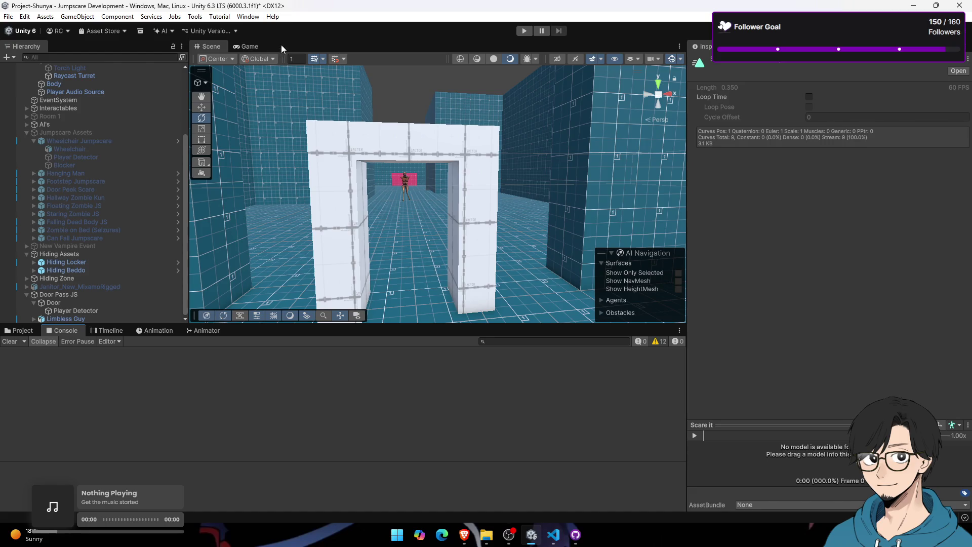
Step: Play-test walking through the doorway, which logs 'Animation length: 0.35', then stop Play mode
click(248, 46)
click(524, 31)
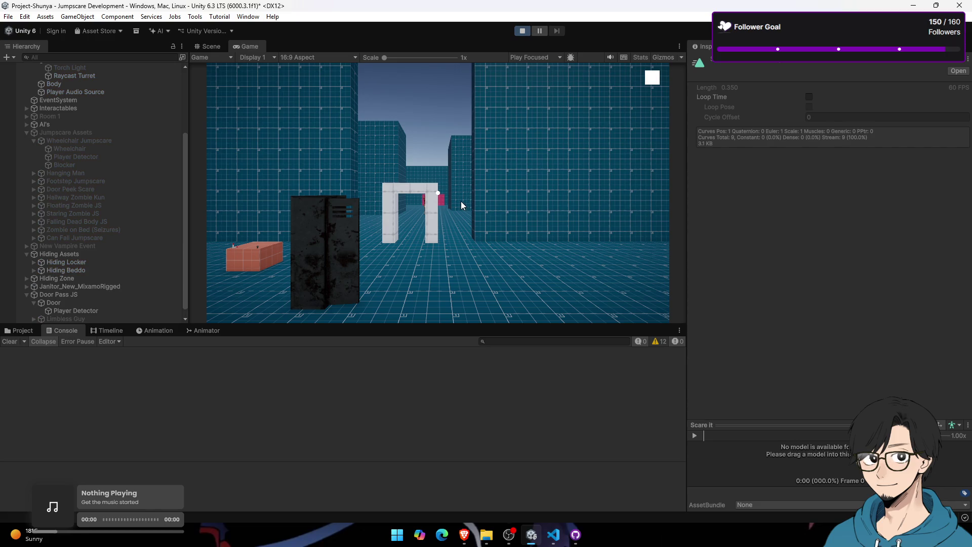
click(460, 206)
key(w)
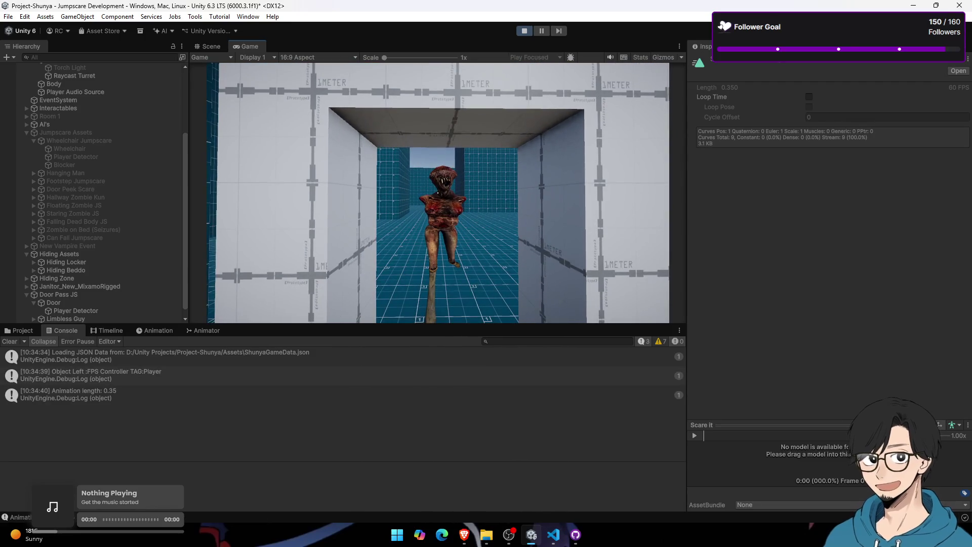
key(super)
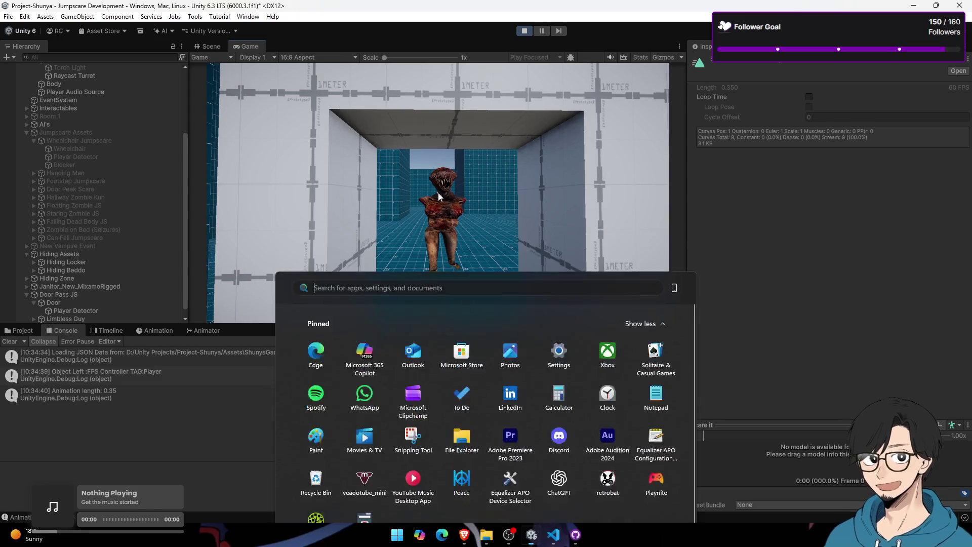
key(Escape)
click(526, 31)
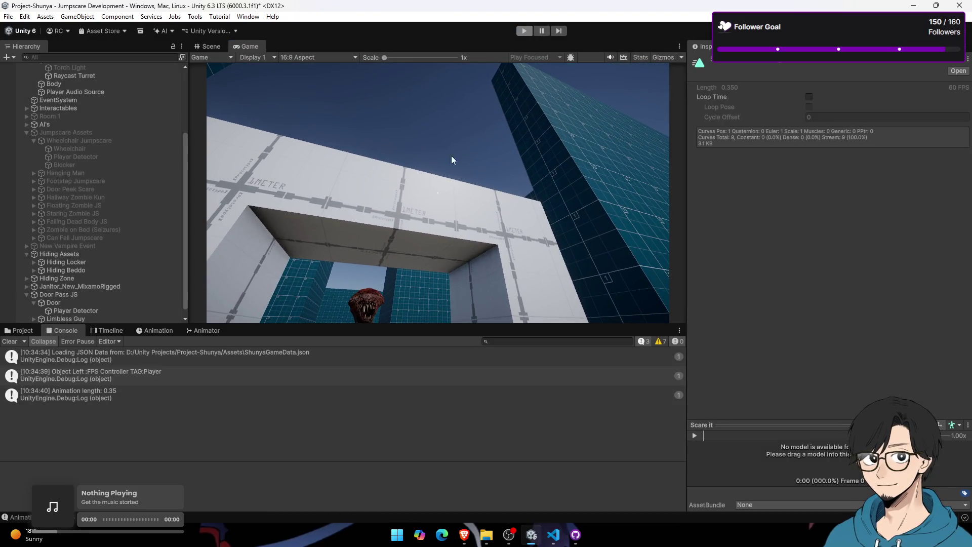
click(20, 330)
Step: Frame Limbless Guy in the Scene view and preview its Scare It clip in the Animation window
click(76, 311)
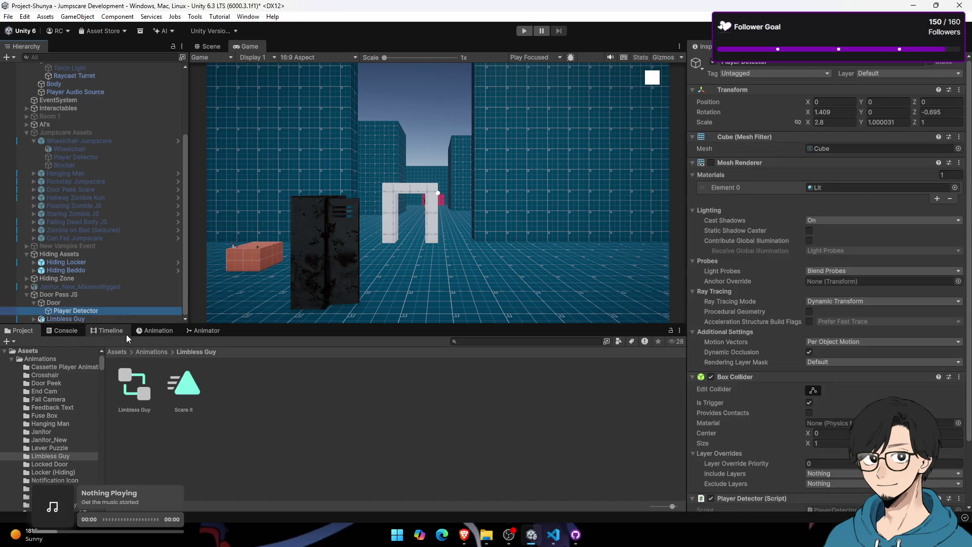
click(114, 331)
click(204, 330)
click(105, 333)
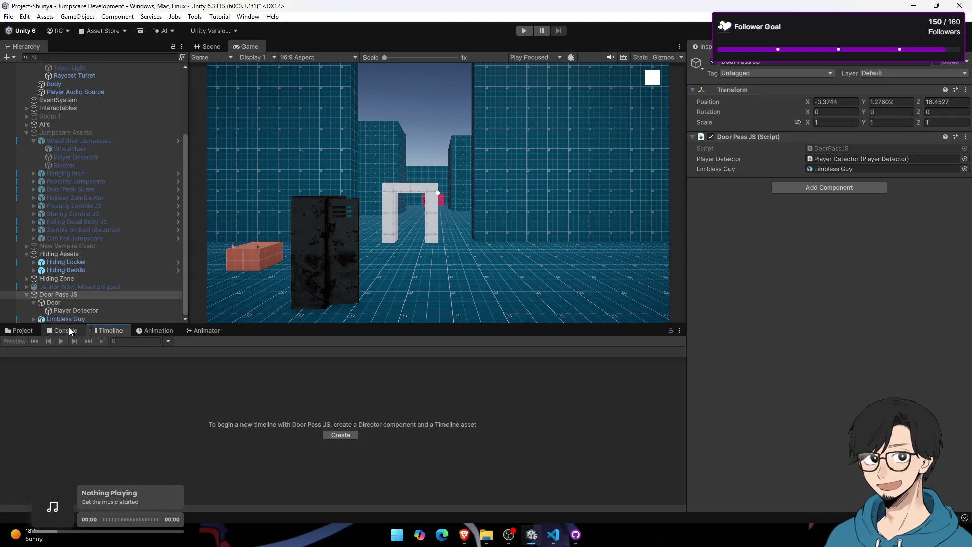
click(69, 330)
click(220, 44)
mouse_move(248, 89)
mouse_down()
mouse_move(441, 182)
mouse_move(304, 228)
mouse_up()
click(155, 330)
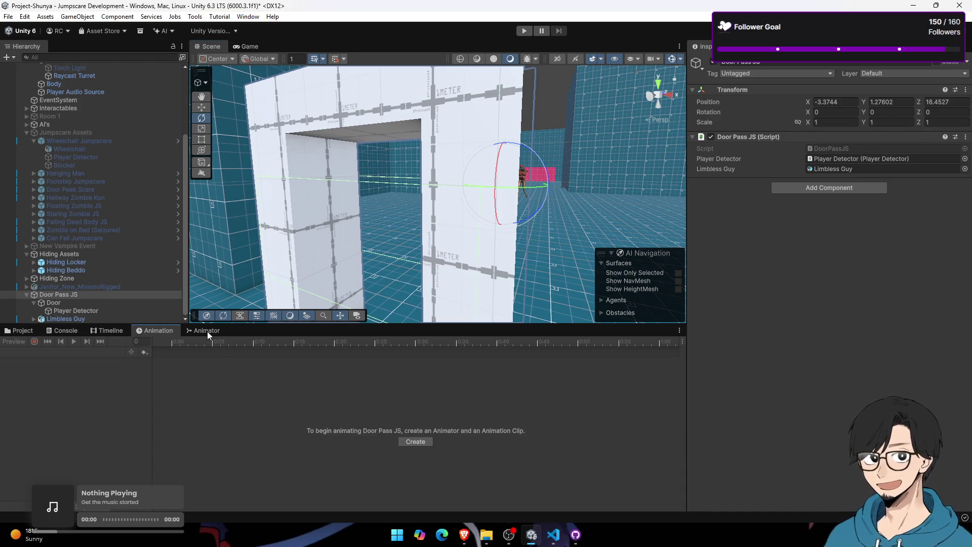
click(54, 302)
click(65, 318)
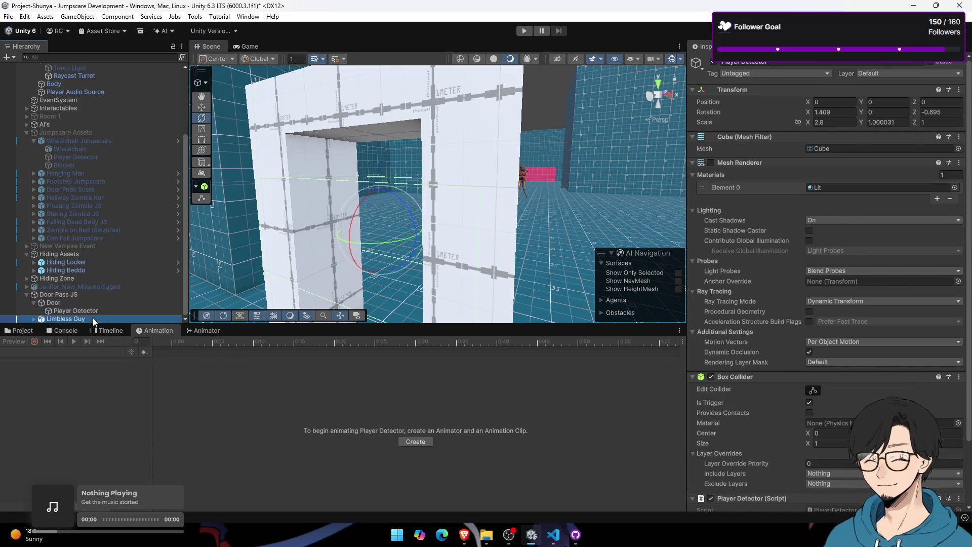
key(f)
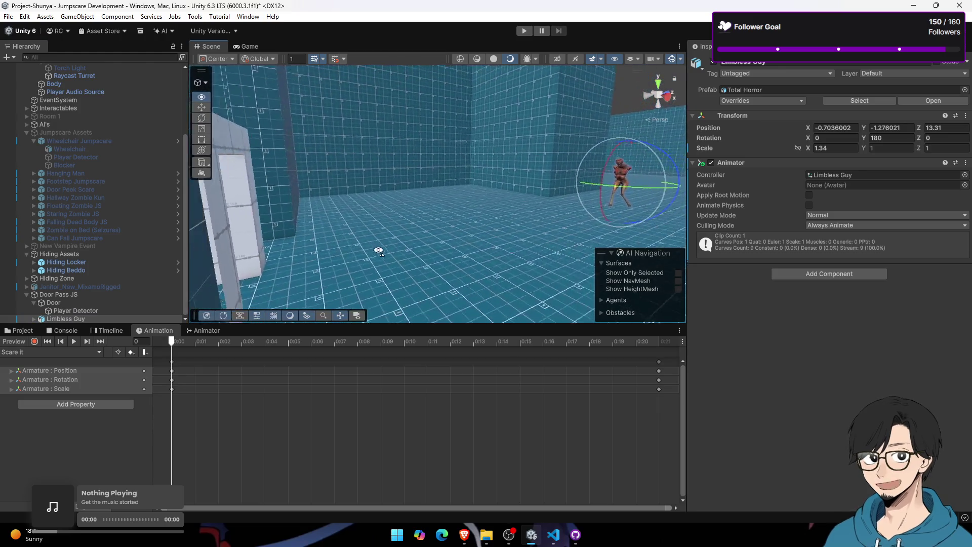
click(74, 342)
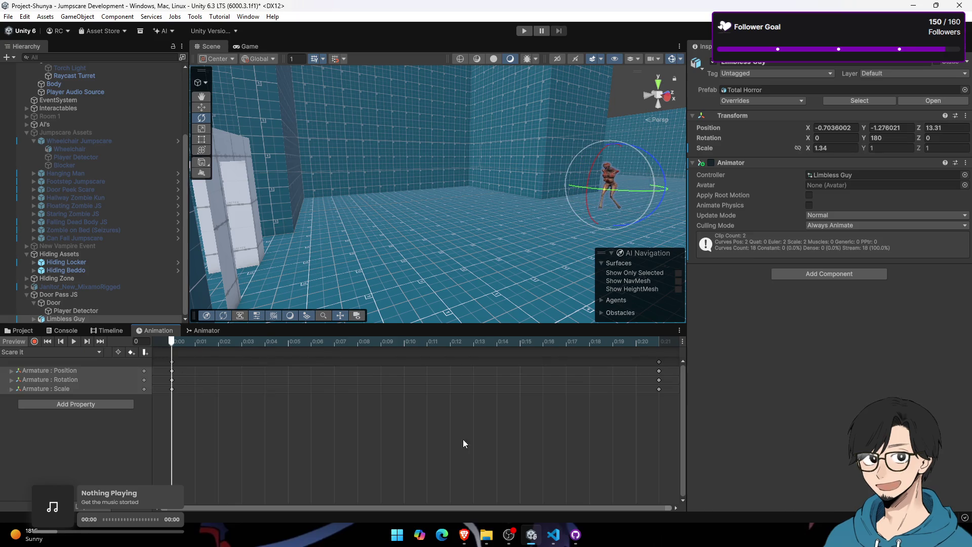
Step: Add keys at 0:00 on every track and scrub the preview to frame 19
right_click(657, 371)
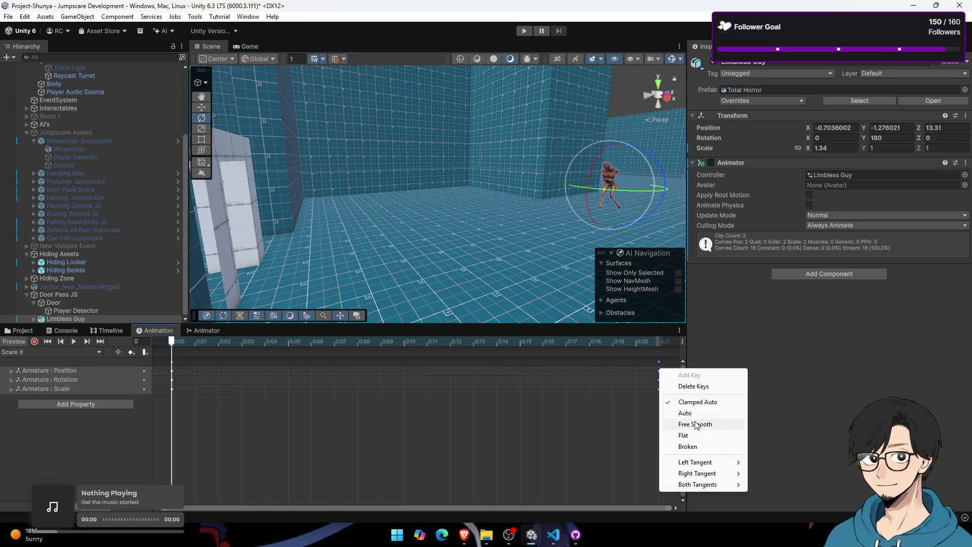
click(566, 423)
click(172, 373)
right_click(173, 373)
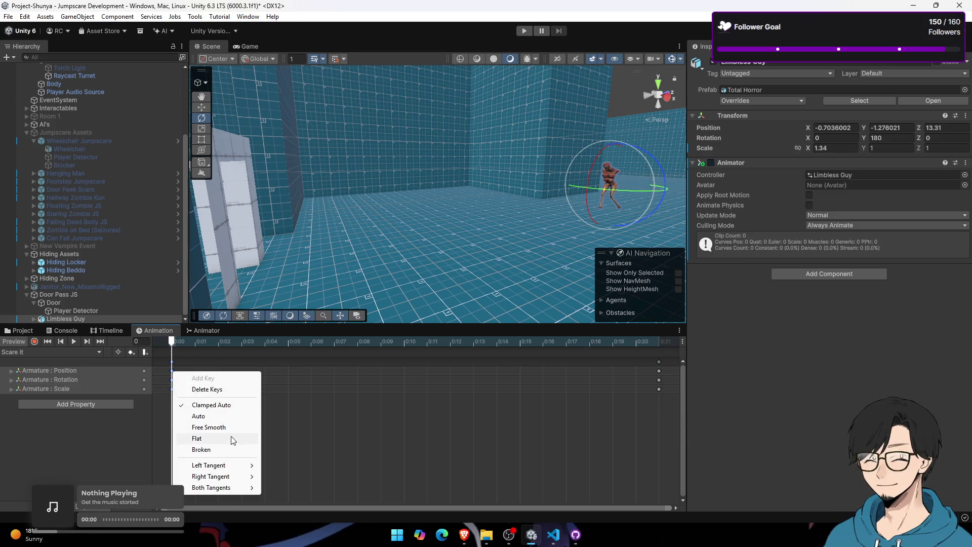
click(232, 440)
right_click(161, 368)
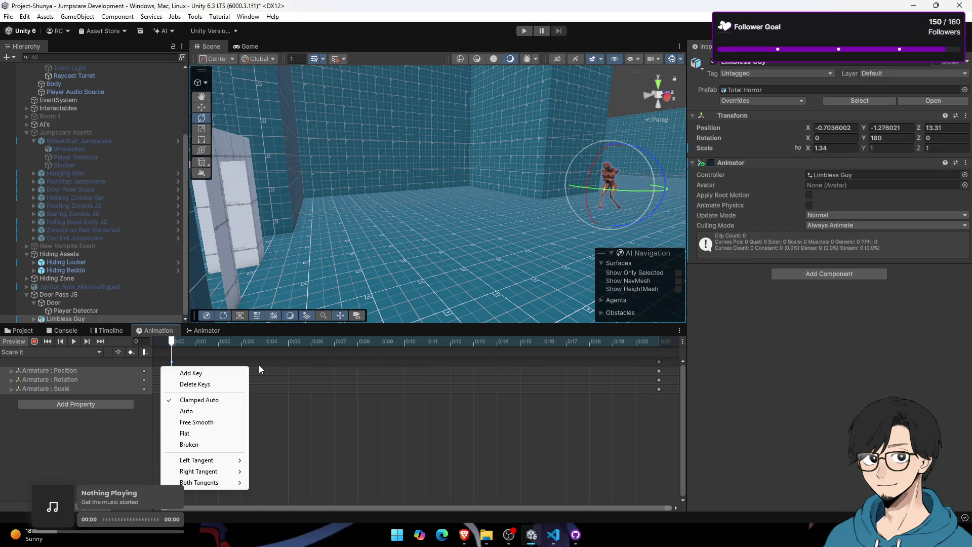
click(191, 373)
click(71, 341)
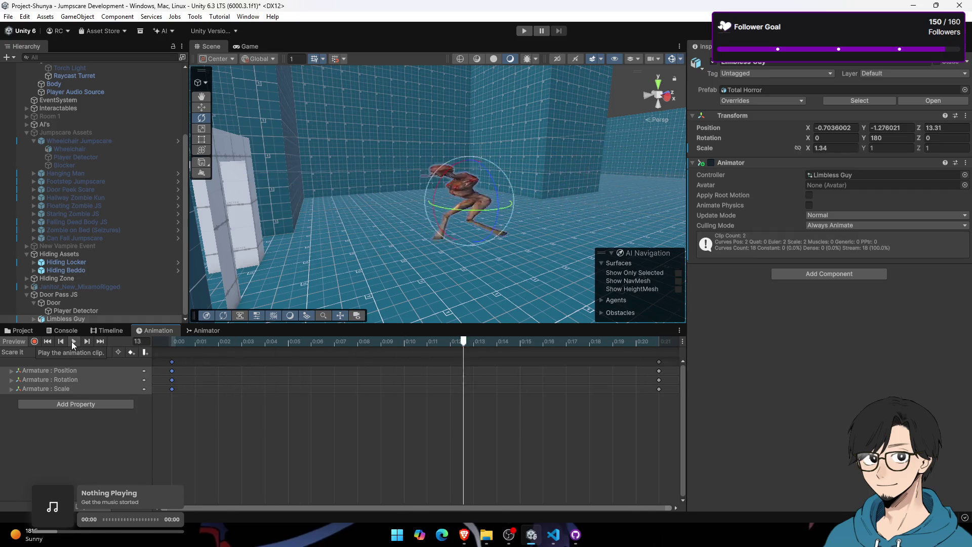
drag(230, 344, 639, 360)
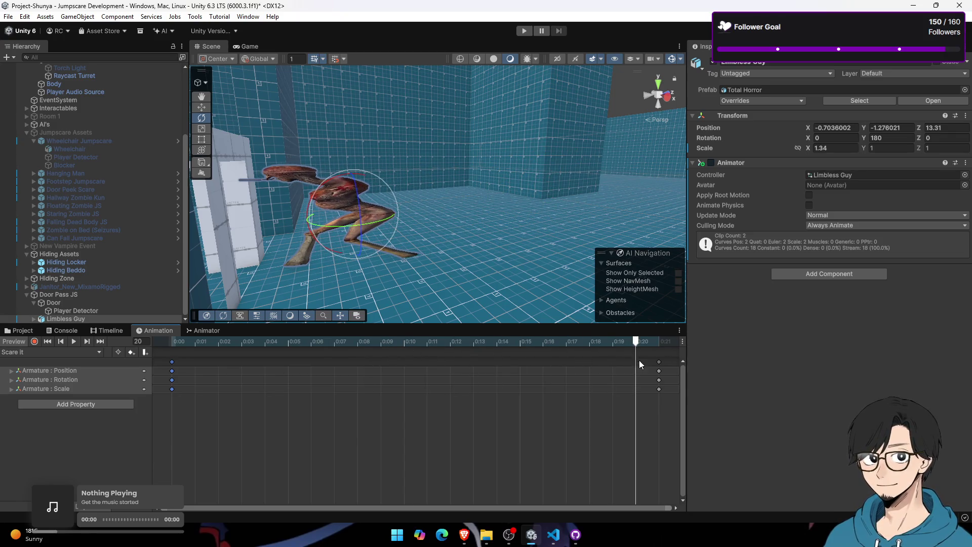
Step: Set Both Tangents to Linear on the 0:20 keys and the 0:00 keys, then play the preview
right_click(659, 379)
mouse_move(705, 495)
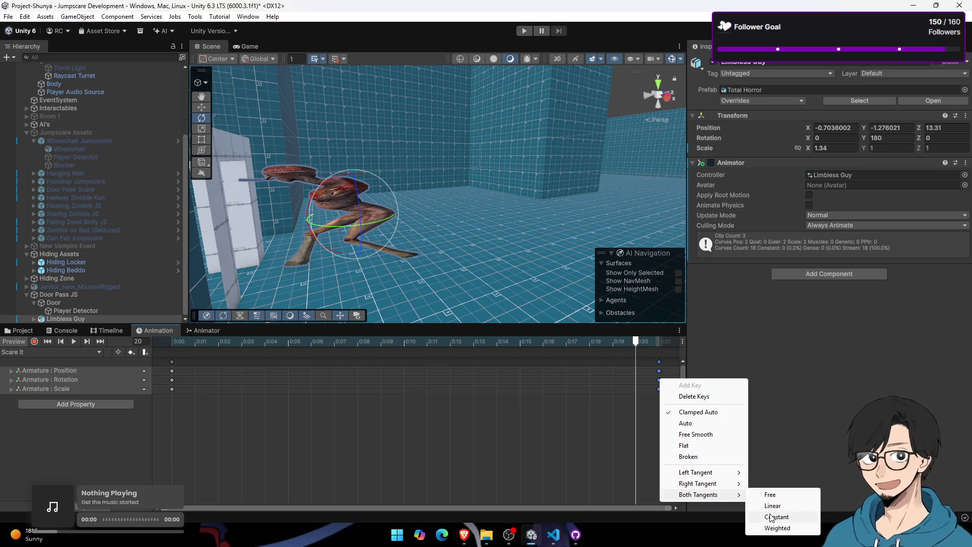
click(773, 505)
drag(196, 449, 167, 358)
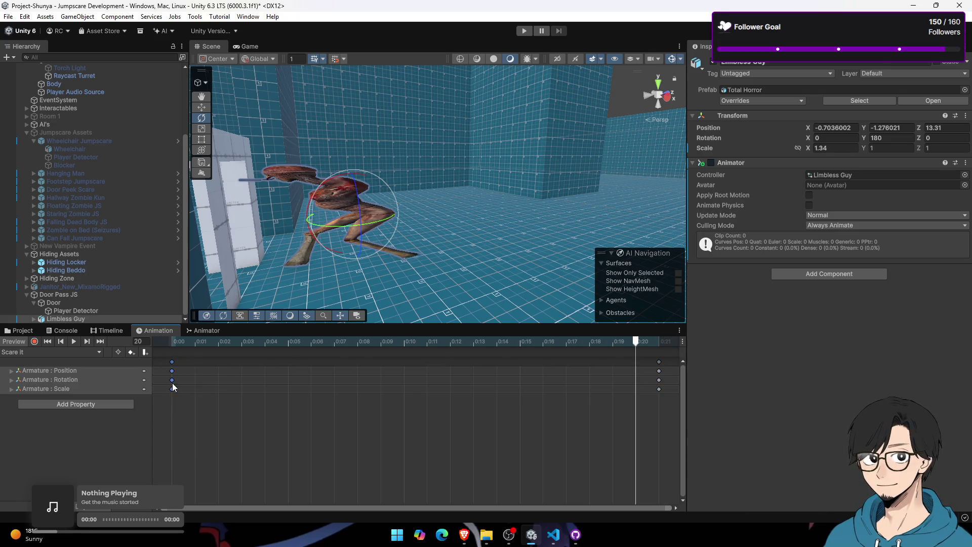
right_click(172, 384)
mouse_move(243, 499)
click(285, 510)
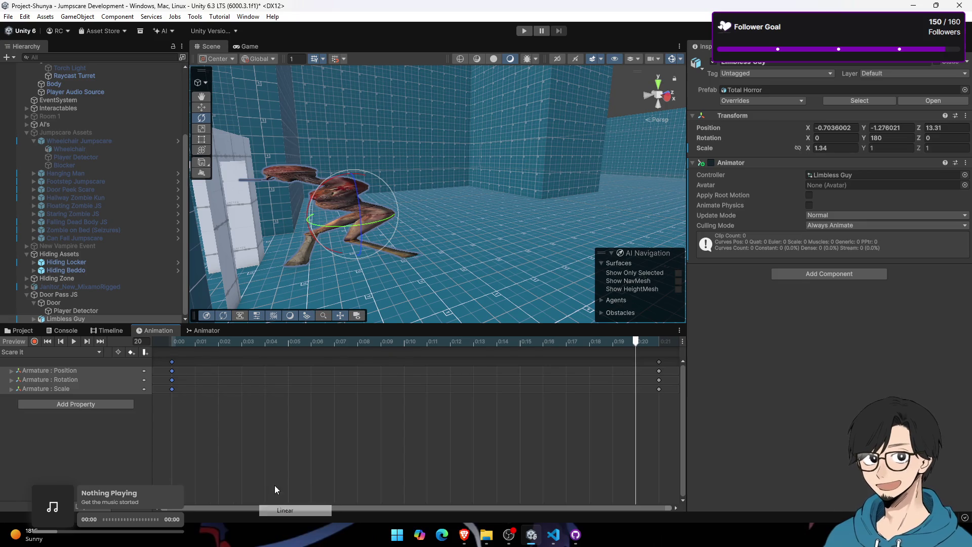
key(space)
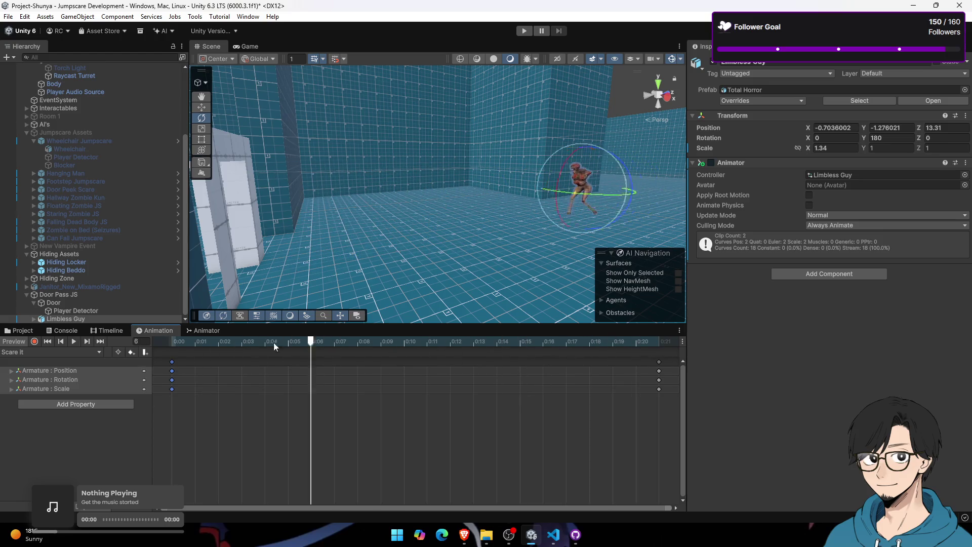
Step: Move the Scare It end keys to frame 19
drag(426, 347, 658, 358)
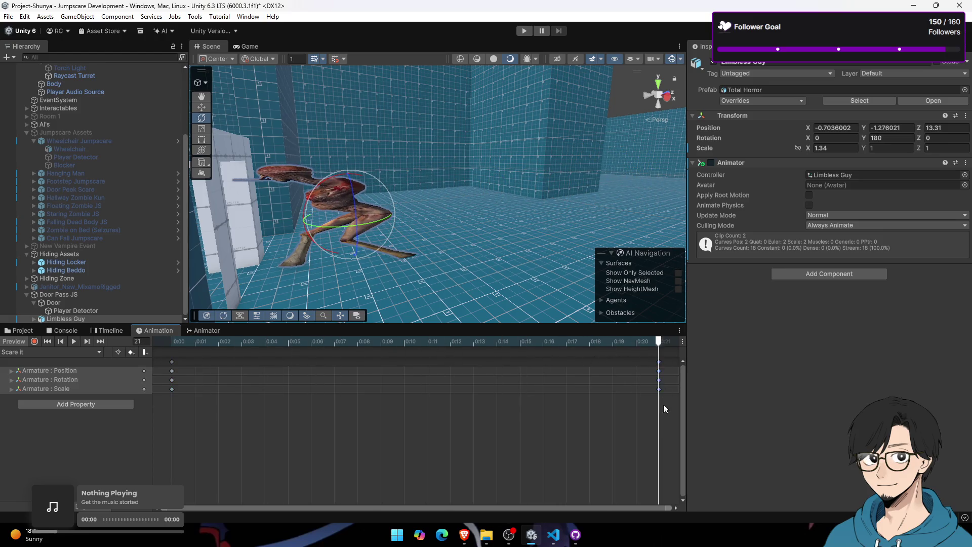
drag(658, 390, 612, 388)
click(195, 341)
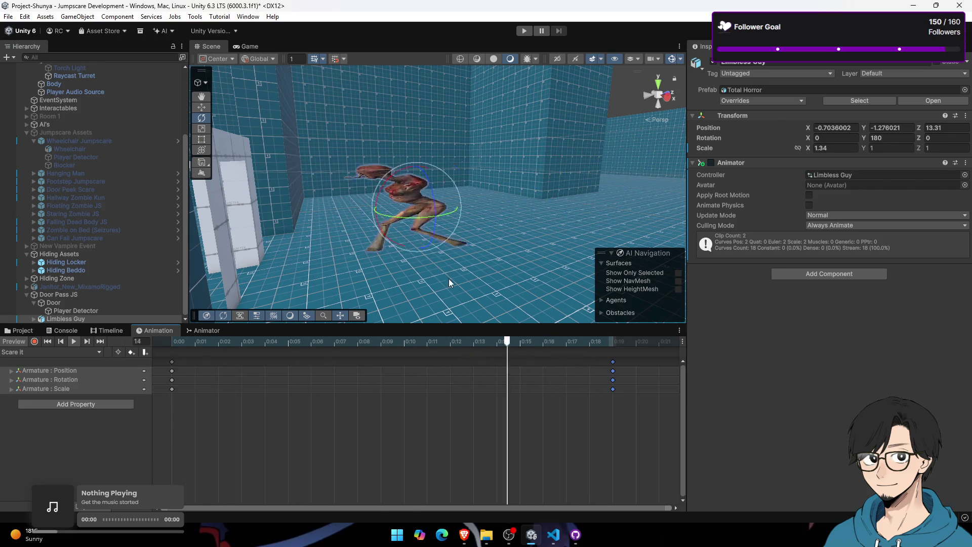
click(612, 342)
Step: Record a position change pushing Limbless Guy slightly toward the wall at frame 19
click(202, 107)
drag(390, 213, 364, 219)
click(35, 341)
click(35, 341)
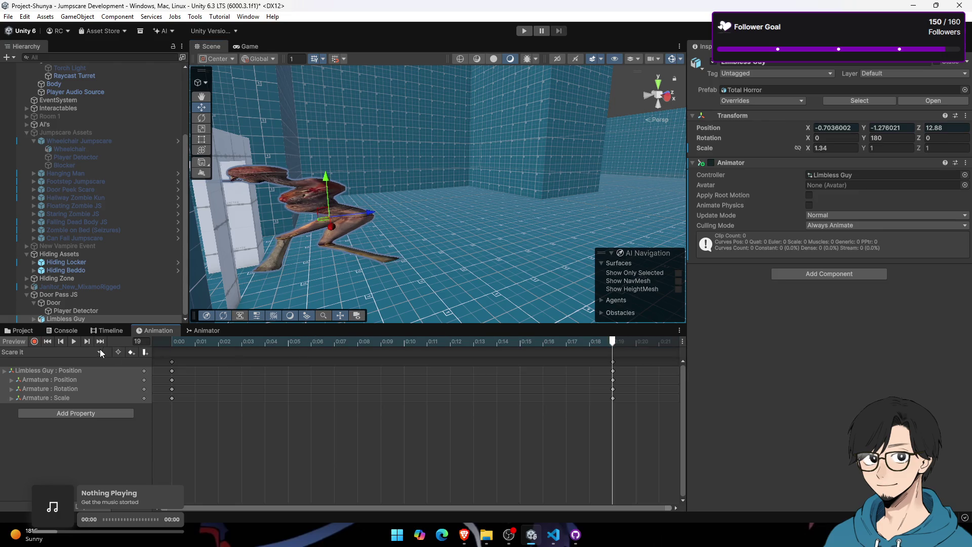
key(space)
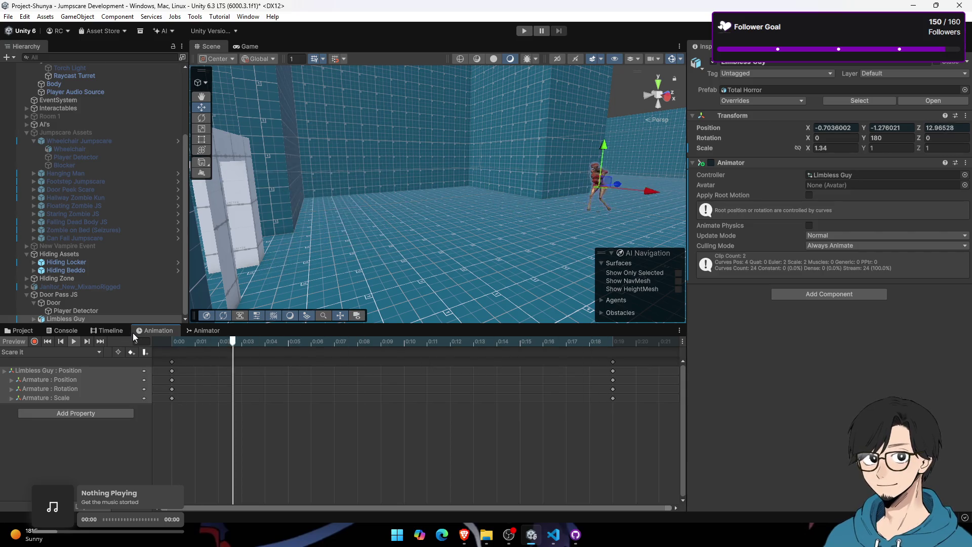
mouse_move(210, 342)
mouse_down()
mouse_move(391, 343)
mouse_move(265, 343)
mouse_move(227, 359)
mouse_move(196, 357)
mouse_move(340, 360)
mouse_move(98, 370)
mouse_up()
Step: Make the 0:00 keys Free Smooth, replay the clip, and view it from the game camera
right_click(172, 380)
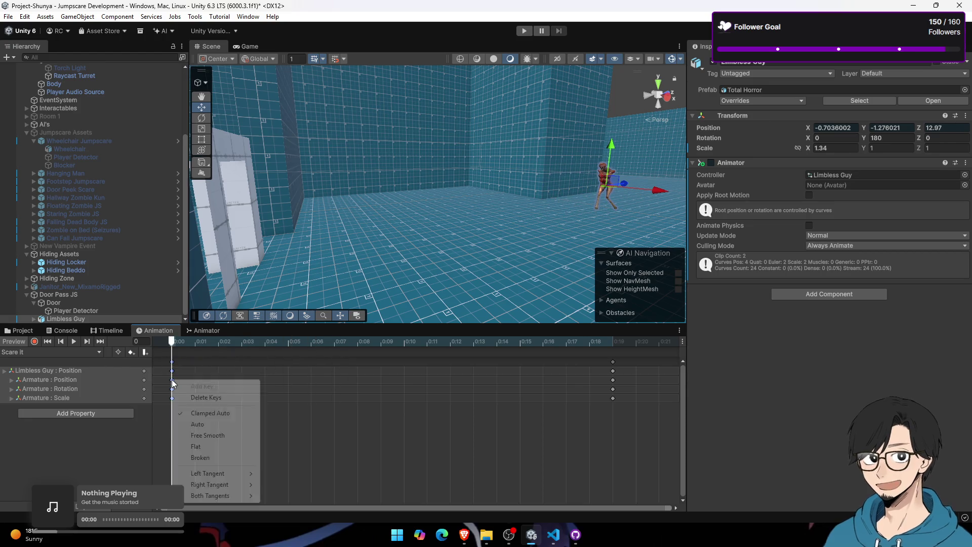
click(225, 436)
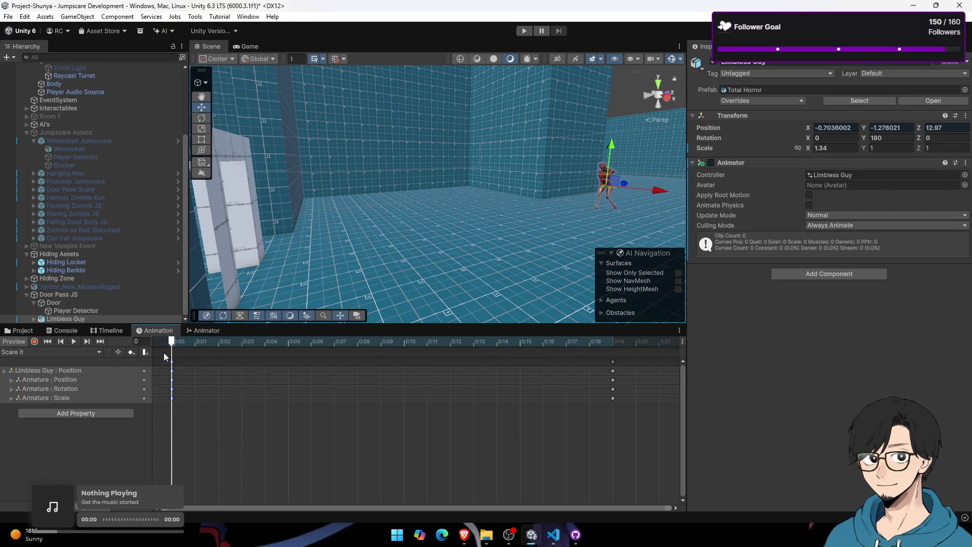
key(space)
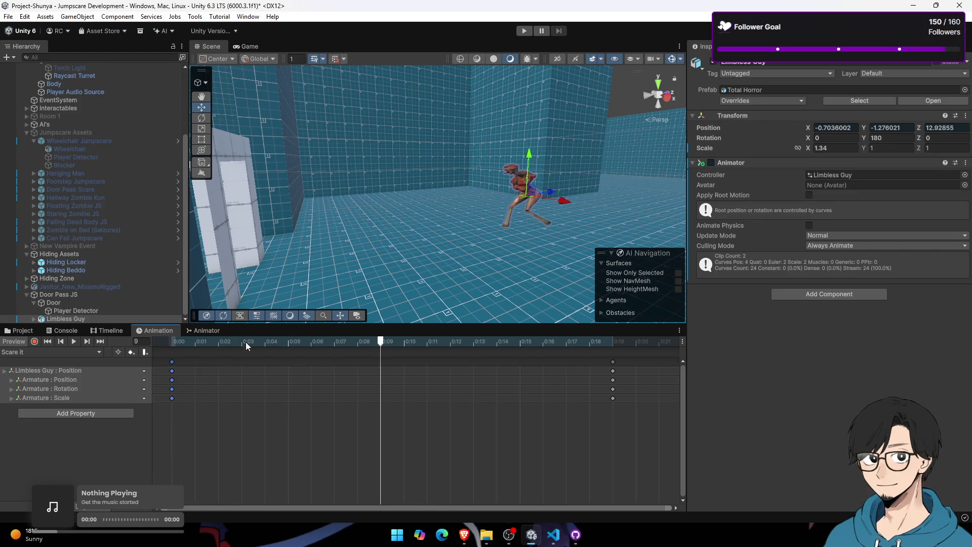
drag(245, 342, 130, 342)
click(23, 330)
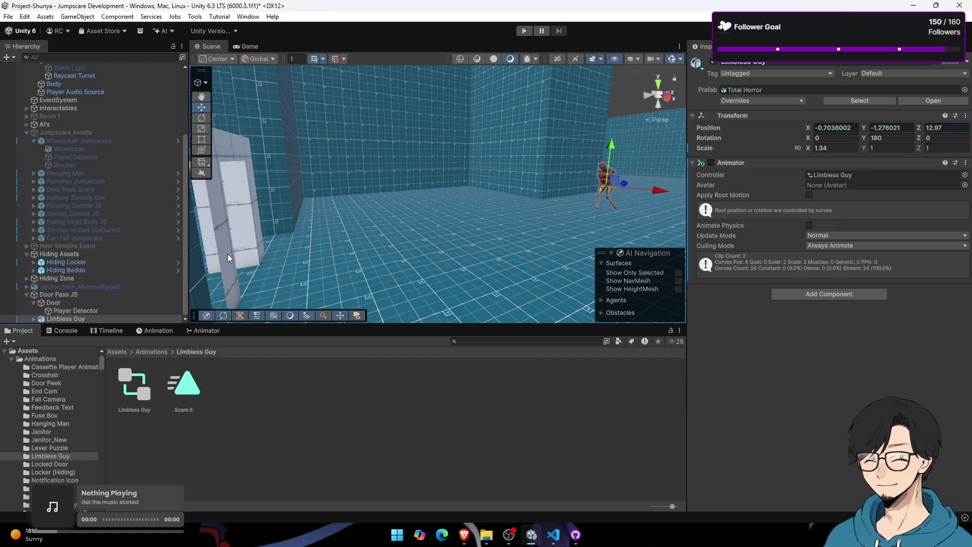
click(240, 47)
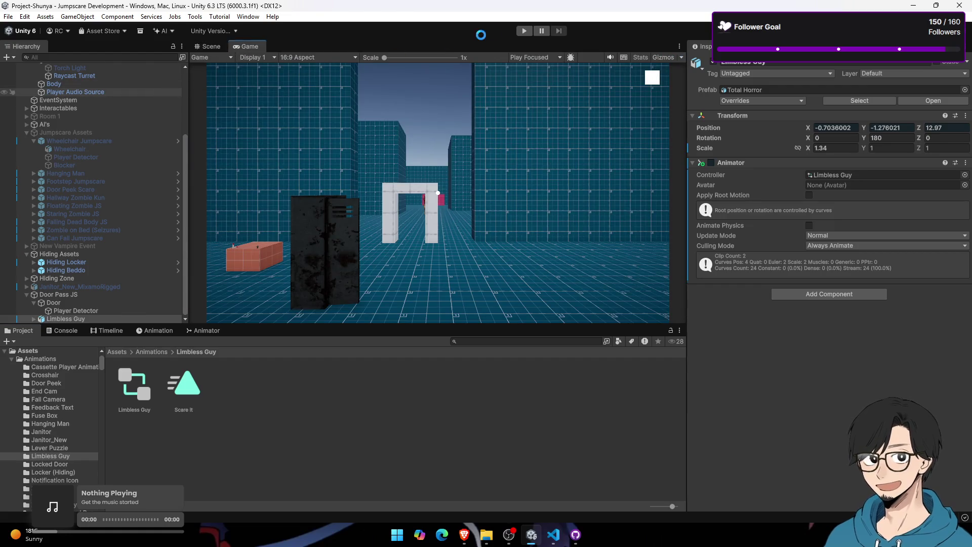
key(alt+Tab)
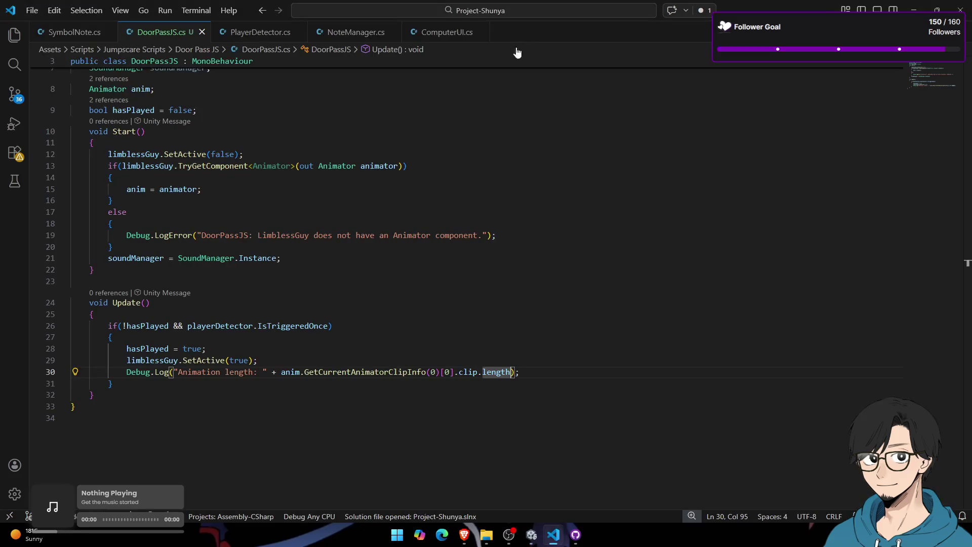
Step: Check the Unity console log and timeline panels, then return to the script
key(alt+Tab)
click(62, 331)
click(98, 331)
click(50, 331)
key(alt+Tab)
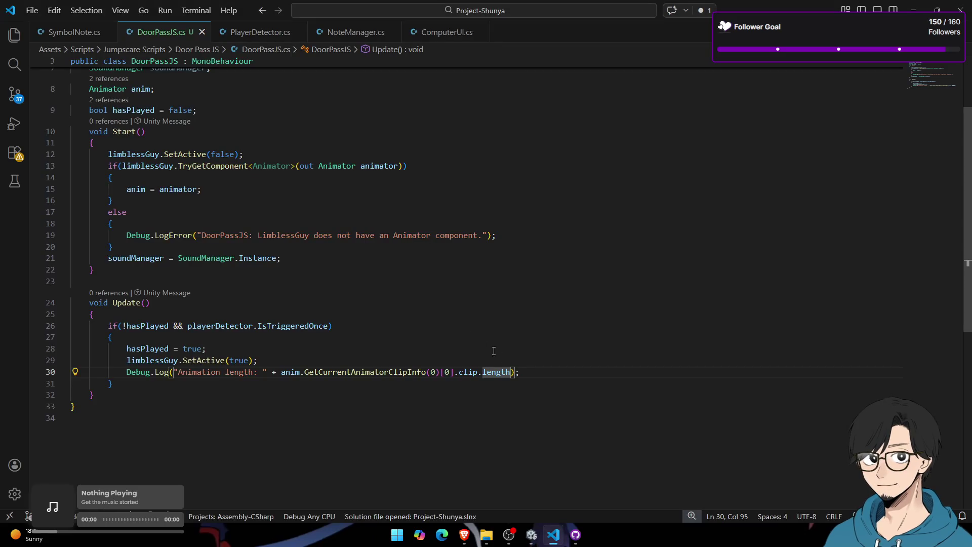
Step: Replace the Debug.Log line on line 30 with float clipLength = the current clip's length
double_click(484, 373)
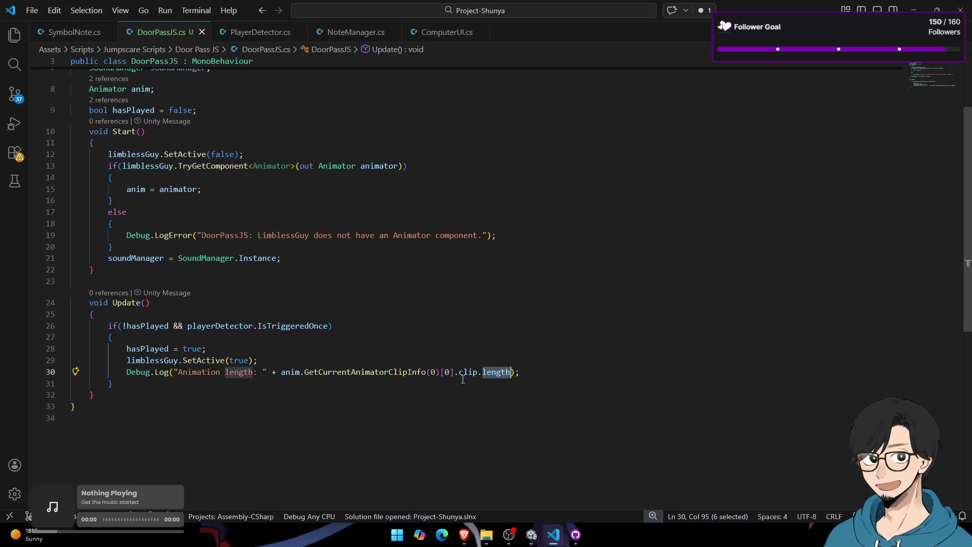
click(523, 372)
key(BackSpace)
key(ctrl+shift+Left)
key(ctrl+shift+Left)
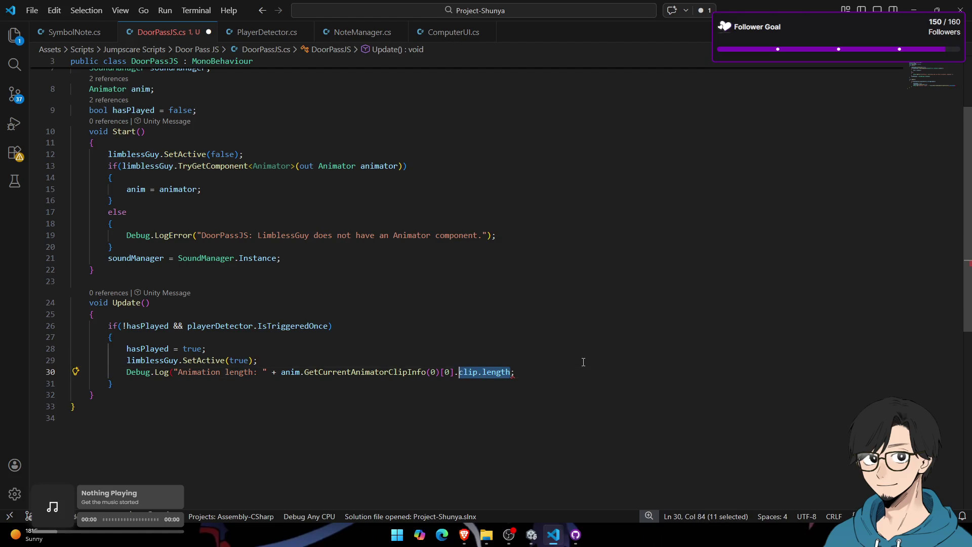
key(ctrl+shift+Left)
key(ctrl+shift+Left)
key(ctrl+shift+Left)
key(Left)
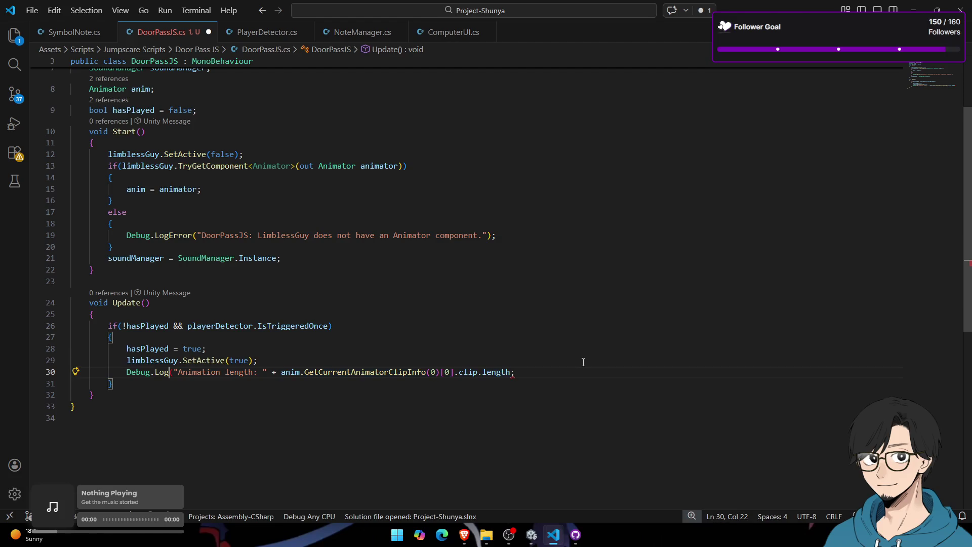
key(Right)
key(Right)
key(ctrl+shift+Right)
key(Right)
key(Right)
key(Right)
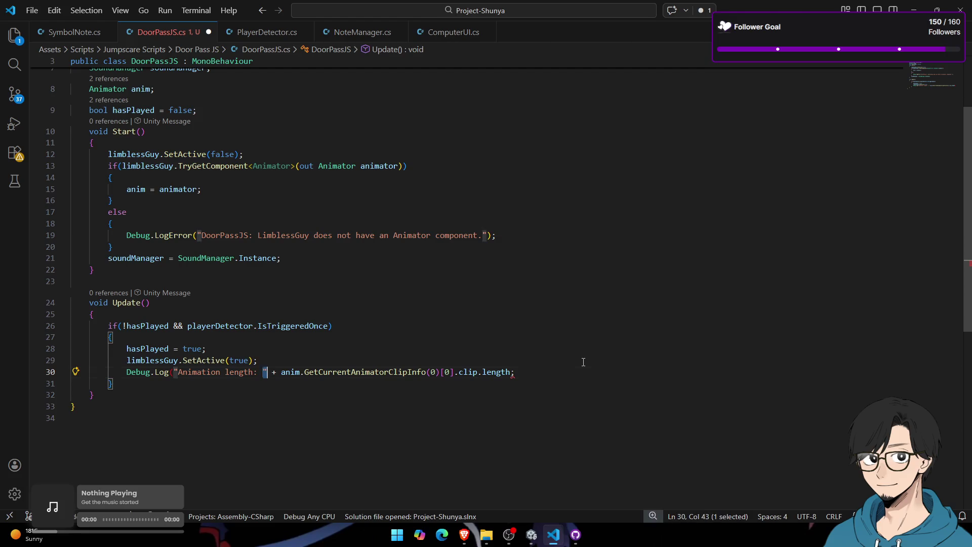
key(ctrl+shift+Left)
key(ctrl+shift+Left)
key(ctrl+shift+Left)
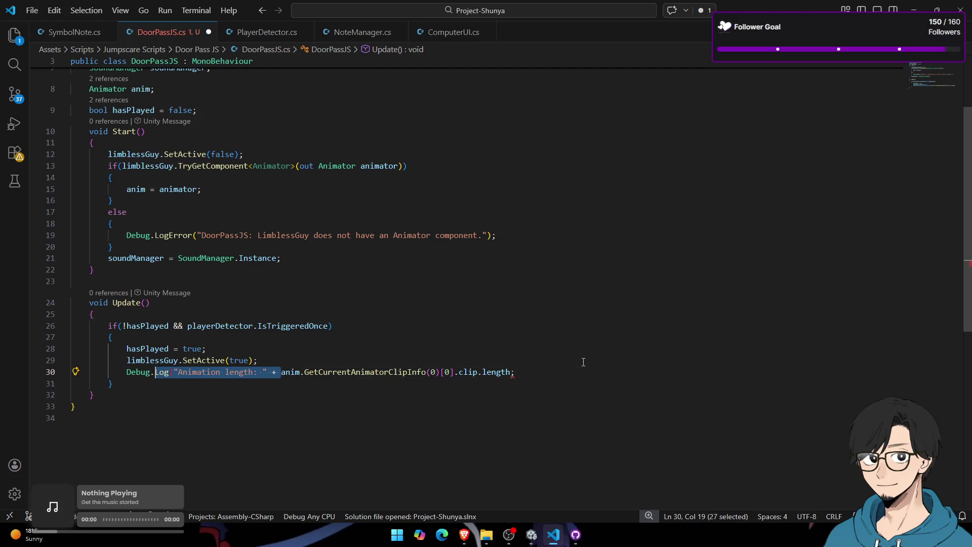
key(shift+Home)
key(BackSpace)
text(float)
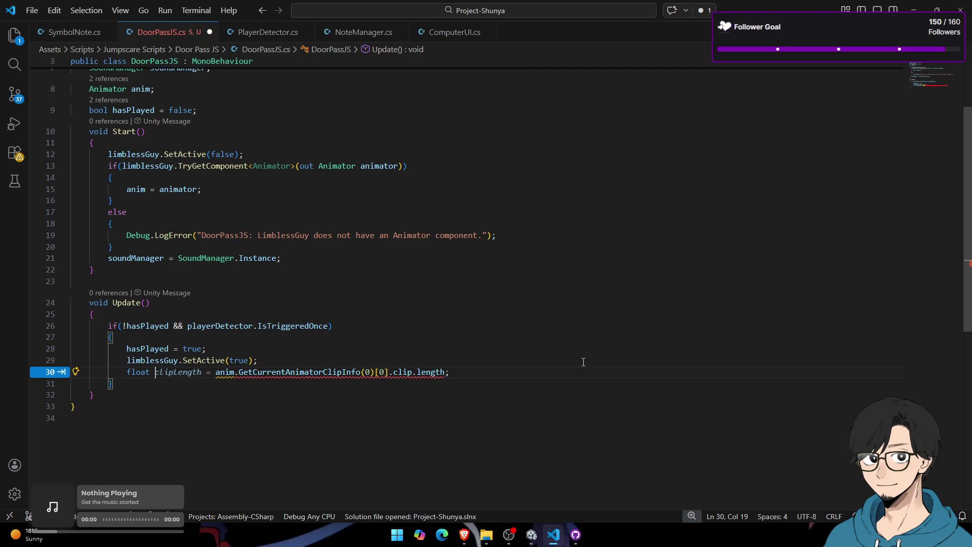
key(Tab)
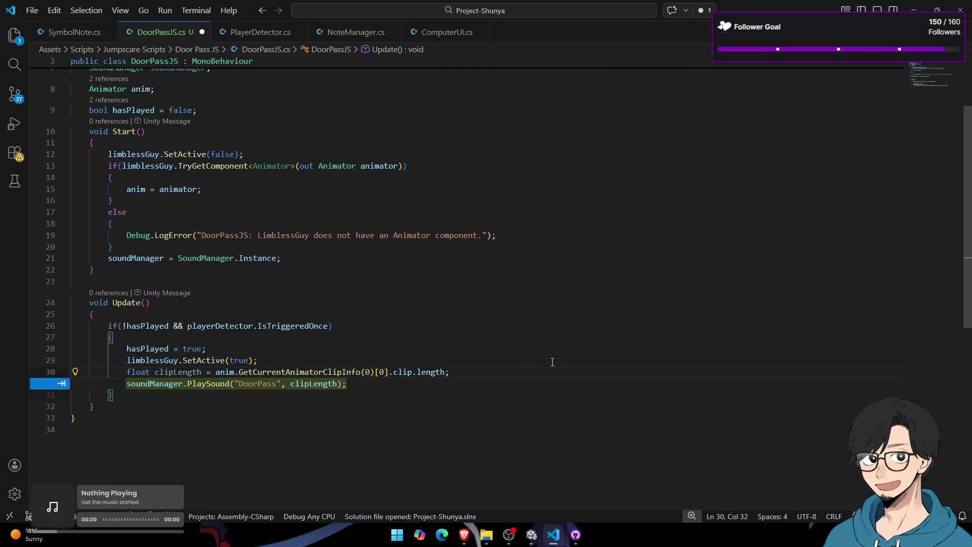
Step: Add a void DisableModel() method below Update that sets limblessGuy inactive
click(217, 404)
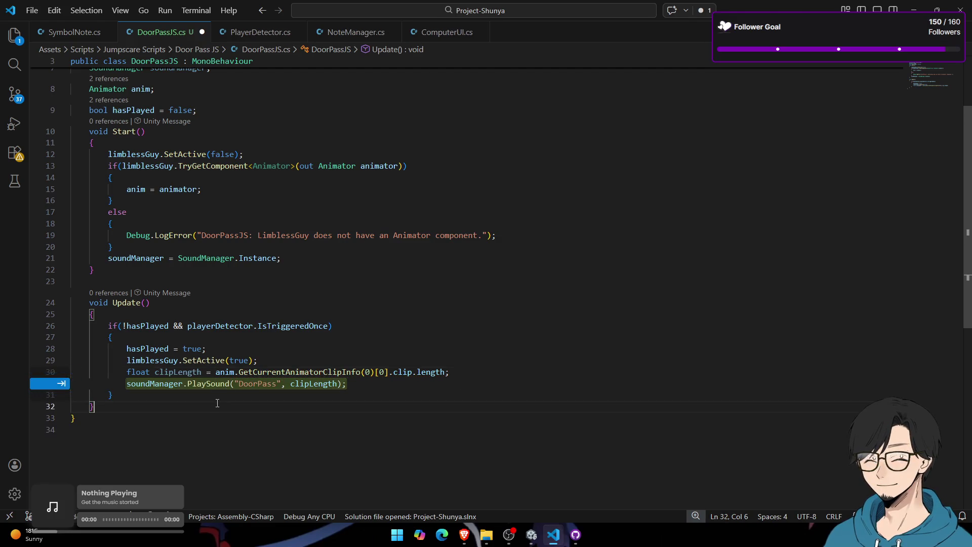
double_click(183, 372)
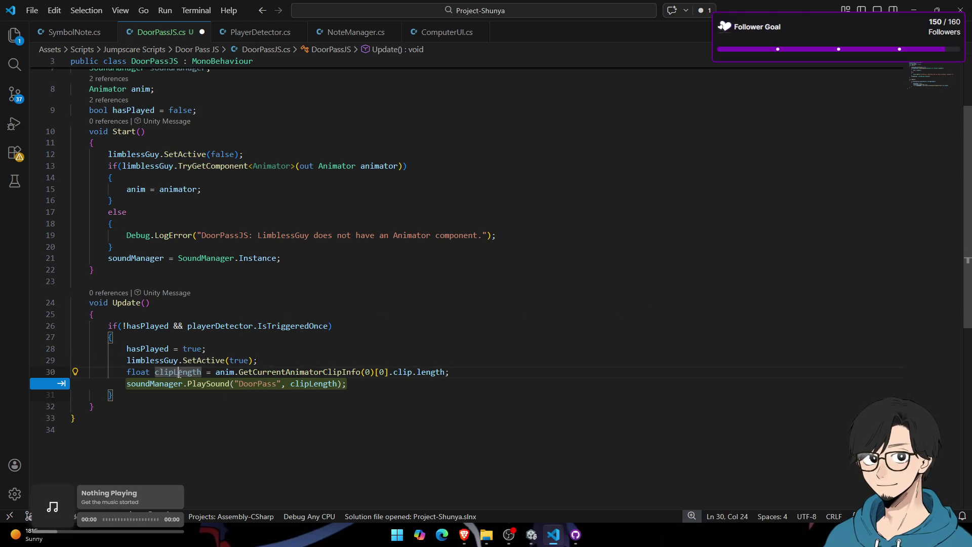
click(182, 406)
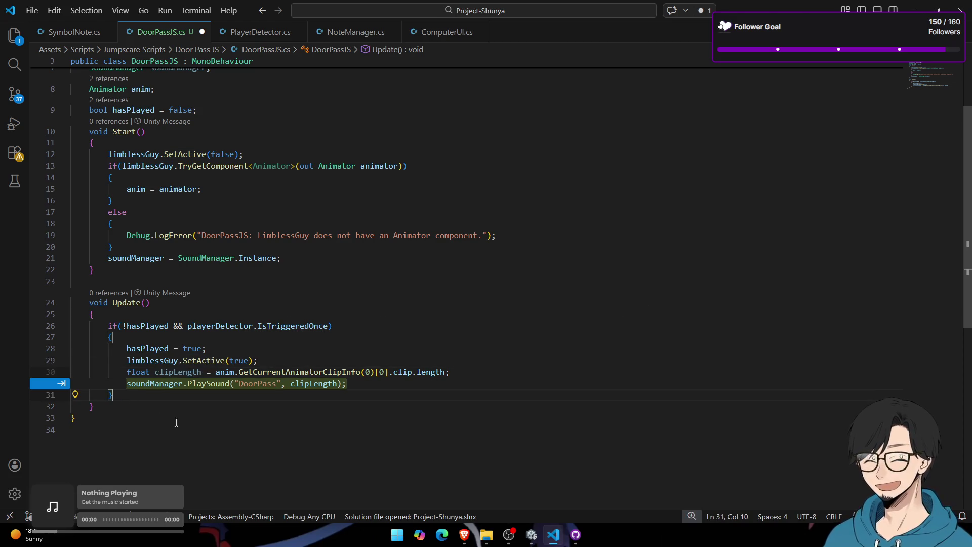
key(Return)
key(Return)
text(void d)
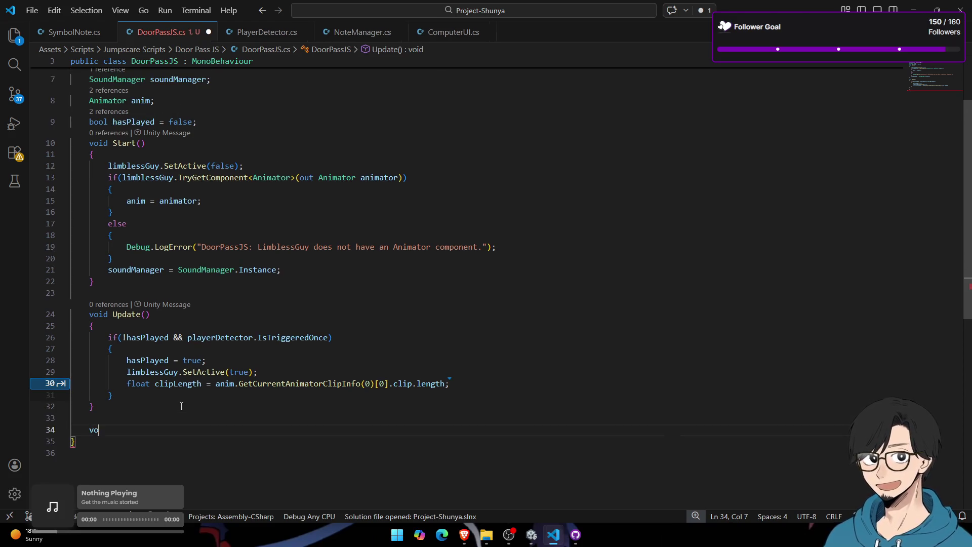
key(BackSpace)
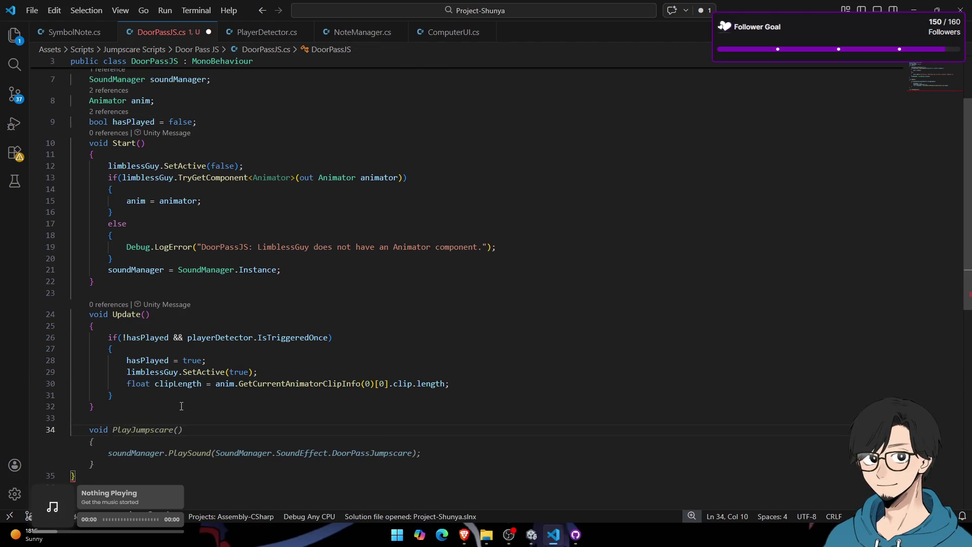
text(disab le)
key(shift+Left)
key(shift+Left)
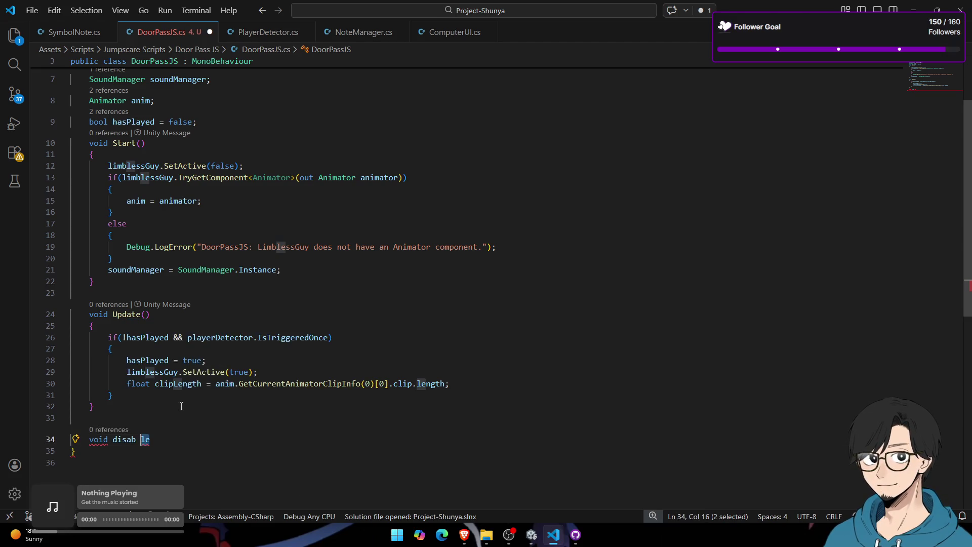
key(BackSpace)
key(BackSpace)
key(BackSpace)
text(DisableModel()
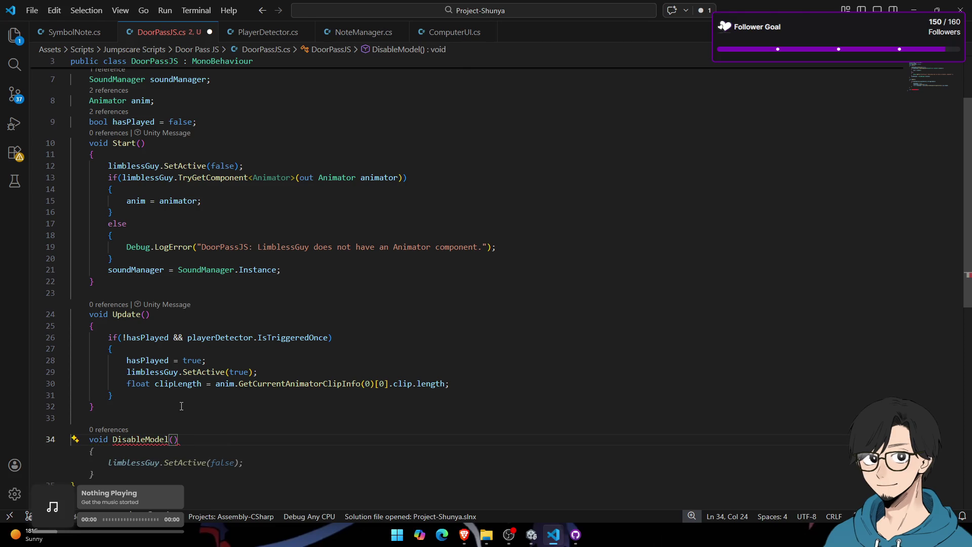
drag(200, 441, 123, 440)
Step: Add Invoke(nameof(DisableModel), clipLength) after the clipLength line and save the script
click(471, 383)
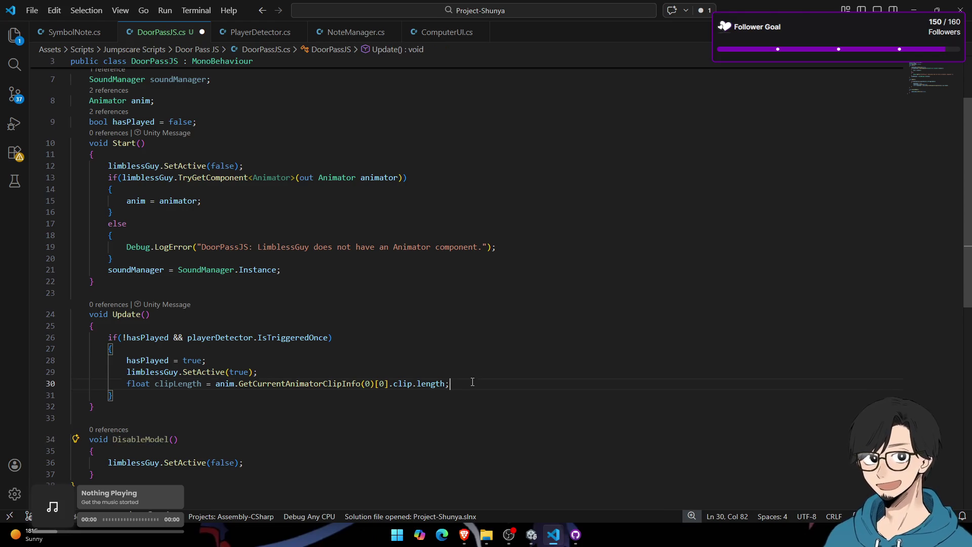
key(Return)
text(Inbo)
key(BackSpace)
key(BackSpace)
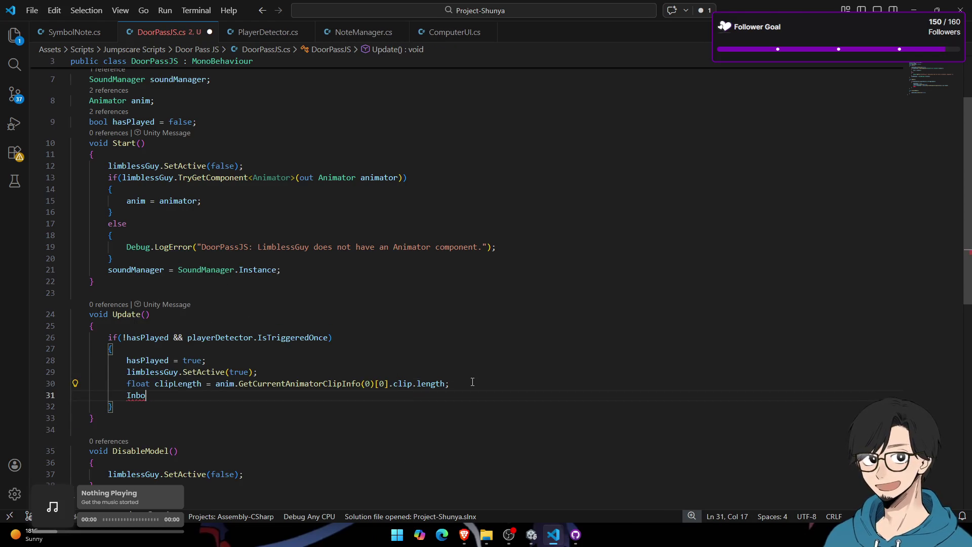
text(voke()
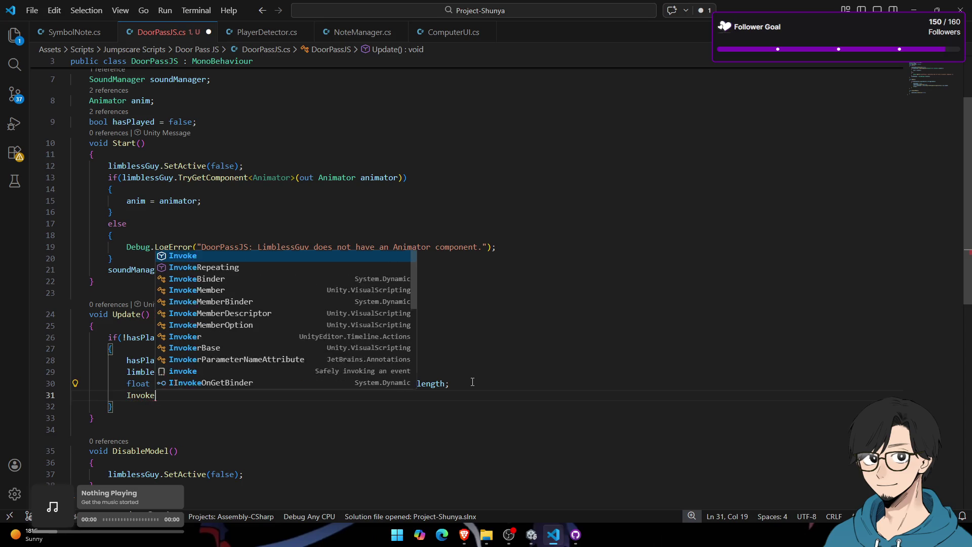
key(Tab)
key(ctrl+s)
key(alt+Tab)
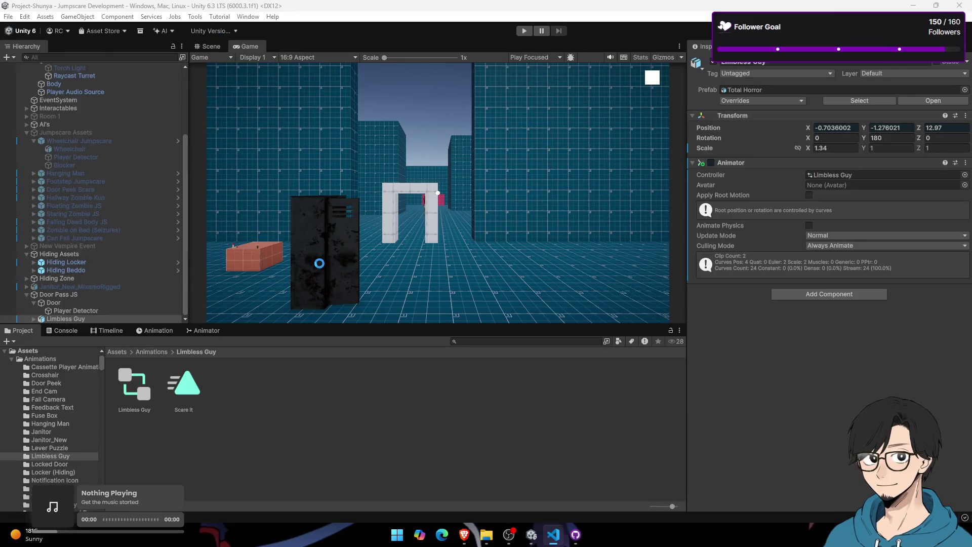
Step: In Brave, go to freesound.org by typing 'frees' in the address bar
click(465, 535)
mouse_move(15, 264)
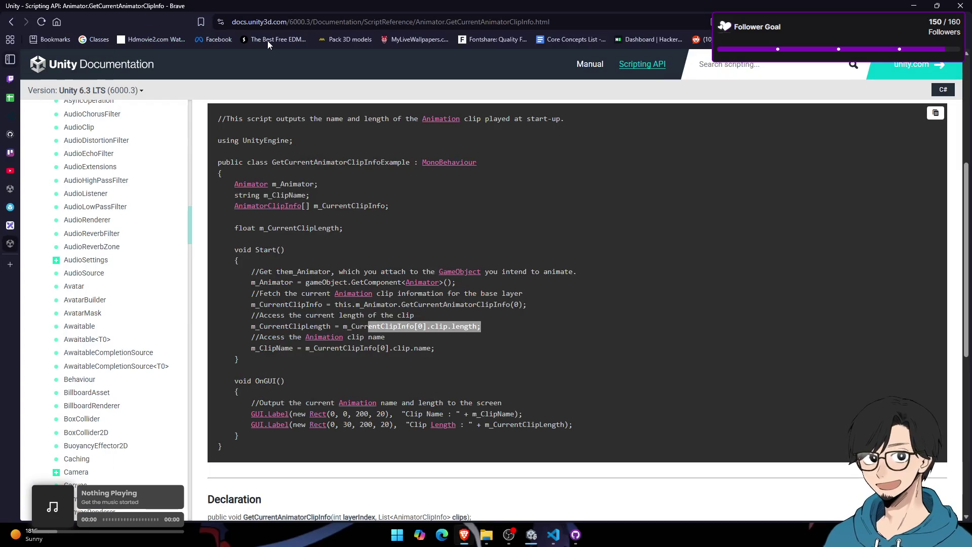
click(283, 22)
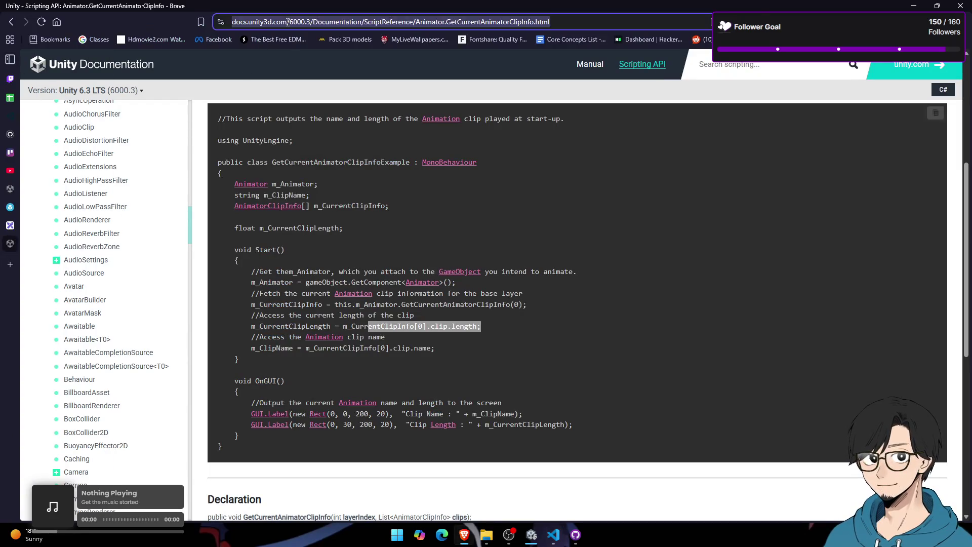
text(frees)
click(292, 42)
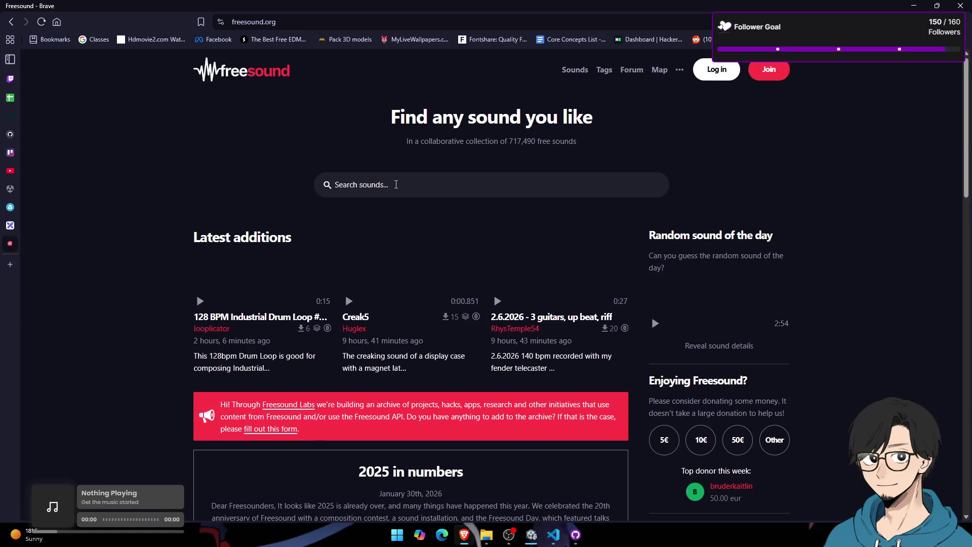
Step: Search Freesound for 'scare' and stop the scare birds.wav preview, starting Unity play mode meanwhile
click(396, 184)
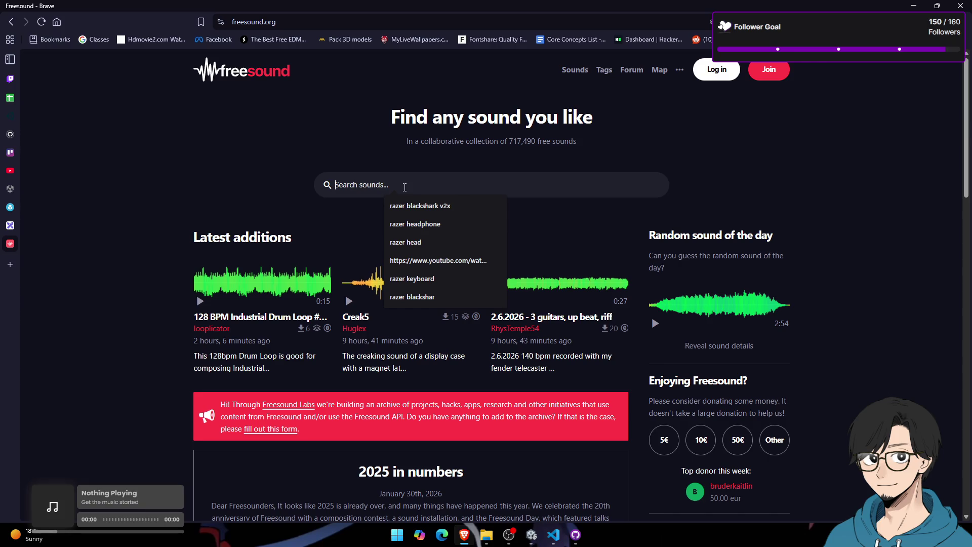
text(scare)
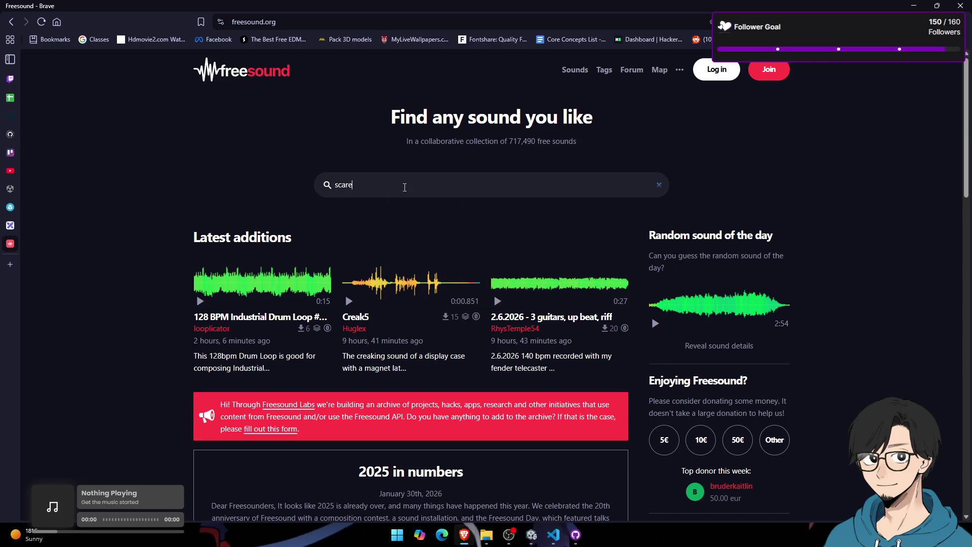
key(alt+Tab)
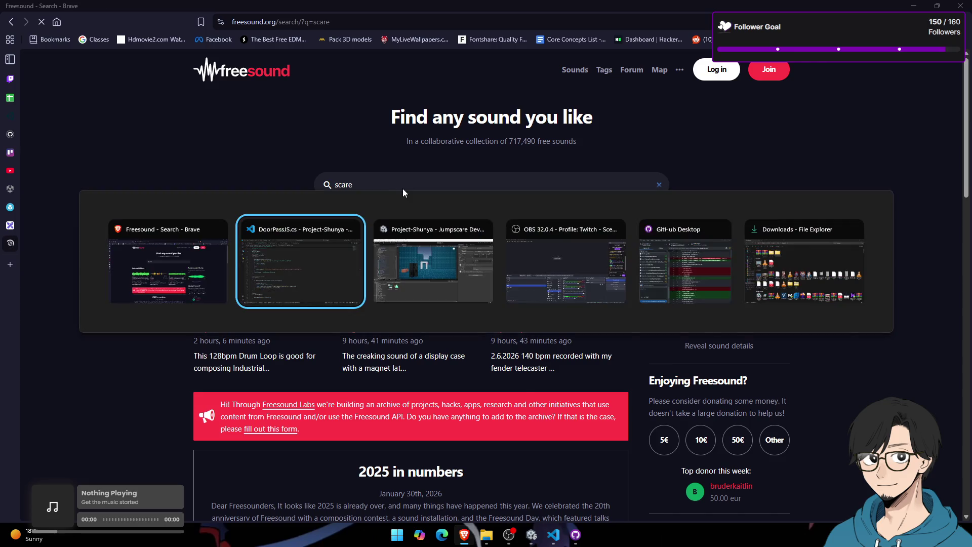
click(523, 31)
key(alt+Tab)
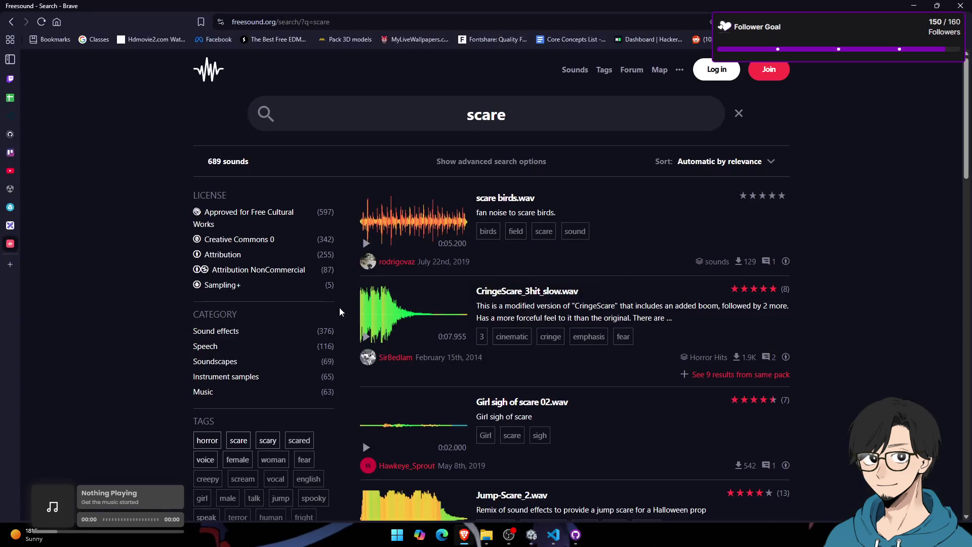
click(369, 244)
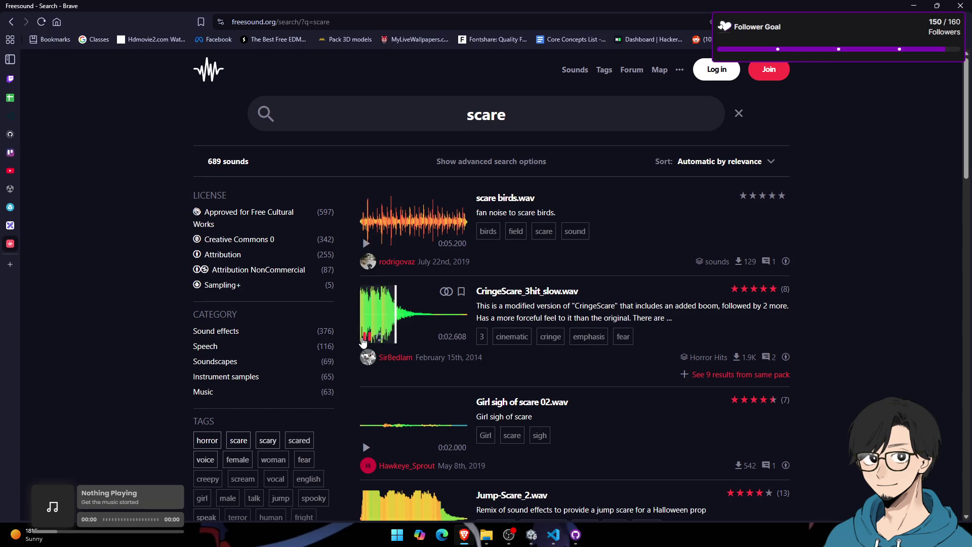
key(alt+Tab)
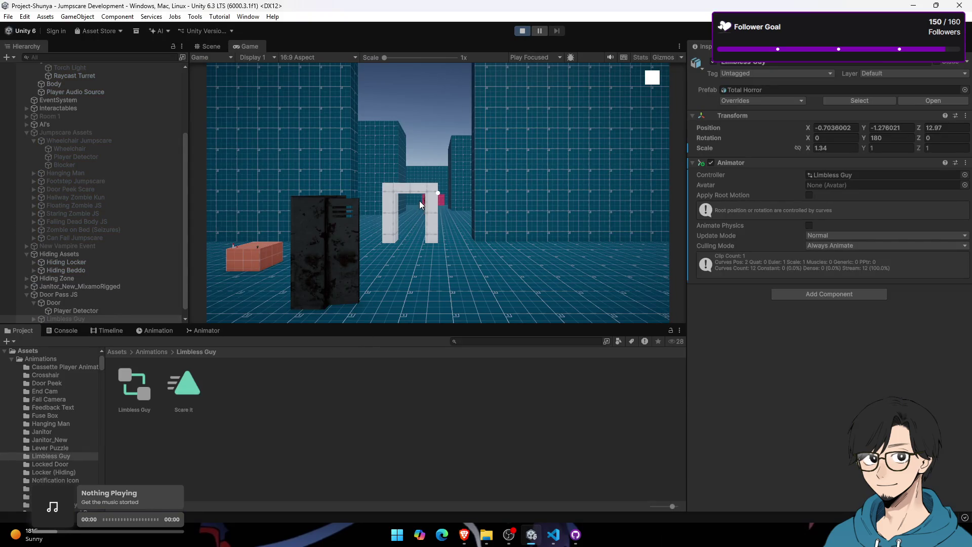
Step: Walk the player through the white doorway twice to trigger the Limbless Guy jumpscare, then return to Scene view
key(w)
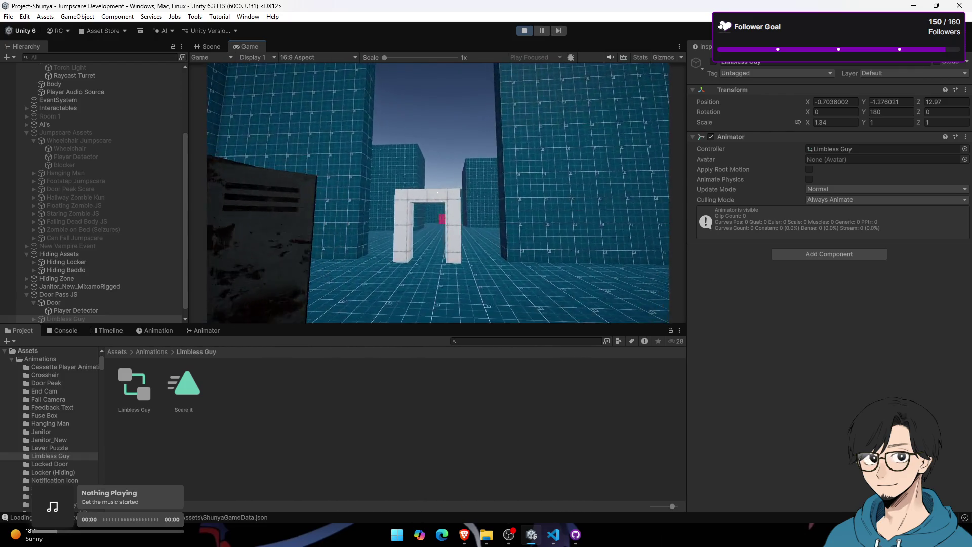
key(w)
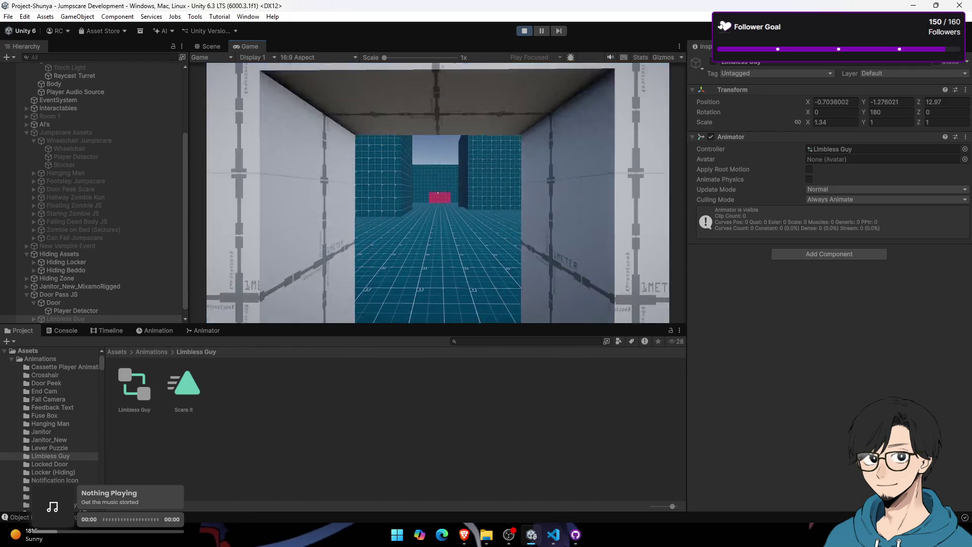
key(s)
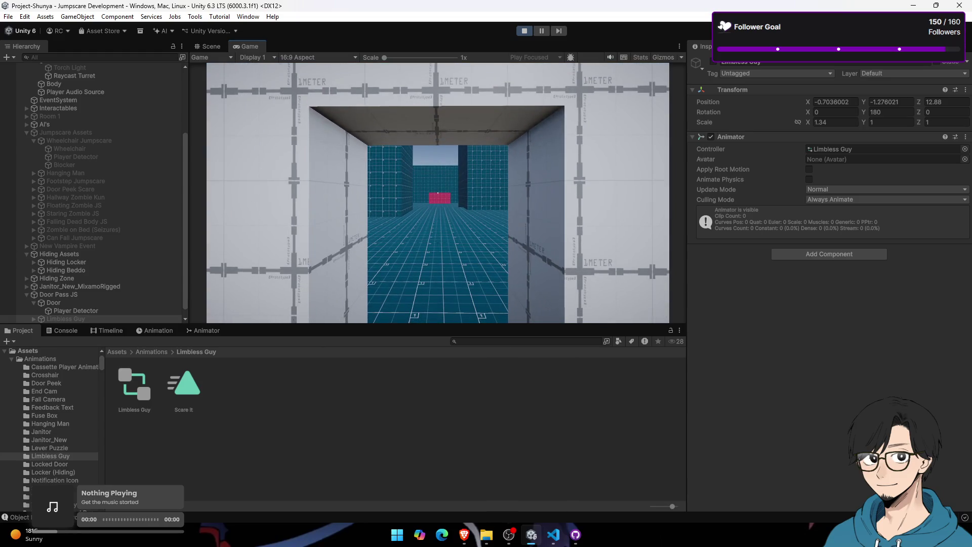
click(528, 32)
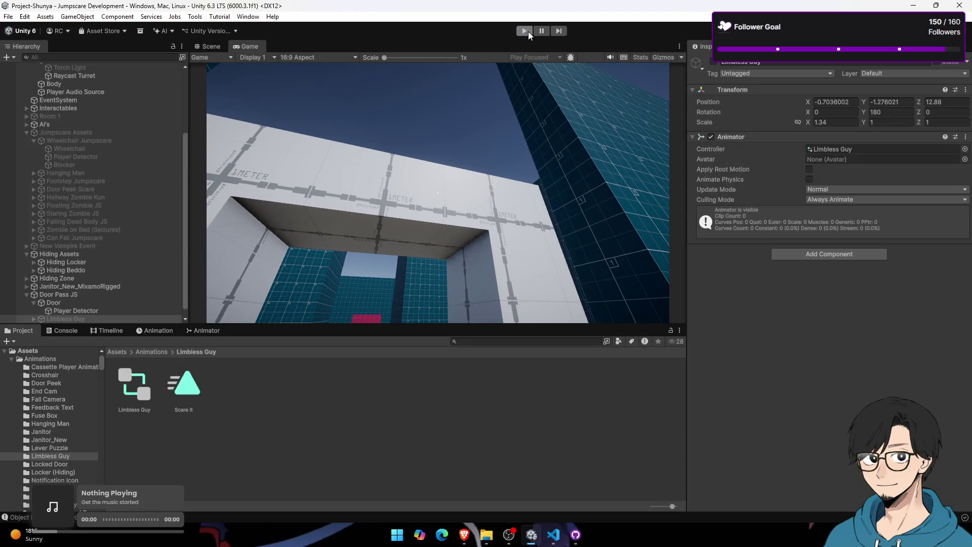
click(527, 31)
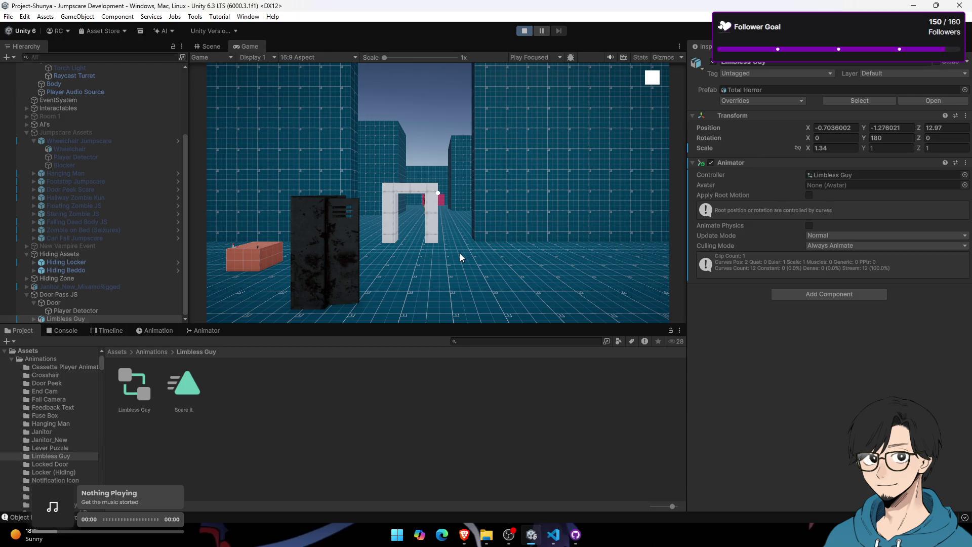
click(460, 251)
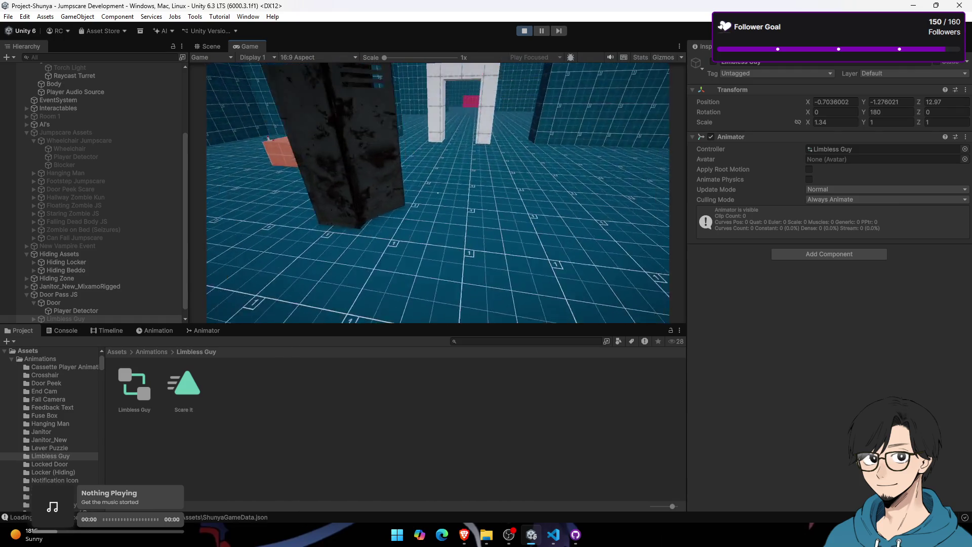
key(w)
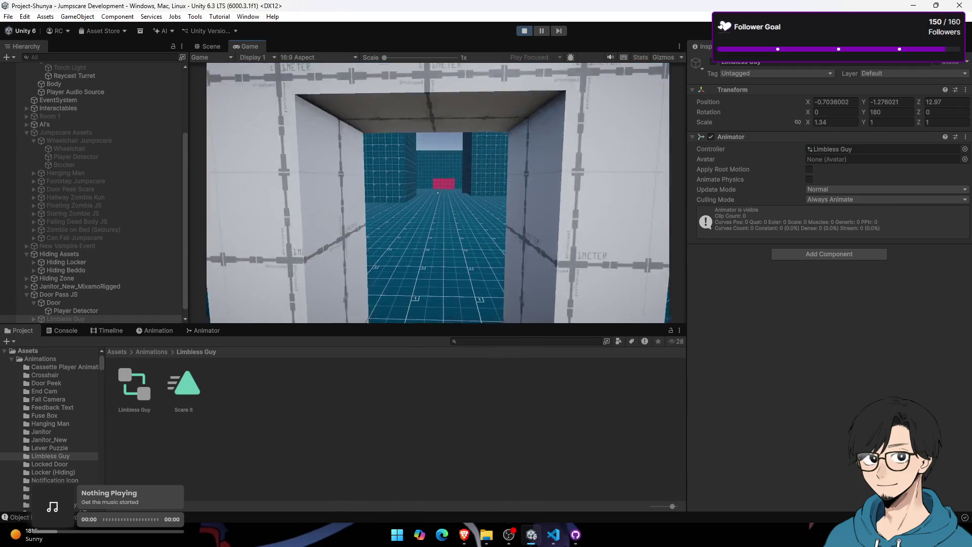
key(Escape)
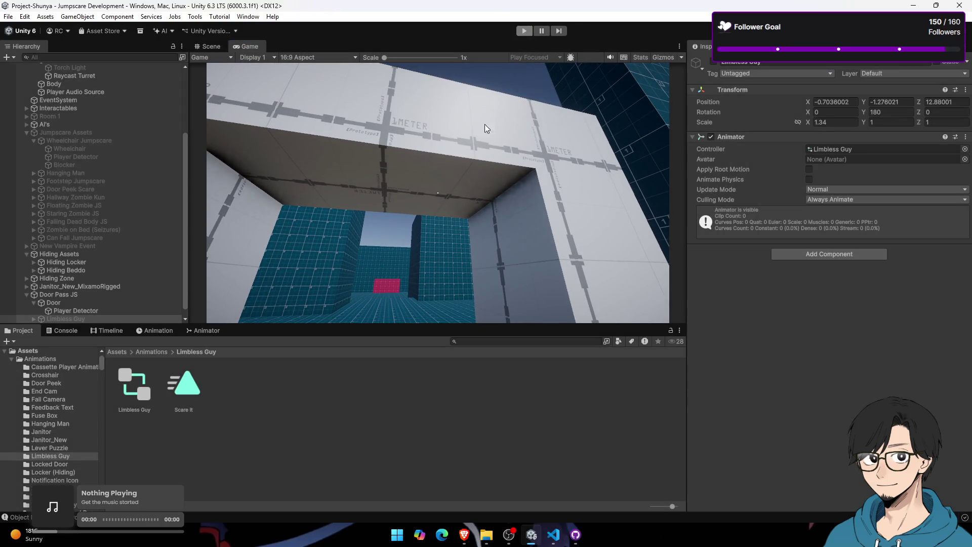
key(alt+Tab)
key(alt+Tab)
click(211, 46)
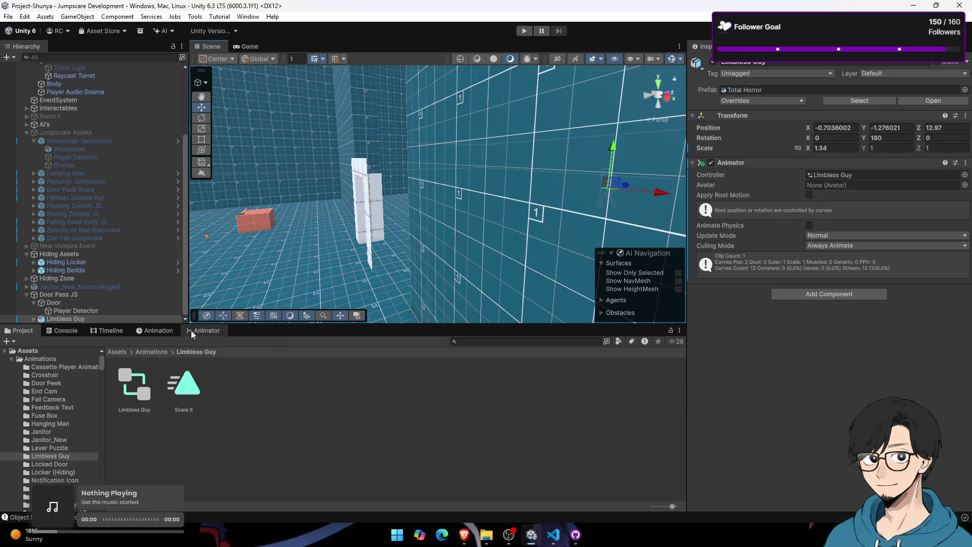
Step: At frame 19 of the Scare It clip, record Limbless Guy moved forward along Z toward the doorway
click(166, 332)
drag(226, 345, 653, 339)
click(34, 342)
drag(462, 204, 372, 219)
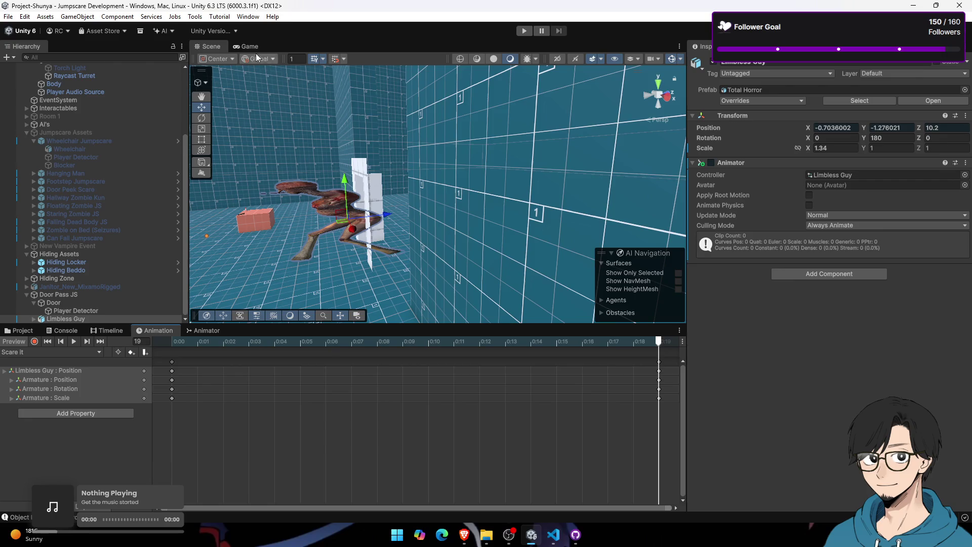
Step: Play-test walking through the doorway to see Limbless Guy's charge, then stop
key(ctrl+p)
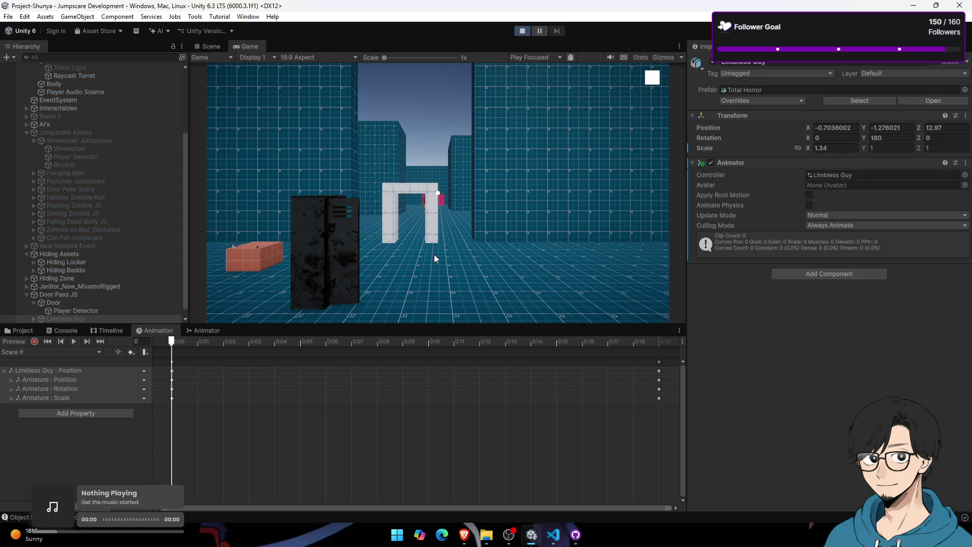
click(434, 254)
key(w)
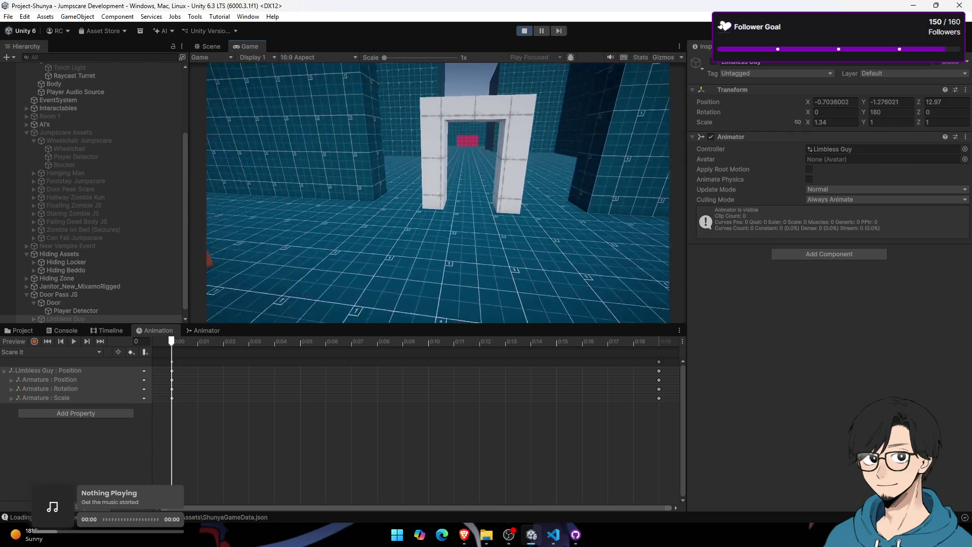
key(s)
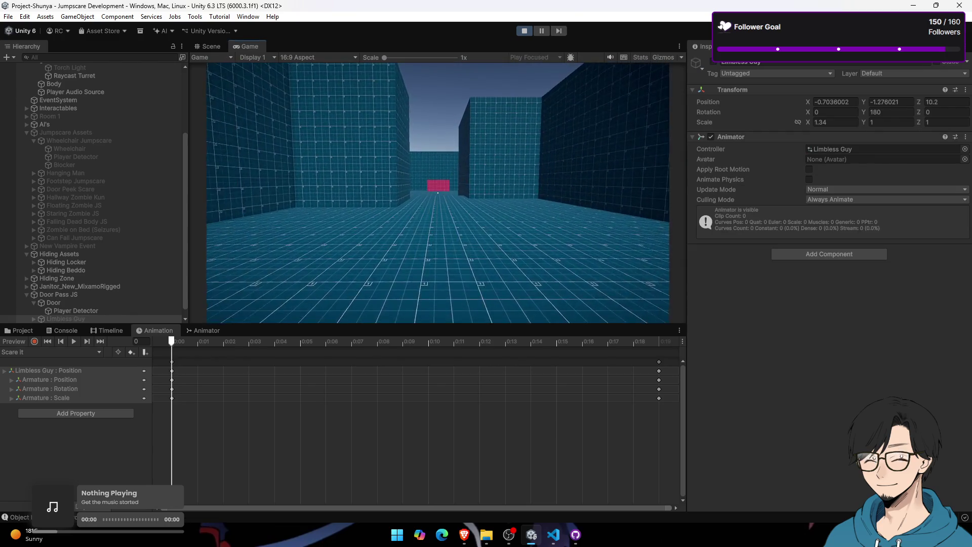
key(Escape)
click(525, 33)
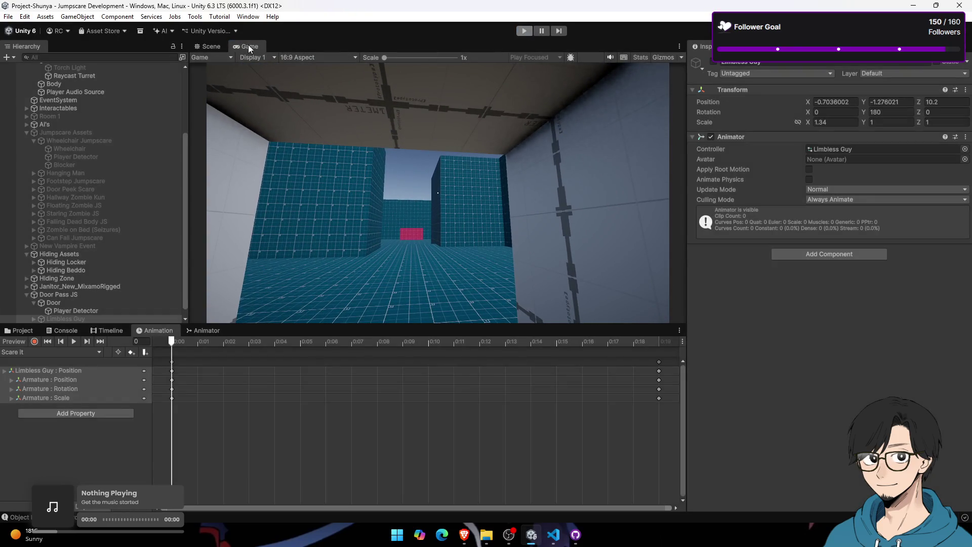
Step: Review Limbless Guy's frame-19 pose facing the door in the Scene view and show the Project assets
click(218, 45)
drag(461, 144, 521, 144)
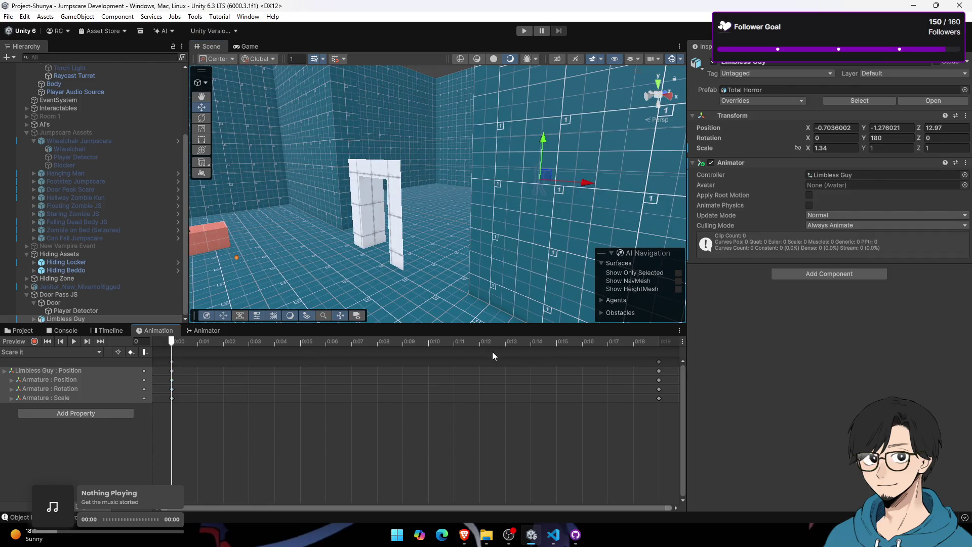
drag(401, 338, 655, 354)
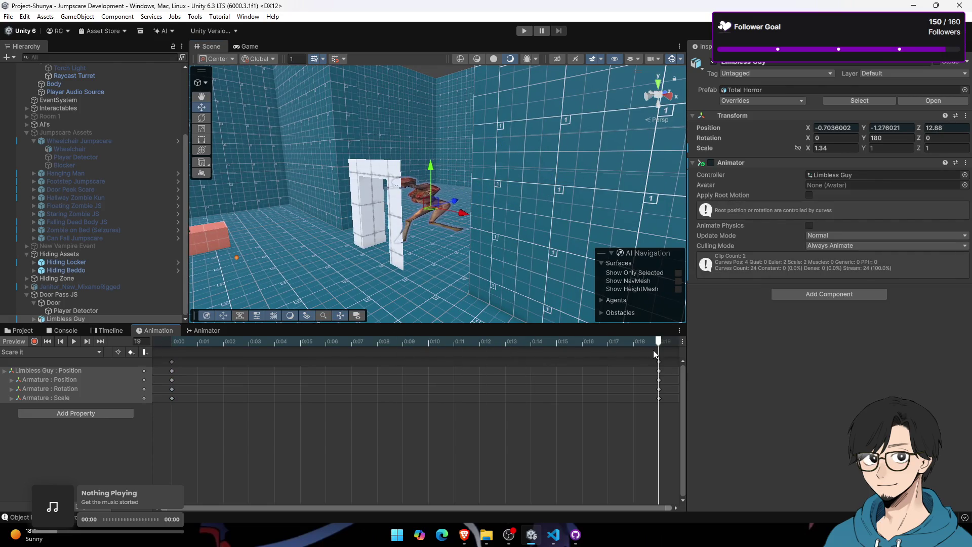
click(23, 331)
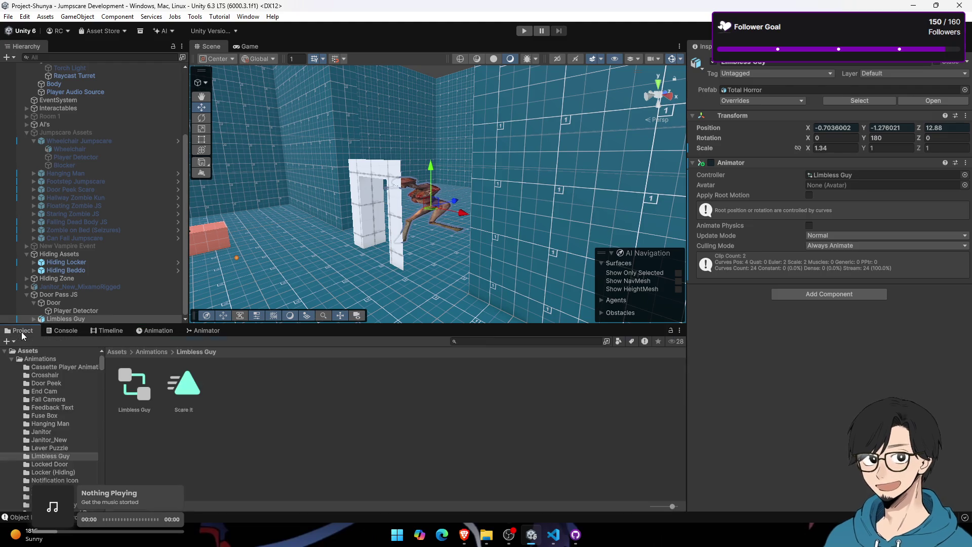
key(alt+Tab)
Step: Audition Jump-Scare_3.wav, jump_scare2.wav and Jump-Scare_9 from the Freesound scare results
scroll(378, 378, down, 3)
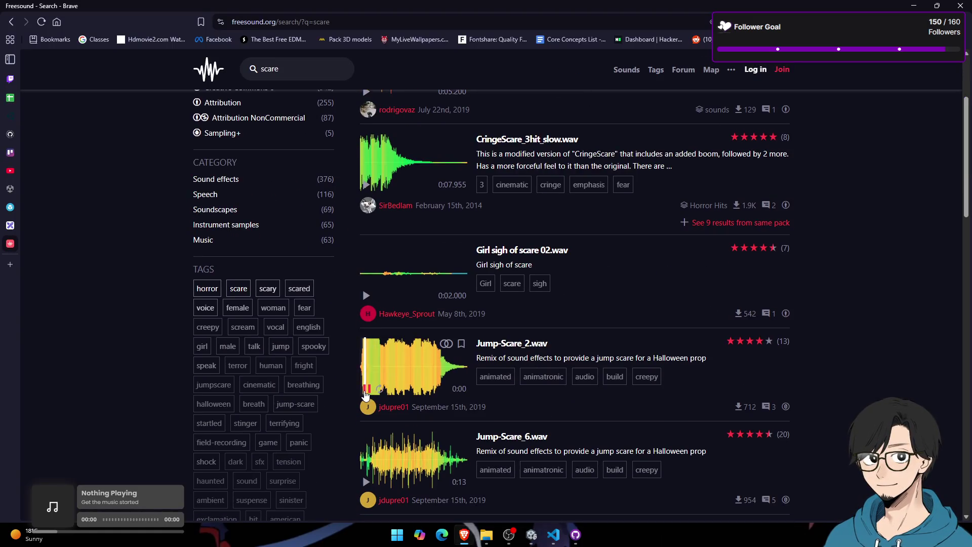
scroll(366, 395, down, 4)
click(366, 377)
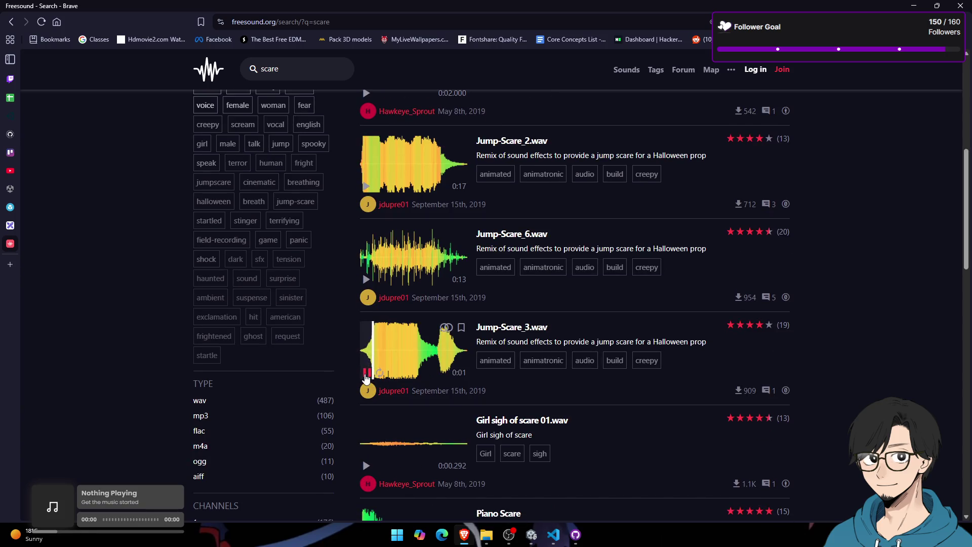
scroll(370, 357, down, 5)
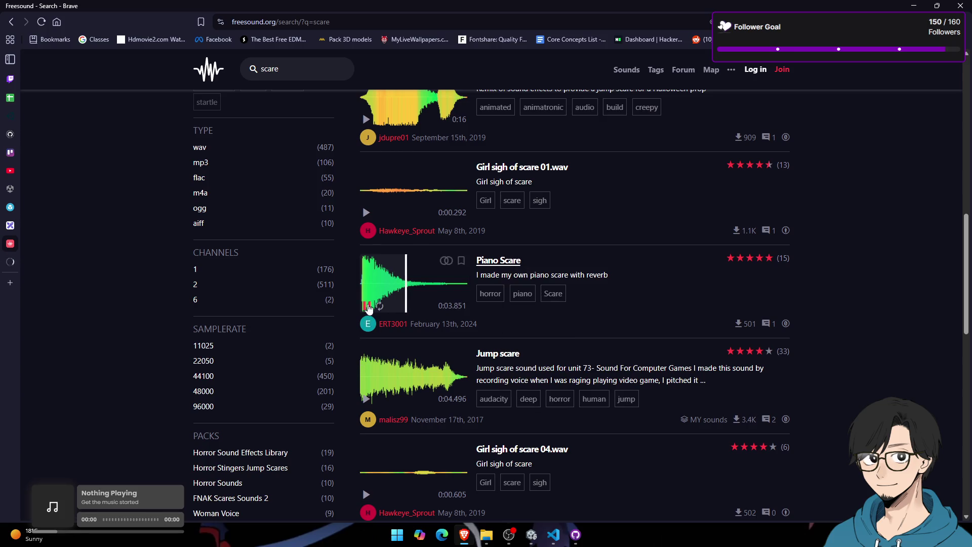
scroll(368, 254, down, 3)
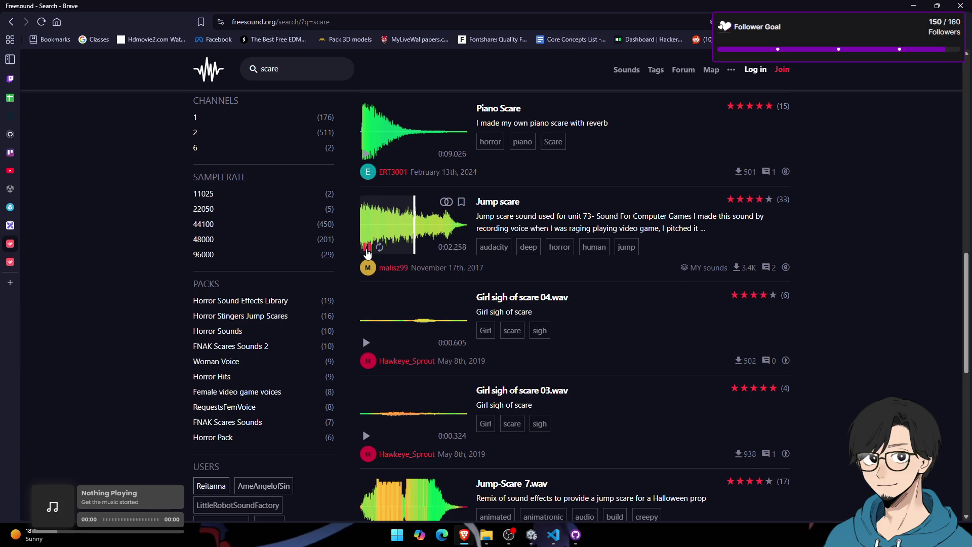
scroll(366, 339, down, 5)
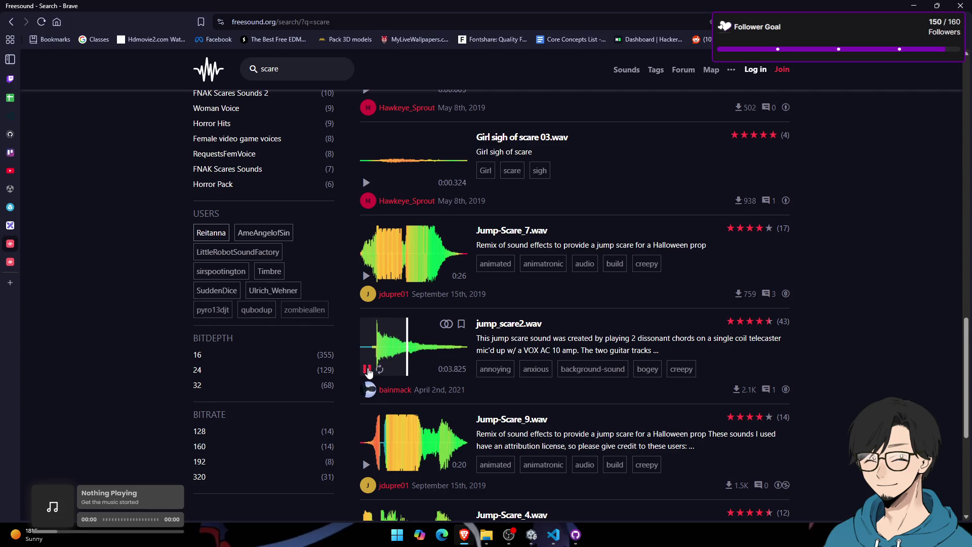
click(368, 373)
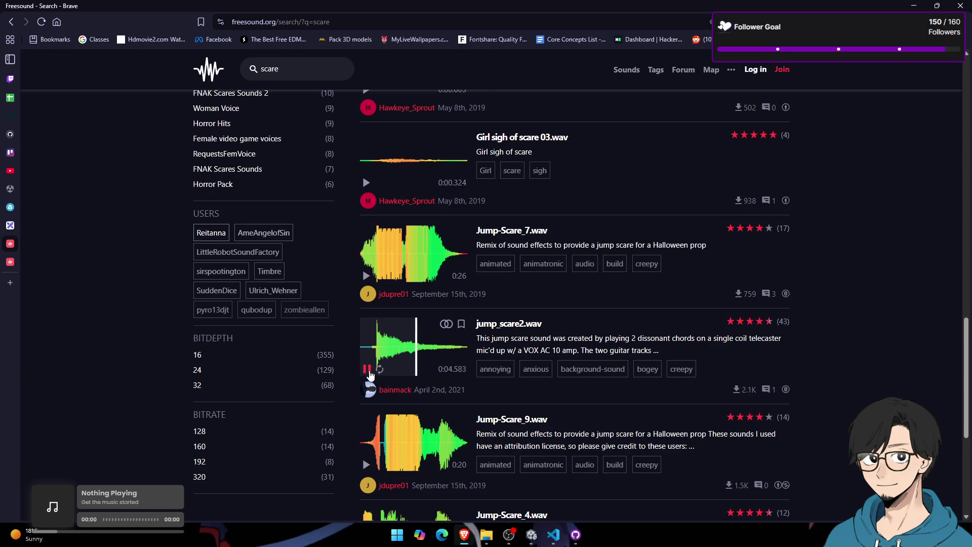
click(368, 373)
scroll(375, 324, down, 4)
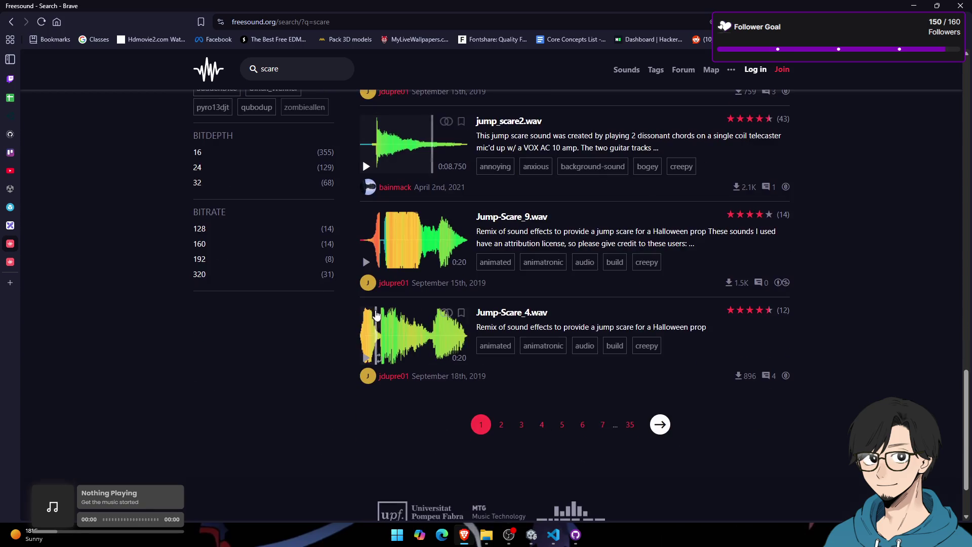
click(372, 250)
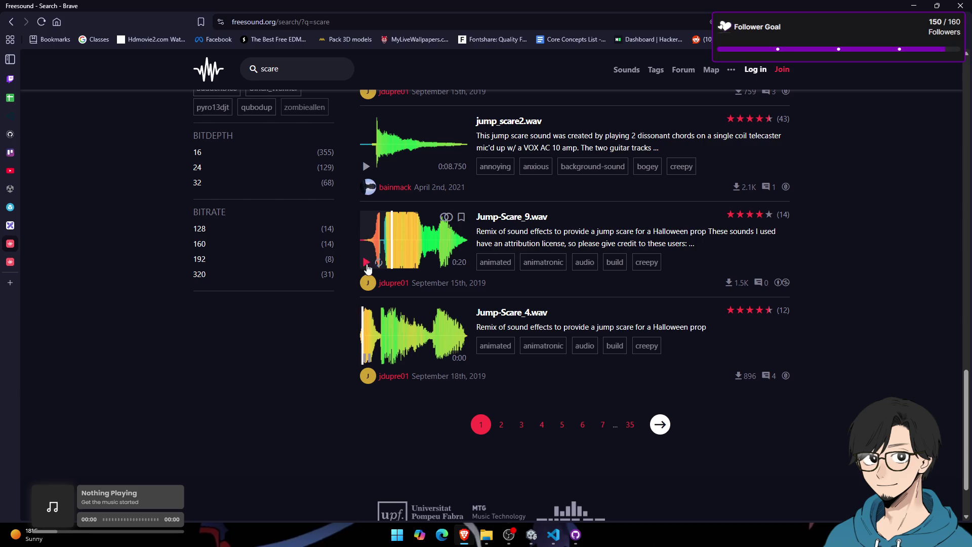
Step: Open one scare result in a new tab and go to page 2 of the results
right_click(499, 123)
click(522, 130)
click(501, 427)
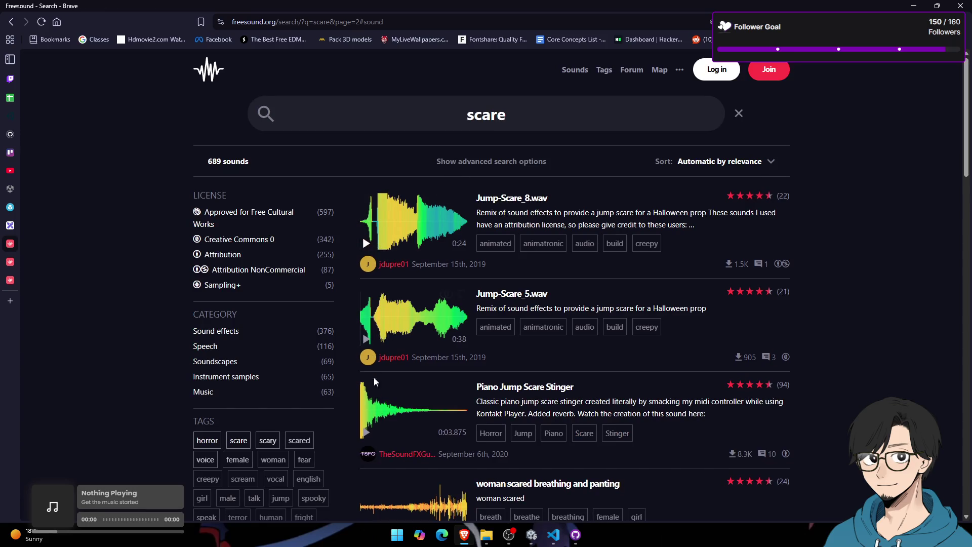
Step: Preview the Piano Jump Scare Stinger, set it aside via its link options, and preview scare1.mp3
click(367, 434)
scroll(382, 253, down, 4)
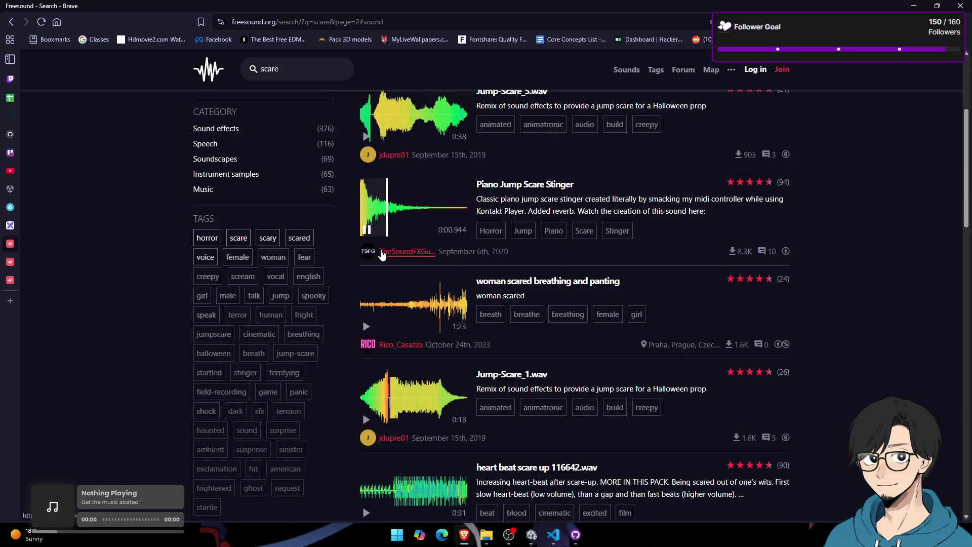
right_click(508, 189)
scroll(425, 253, down, 3)
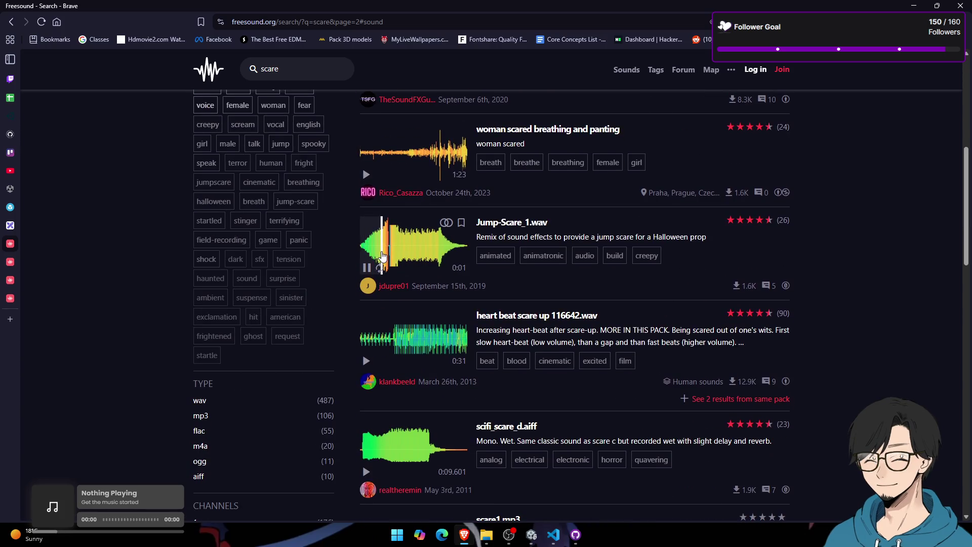
scroll(366, 271, down, 4)
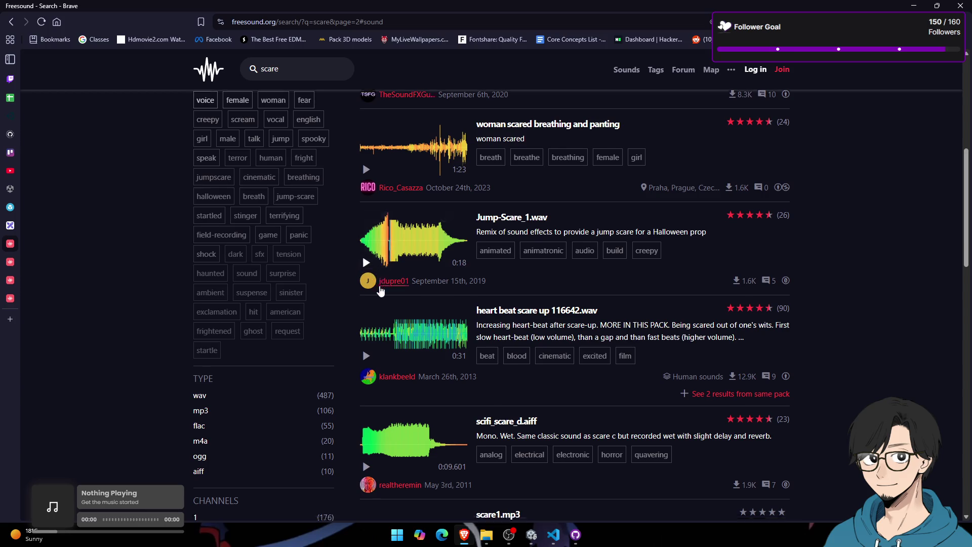
click(367, 363)
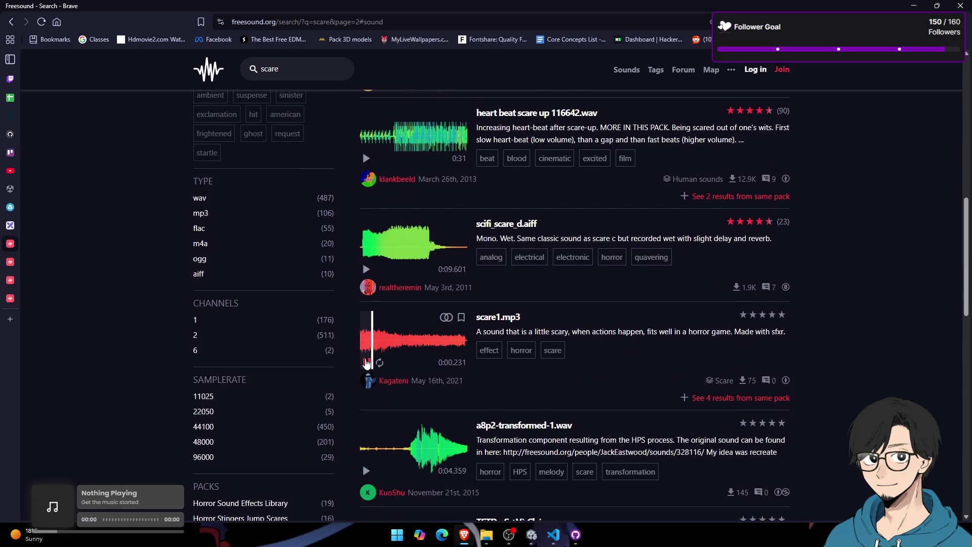
scroll(366, 367, down, 5)
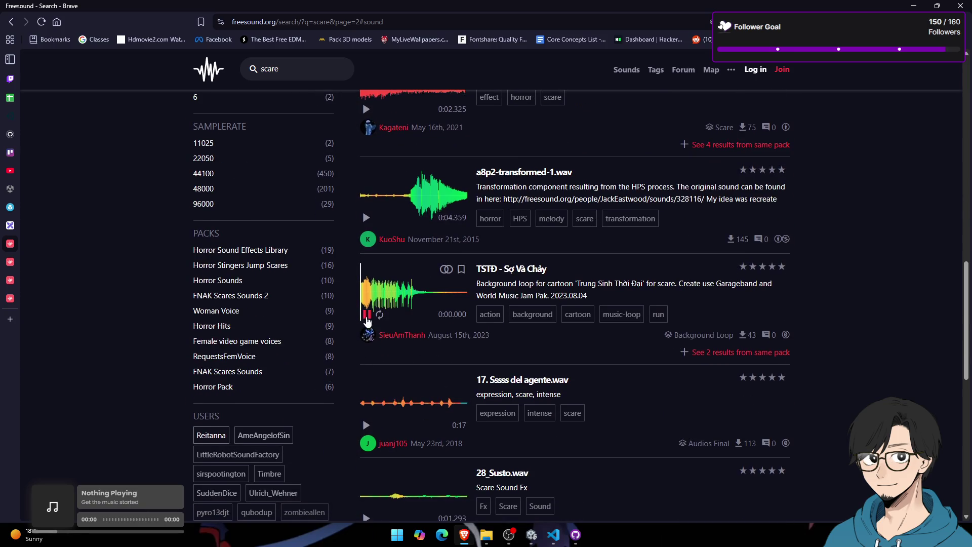
scroll(377, 366, down, 2)
Step: Audition 17. Sssss del agente, scream and gasp.wav, OHVD!!.wav and GhastlyBoom.ogg, then bring up the Piano Scare page
click(367, 324)
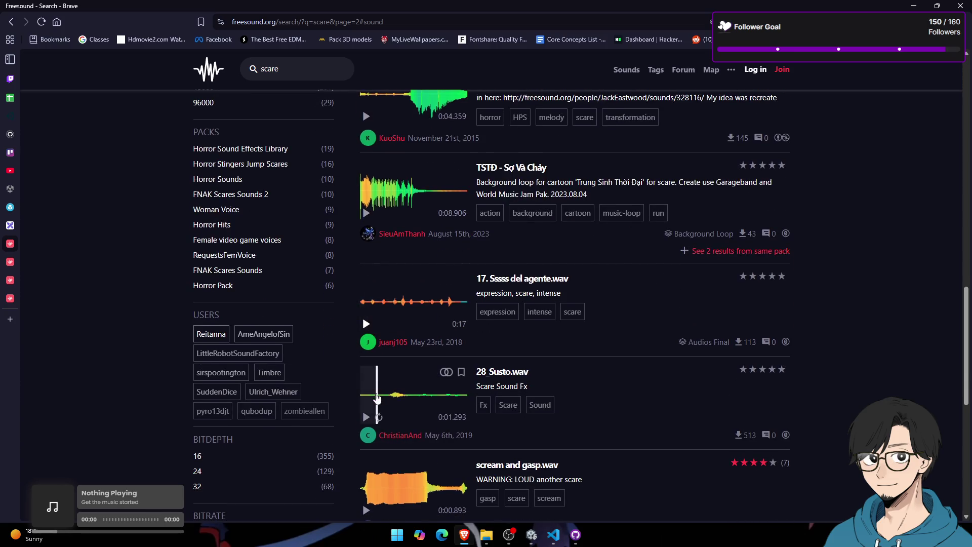
scroll(366, 385, down, 4)
click(366, 307)
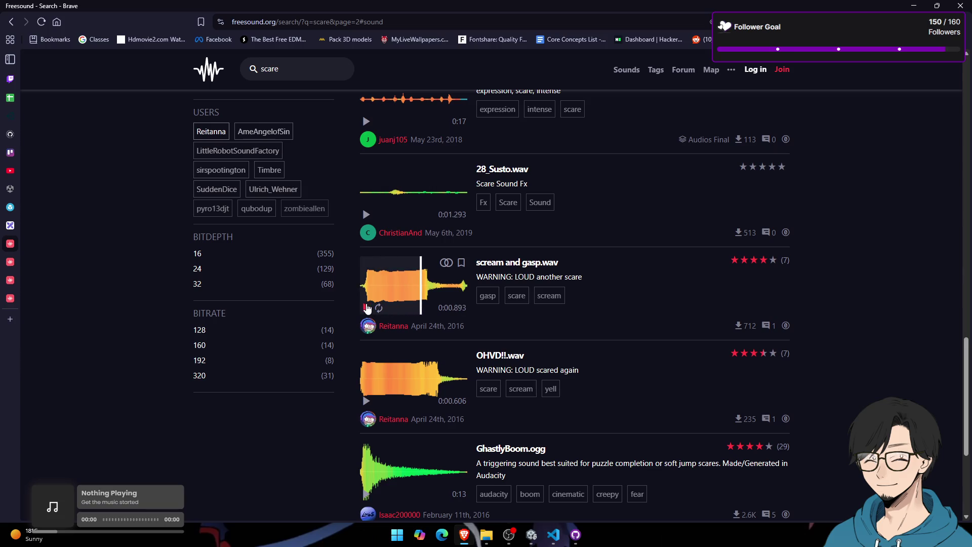
scroll(367, 308, down, 2)
click(367, 303)
click(367, 303)
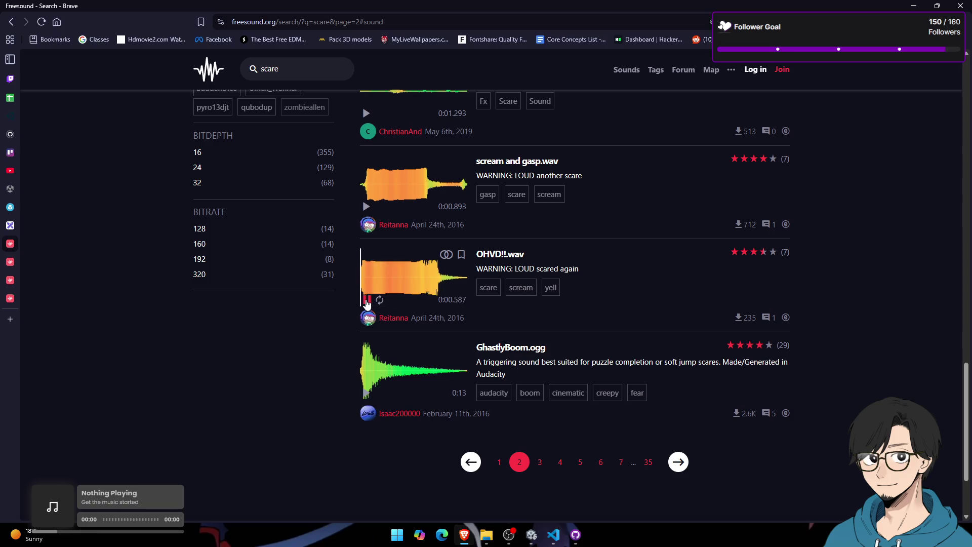
click(365, 207)
click(365, 206)
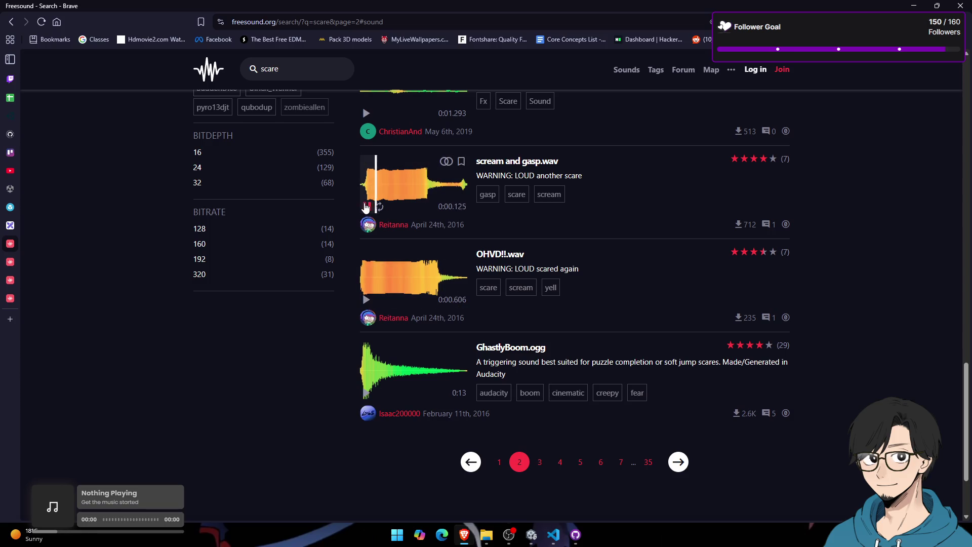
scroll(365, 293, down, 2)
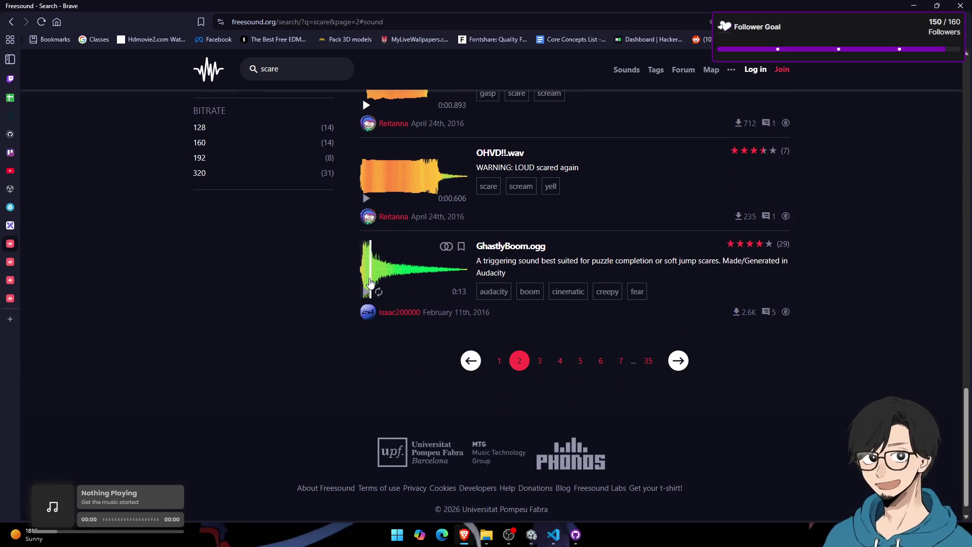
click(365, 293)
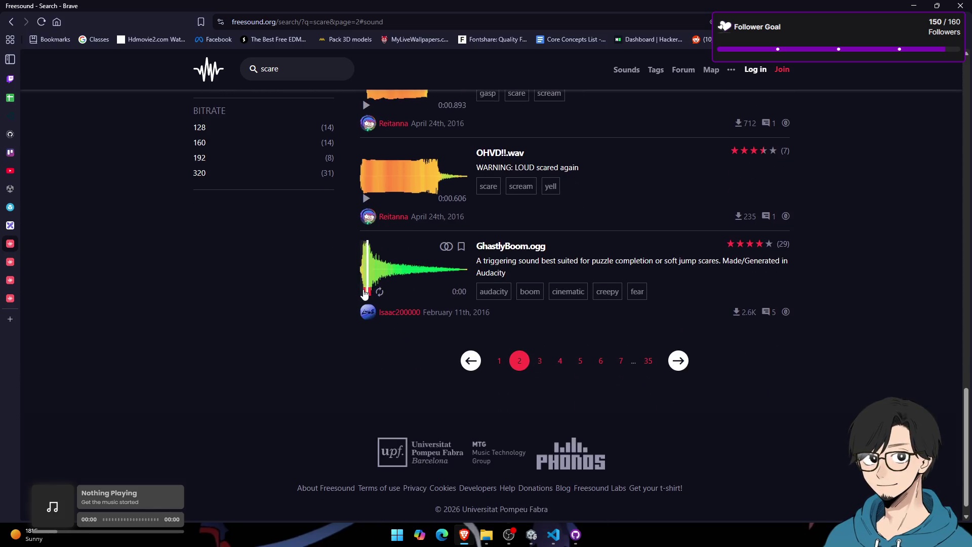
click(36, 262)
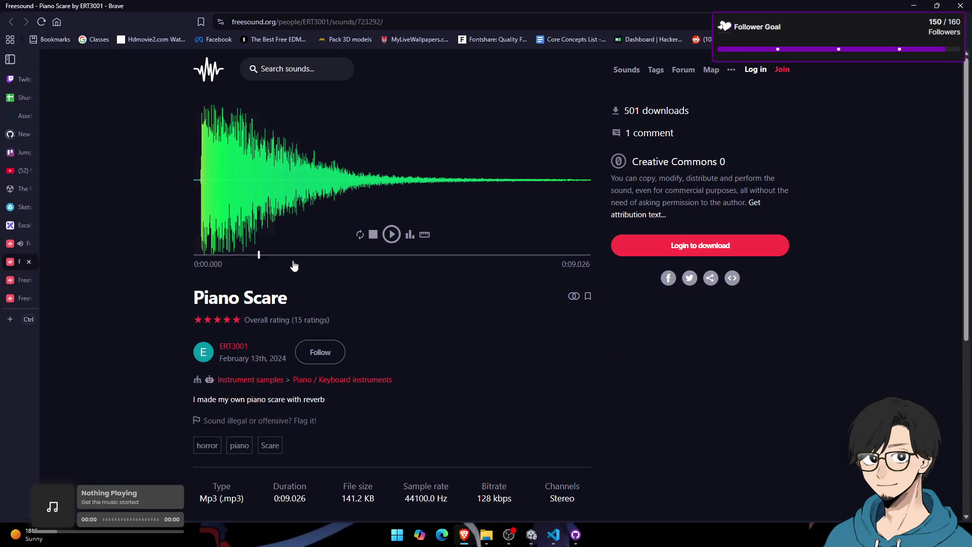
Step: Compare previews of Piano Scare, Piano Jump Scare Stinger and jump_scare2.wav, settling on the piano stinger
click(391, 234)
click(391, 234)
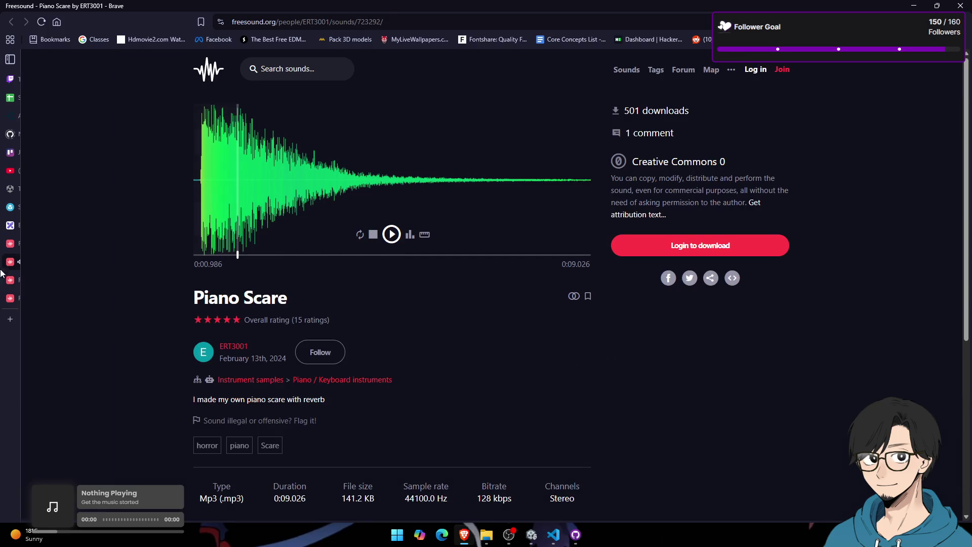
click(51, 301)
click(390, 235)
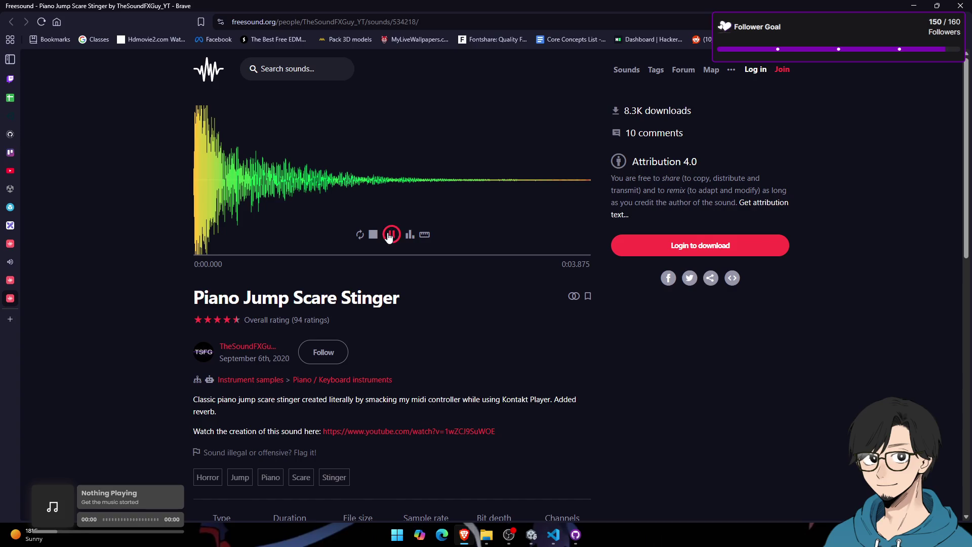
click(50, 280)
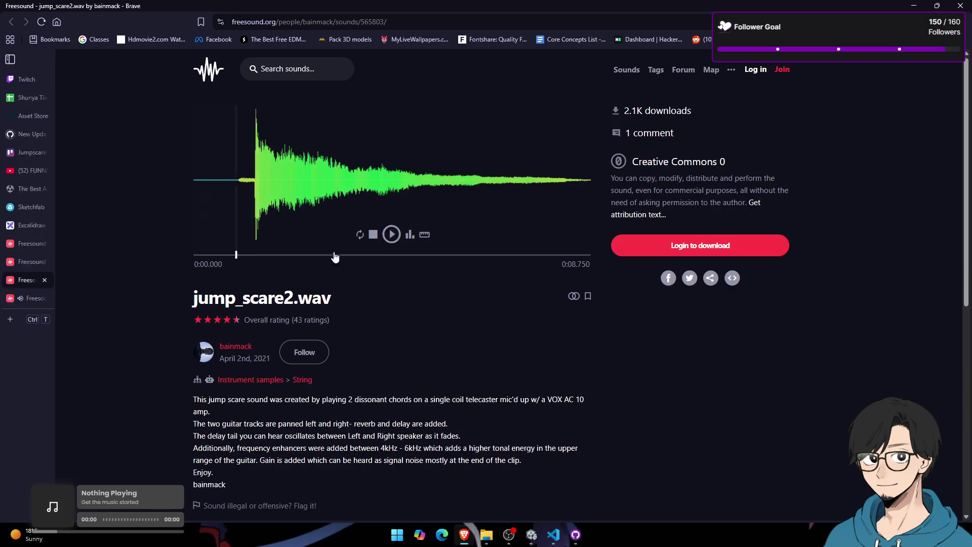
click(391, 236)
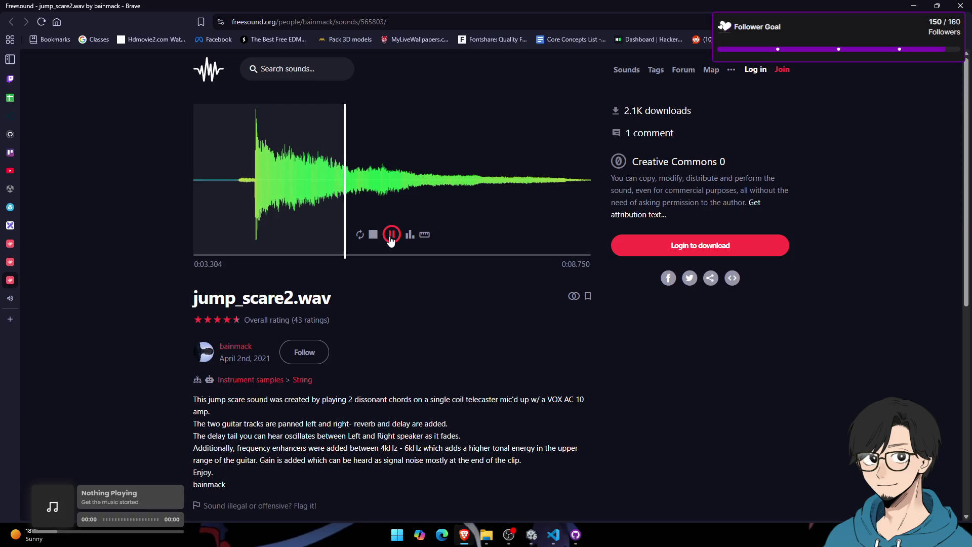
mouse_move(12, 271)
click(11, 298)
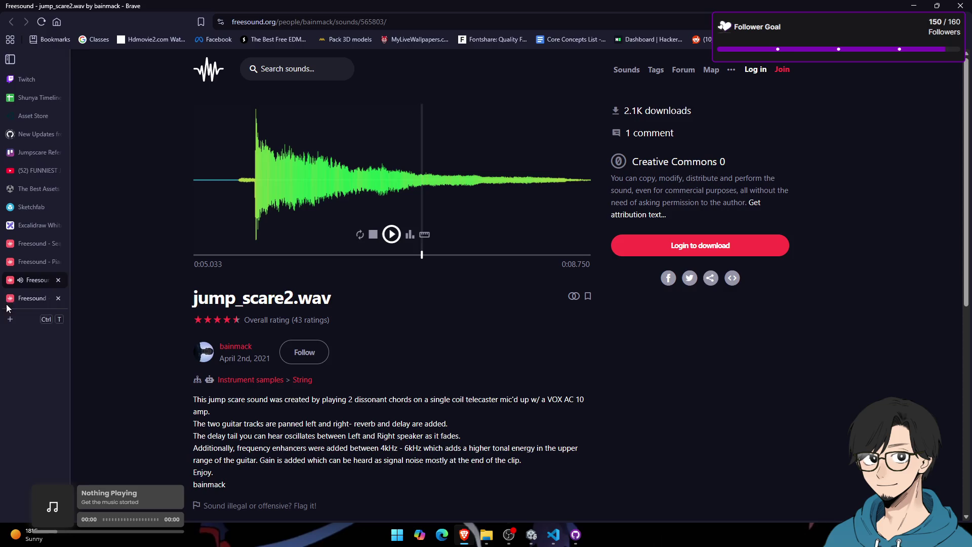
click(391, 234)
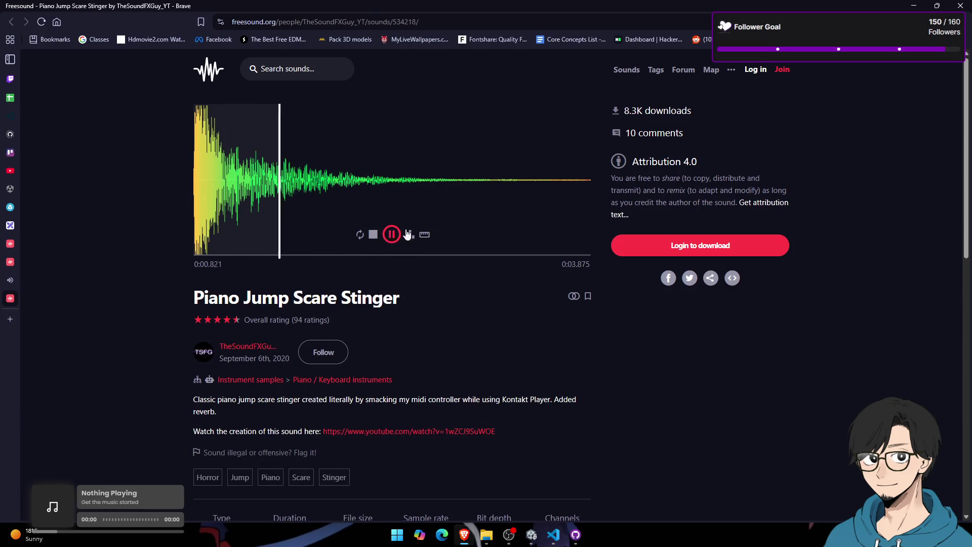
Step: Log in to Freesound with saved credentials and download the Piano Jump Scare Stinger WAV
click(662, 250)
click(324, 184)
click(323, 208)
click(311, 264)
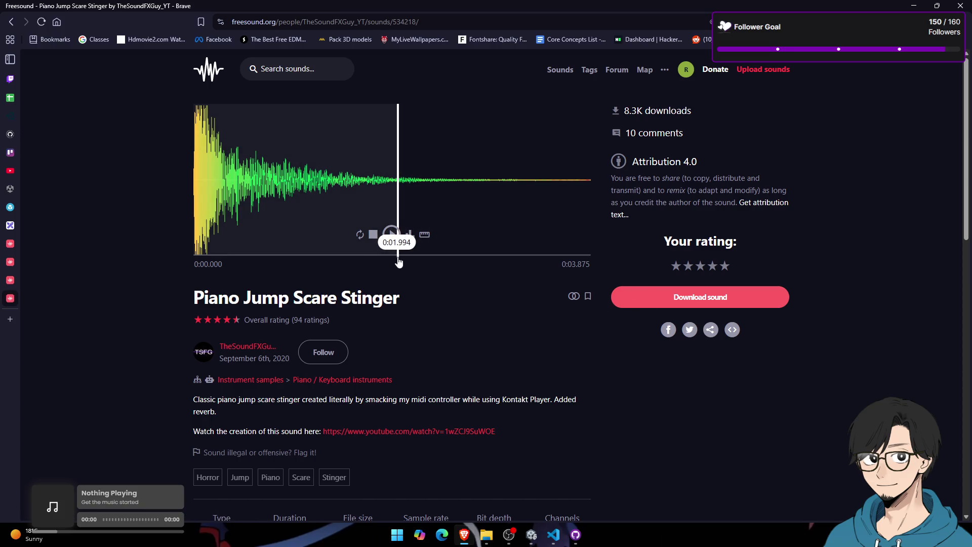
click(402, 204)
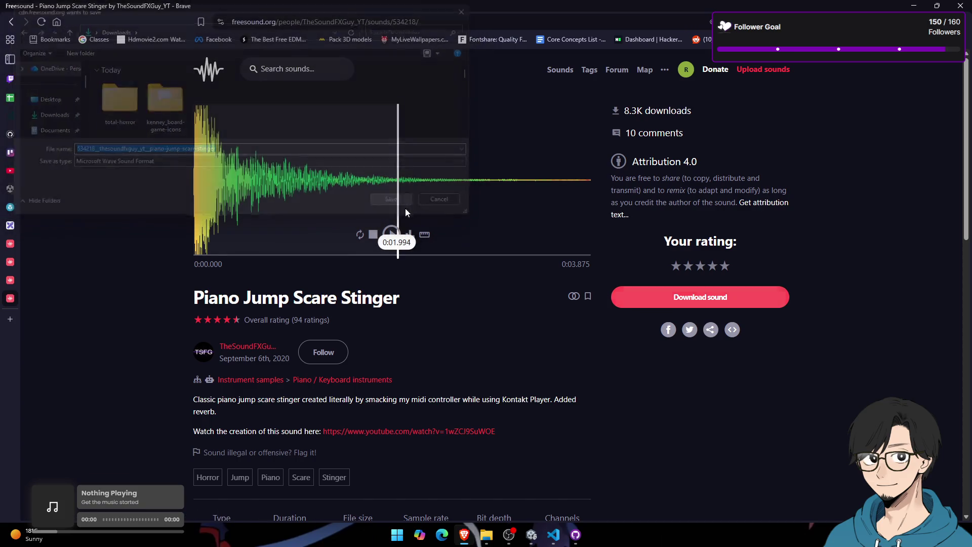
key(alt+Tab)
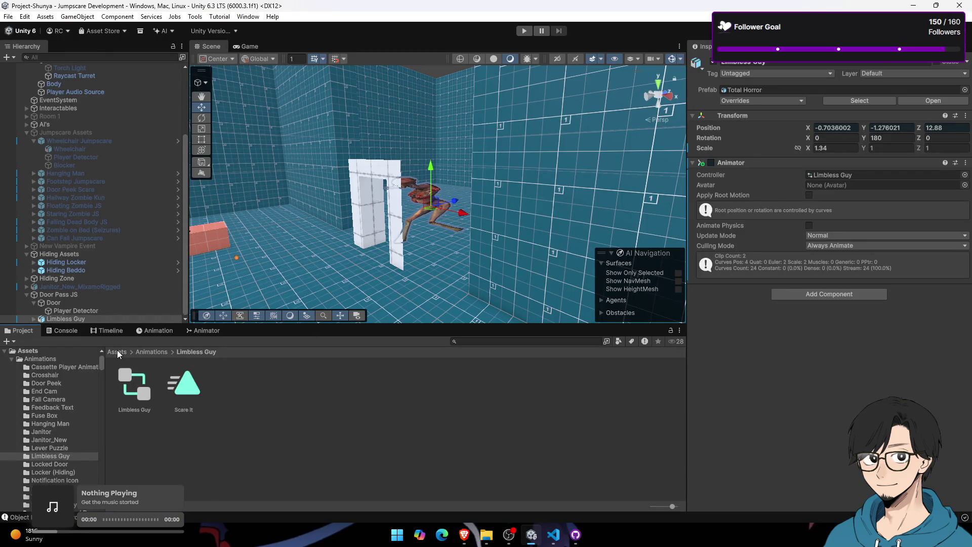
Step: Create a folder named Door PAss JS inside Assets/Audio/SFX JS
click(117, 352)
double_click(188, 386)
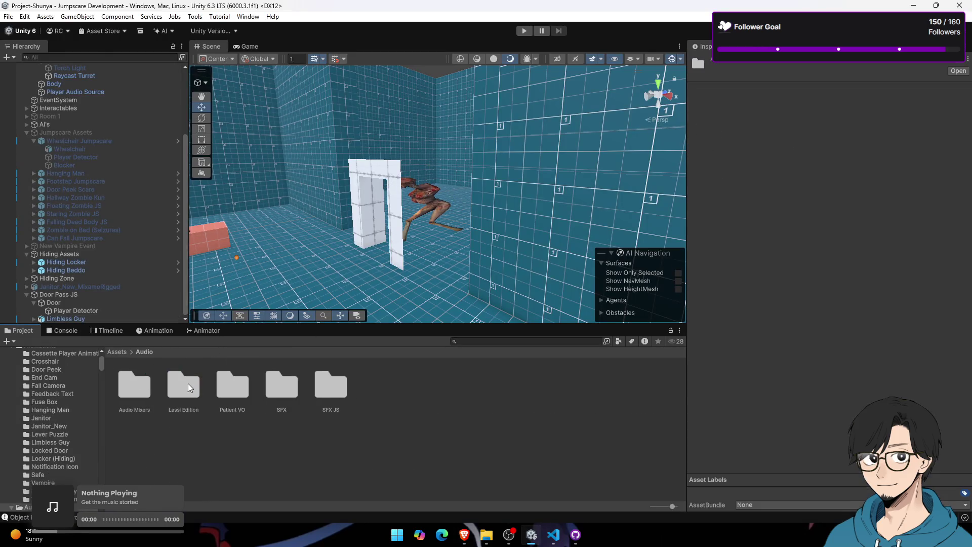
double_click(324, 390)
right_click(351, 432)
click(299, 436)
right_click(225, 430)
mouse_move(354, 144)
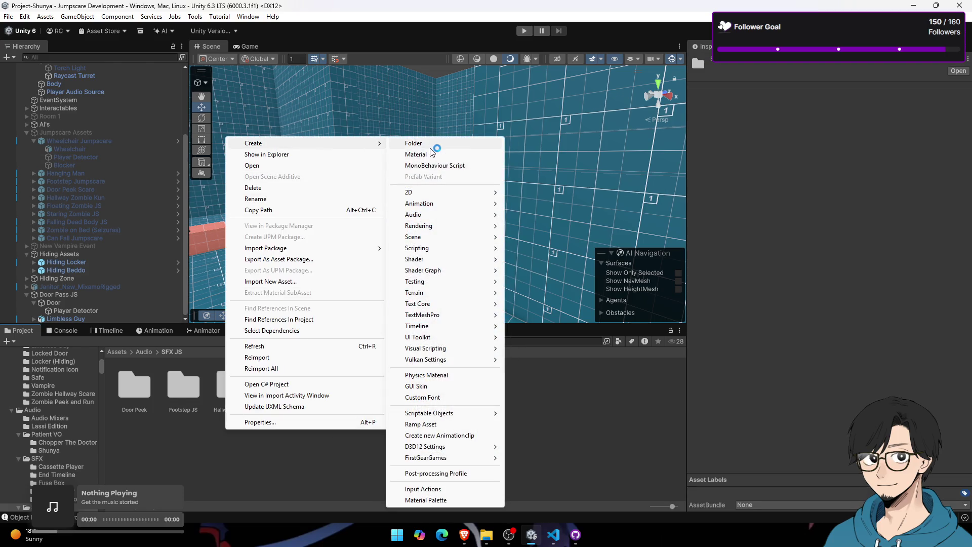
click(431, 146)
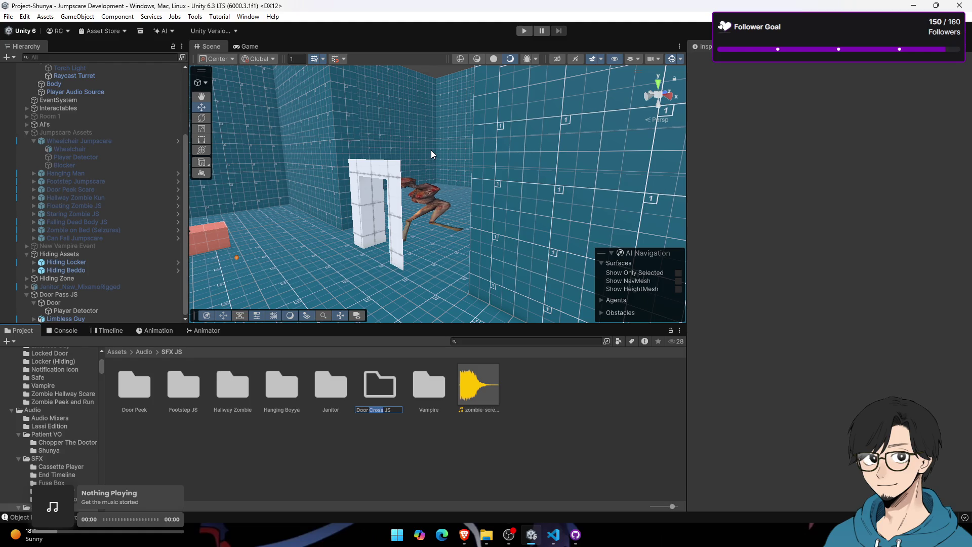
key(Return)
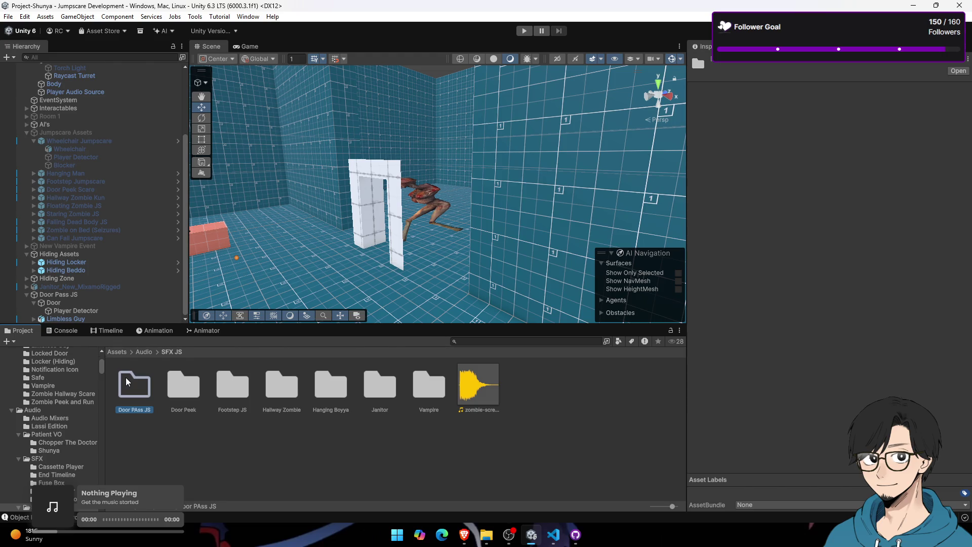
Step: Rename the imported piano stinger clip in Door PAss JS to Door Pass Piano and select the Door Pass JS object
double_click(128, 382)
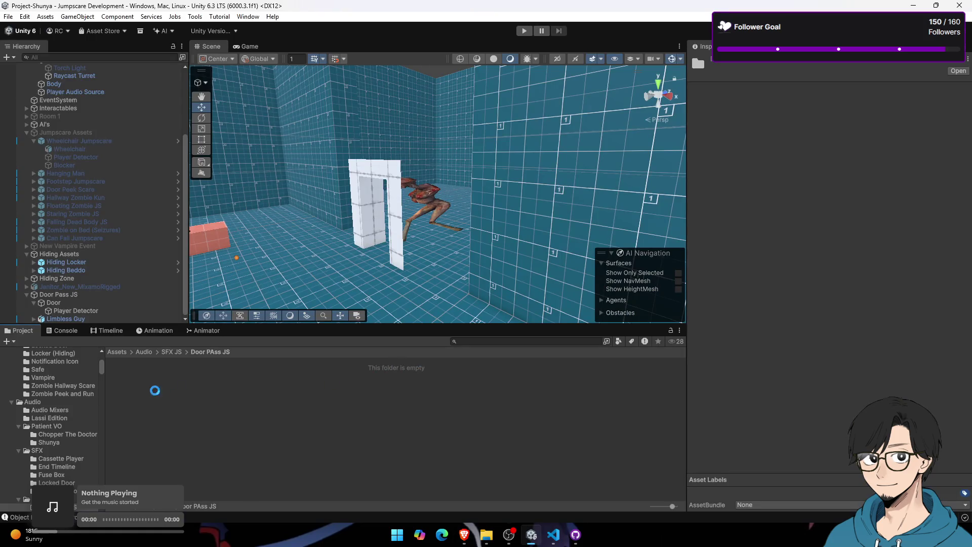
right_click(145, 390)
click(208, 163)
text(Door Pass Pian)
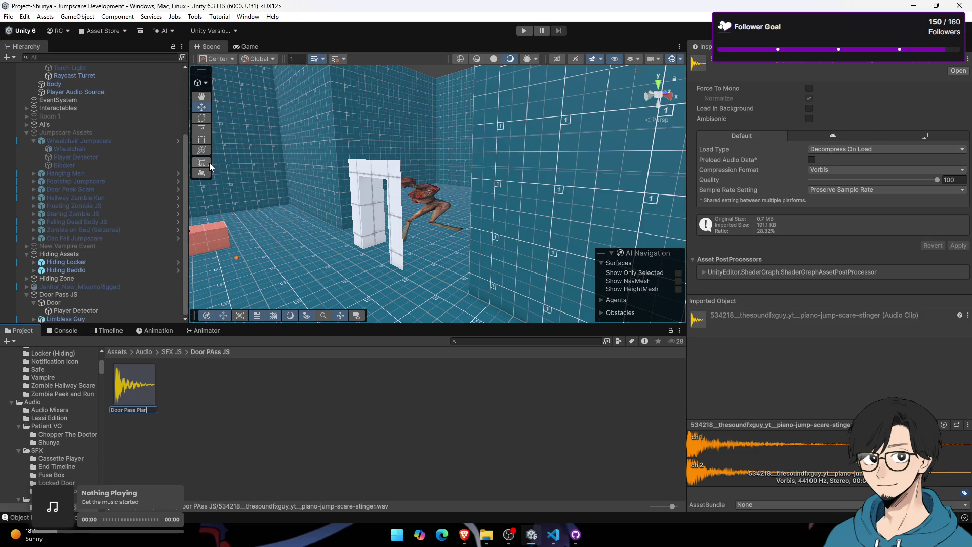
text(o)
key(Return)
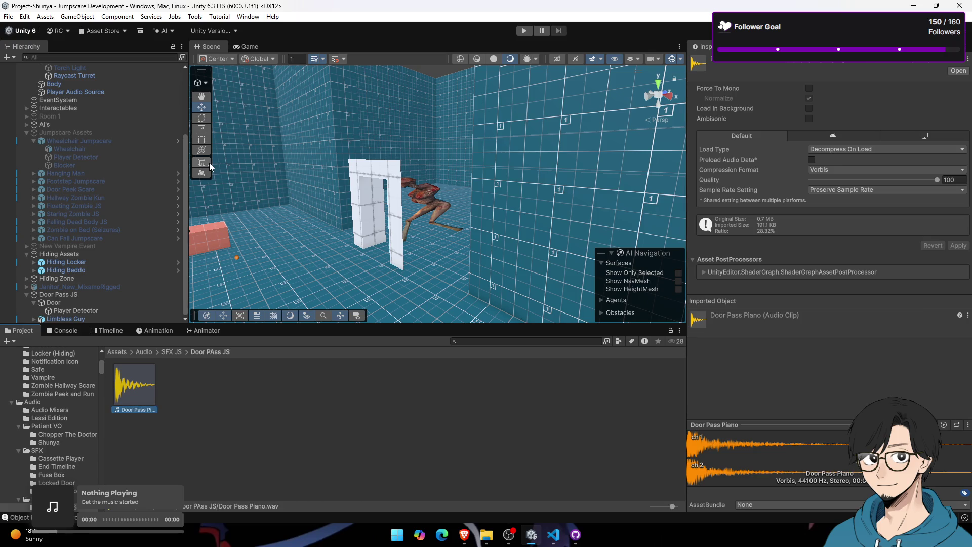
click(102, 309)
key(alt+Tab)
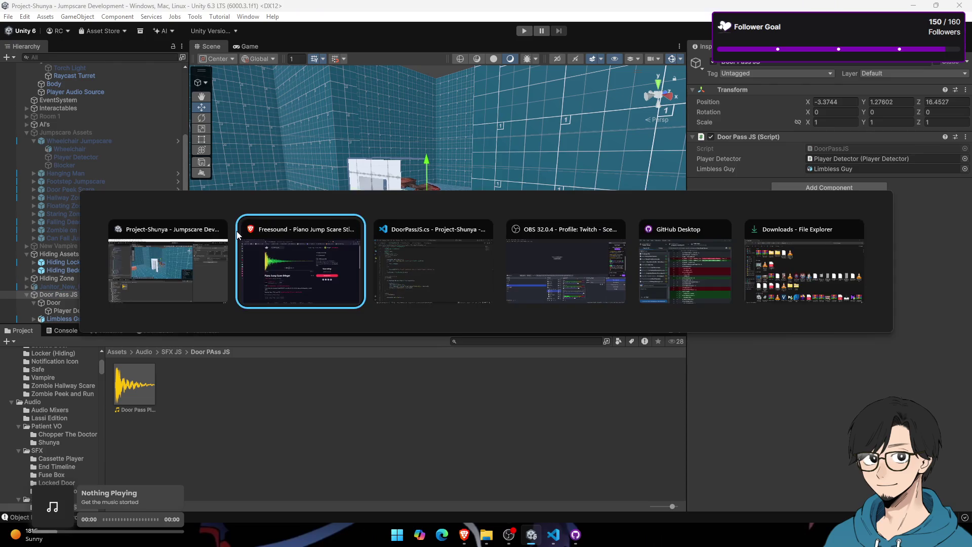
Step: Check SoundManager.cs for its audio source names and pick SFXAudioSource
scroll(223, 111, up, 3)
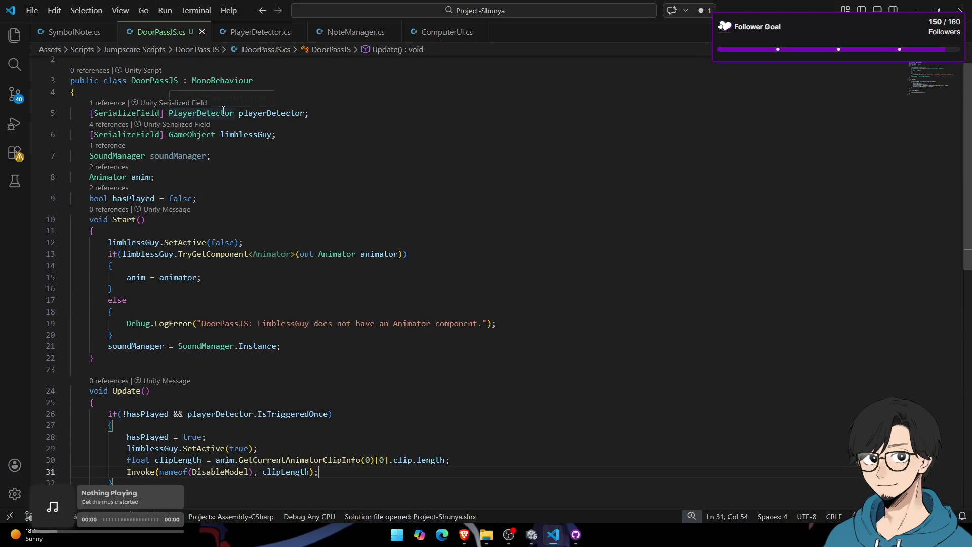
key(ctrl+p)
text(soubnd)
key(BackSpace)
key(BackSpace)
key(BackSpace)
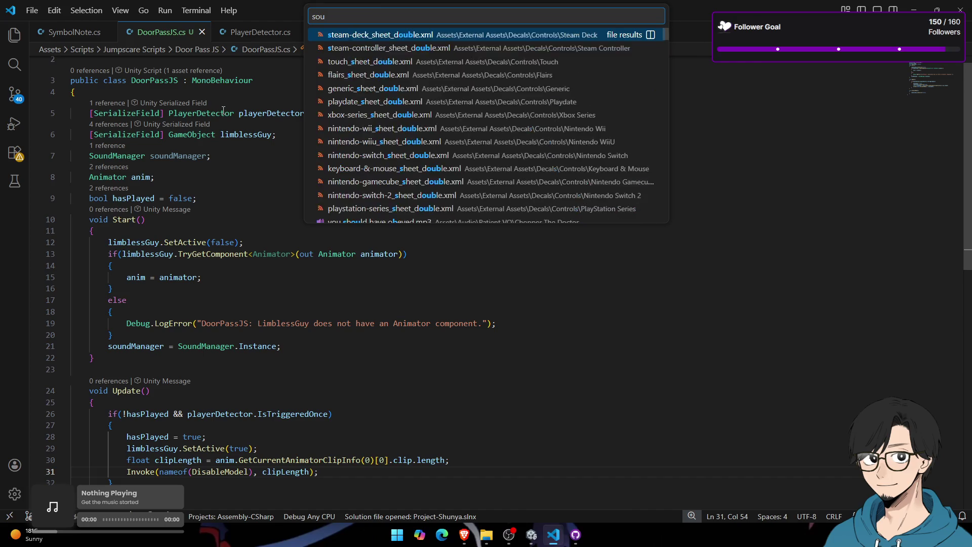
text(nd)
key(Return)
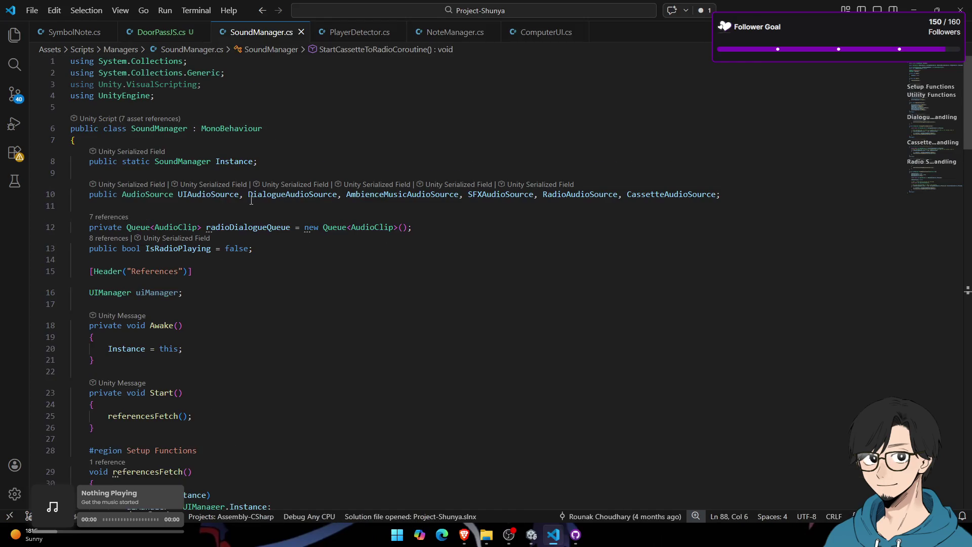
double_click(292, 194)
double_click(403, 194)
double_click(490, 195)
double_click(580, 195)
double_click(500, 194)
Step: In DoorPassJS.cs Update, add a soundManager PlayOneShot line after activating the model
click(159, 33)
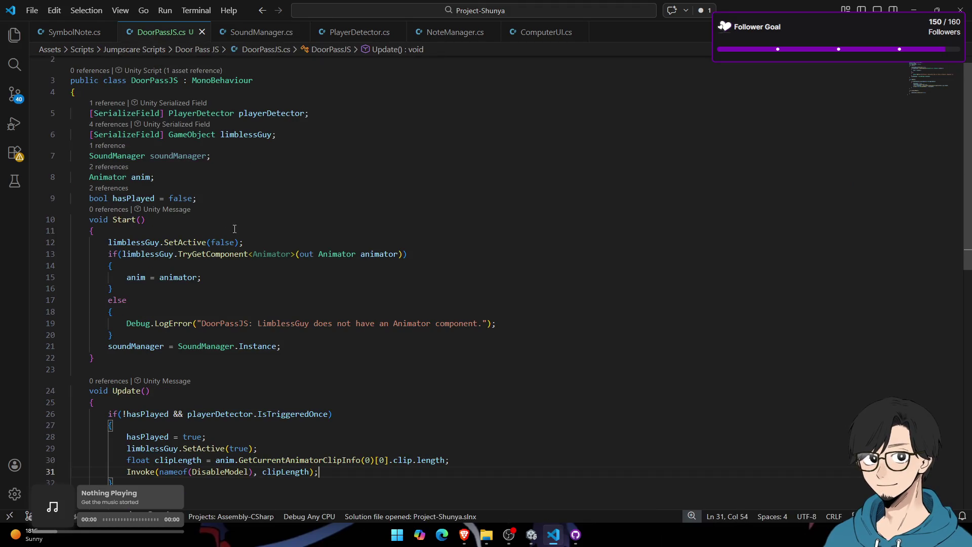
scroll(236, 229, down, 5)
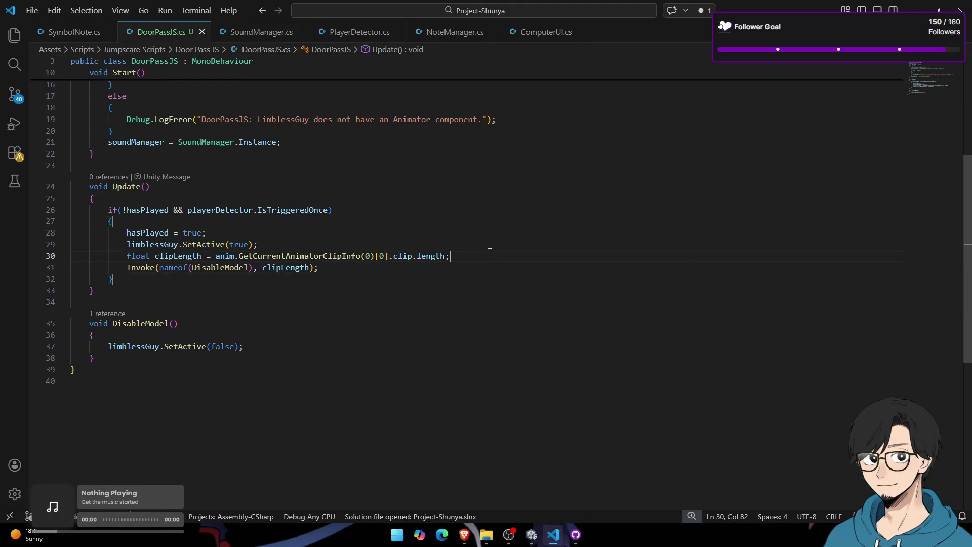
key(Return)
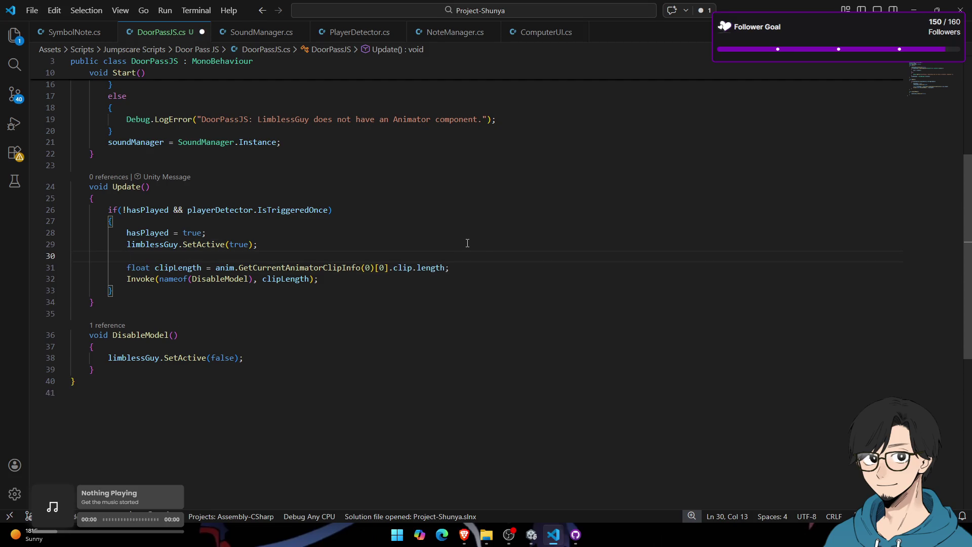
text(Play)
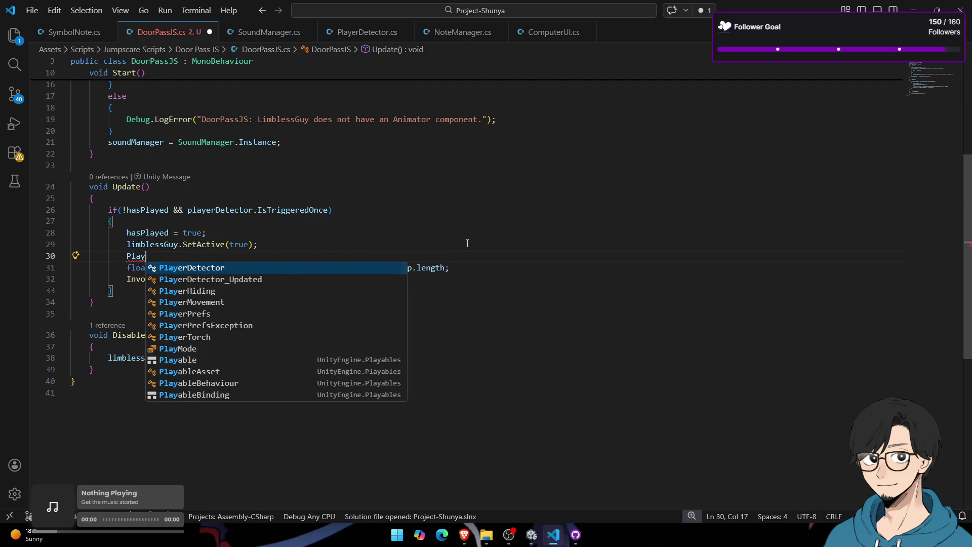
key(BackSpace)
key(BackSpace)
key(BackSpace)
text(soundManager.)
key(Tab)
Step: Declare a [SerializeField] AudioClip jumpscareSound field below the limblessGuy field
scroll(251, 310, up, 5)
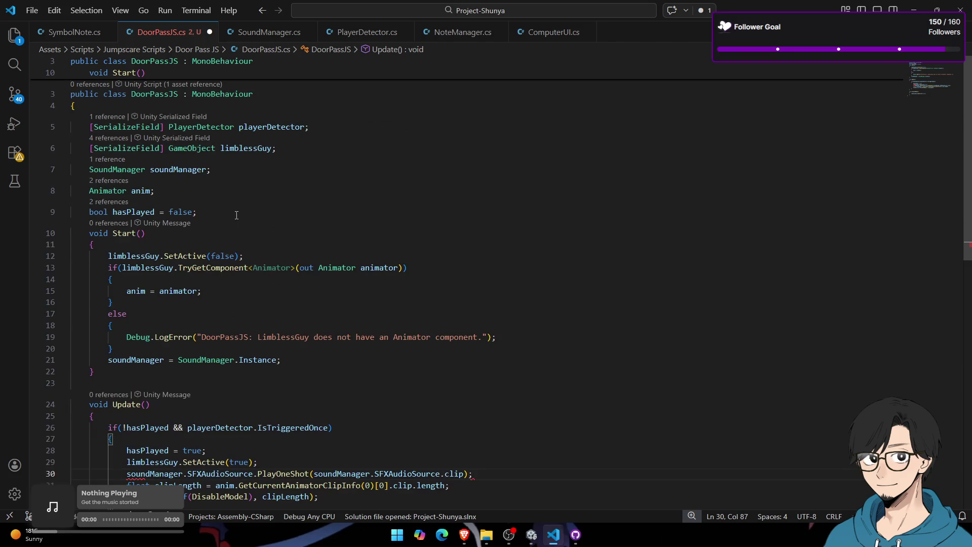
click(308, 147)
key(Return)
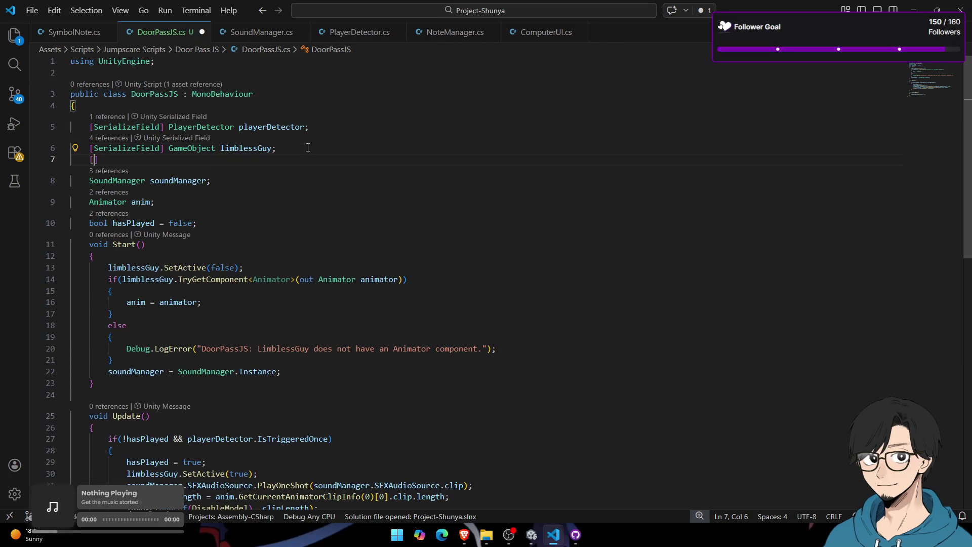
text([S)
key(Tab)
key(shift+Tab)
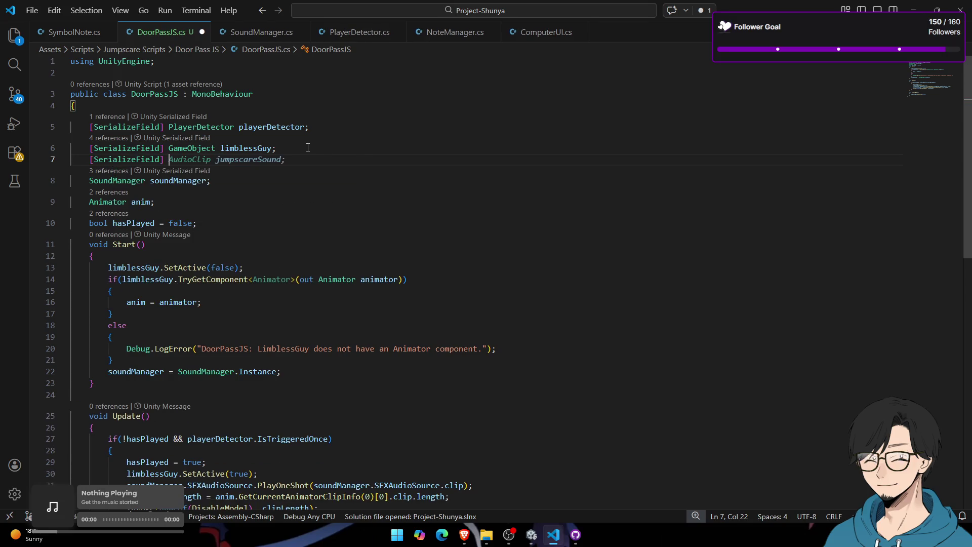
key(Tab)
double_click(244, 175)
Step: Pass jumpscareSound to PlayOneShot and move that line below the Invoke call
scroll(384, 316, down, 4)
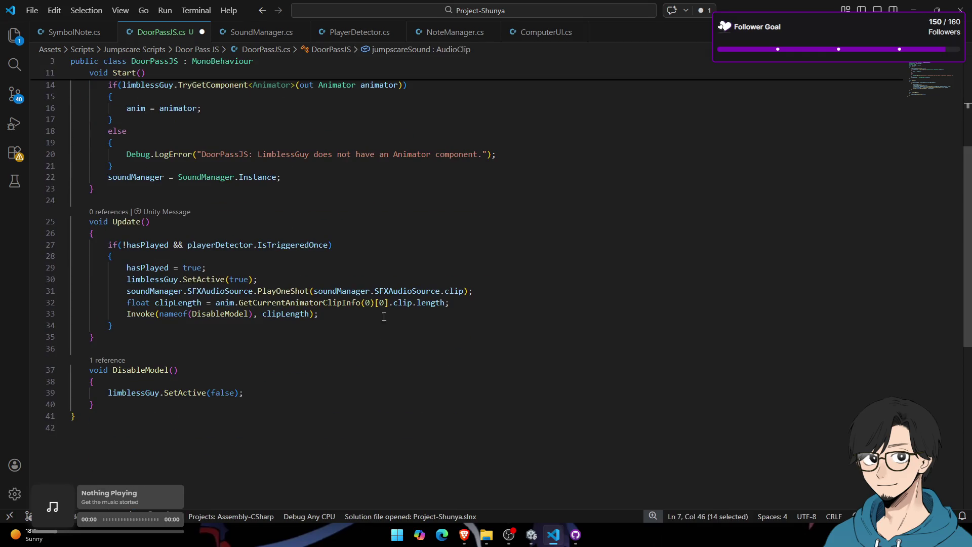
mouse_move(464, 291)
mouse_down()
mouse_move(283, 291)
mouse_move(314, 291)
mouse_up()
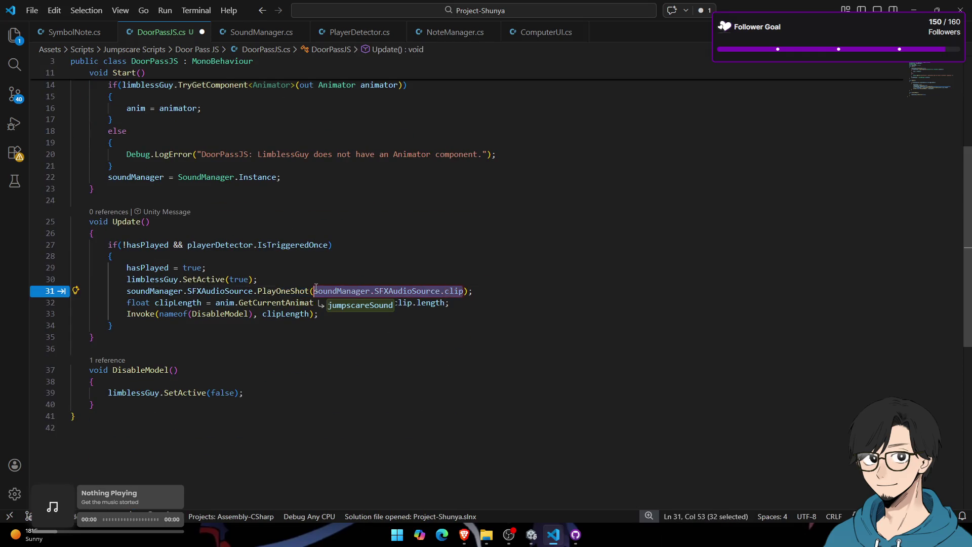
key(Tab)
key(alt+Down)
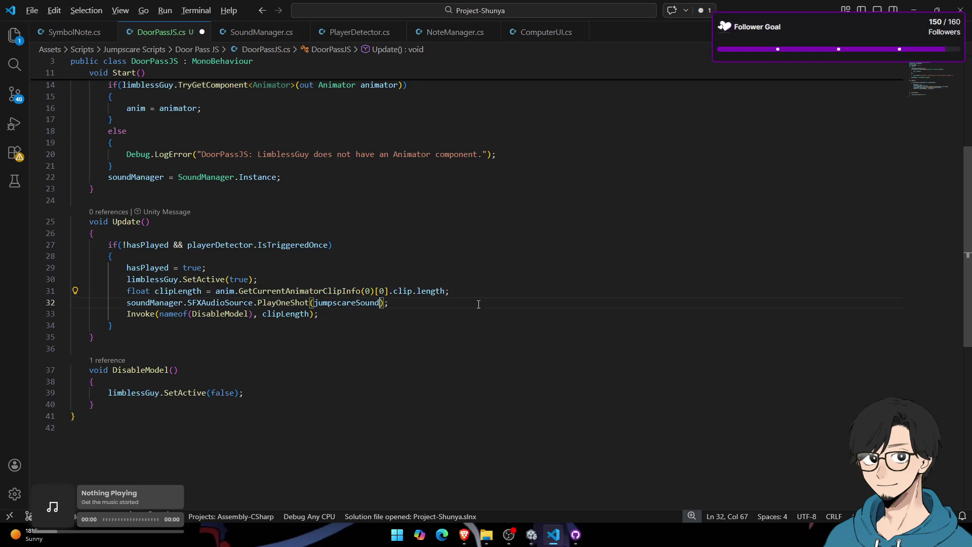
key(alt+Down)
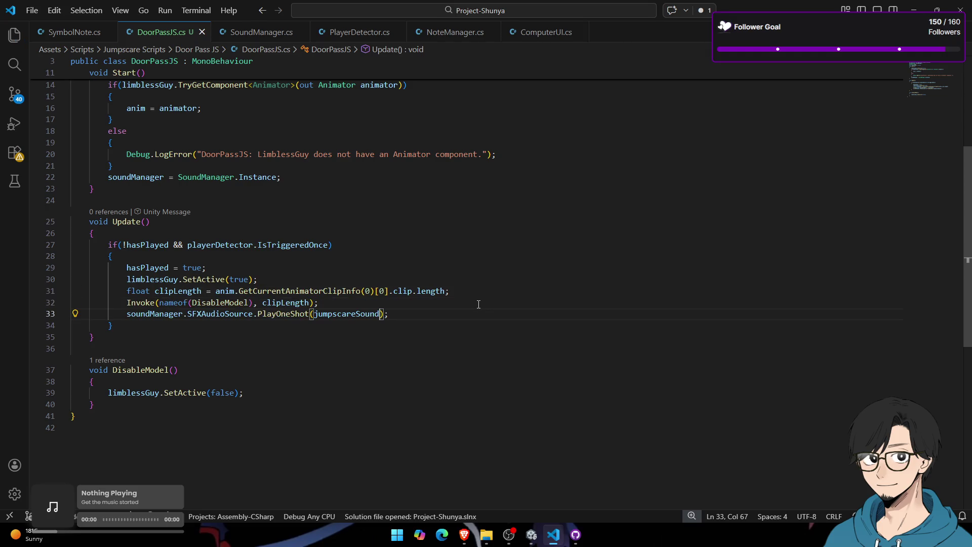
scroll(333, 309, up, 2)
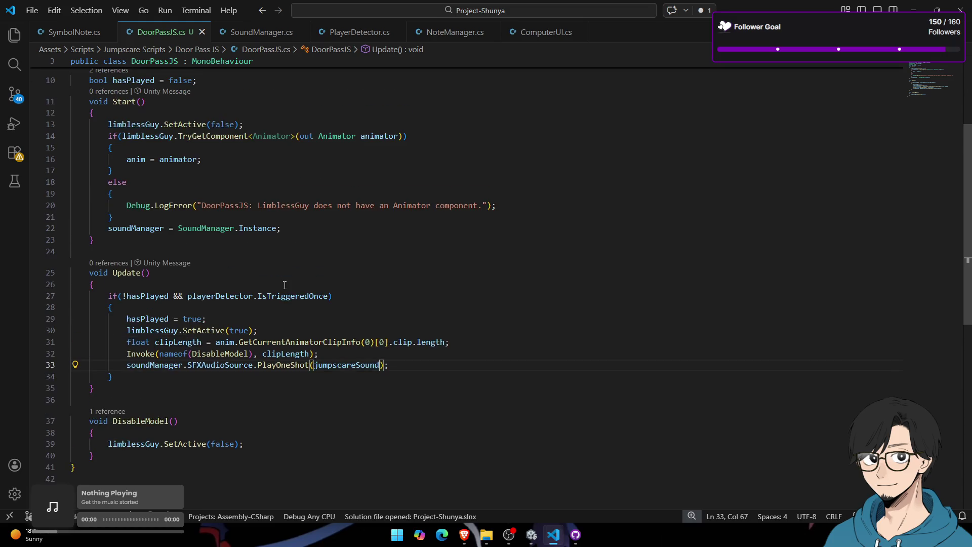
key(alt+Tab)
key(alt+Tab)
key(alt+Tab)
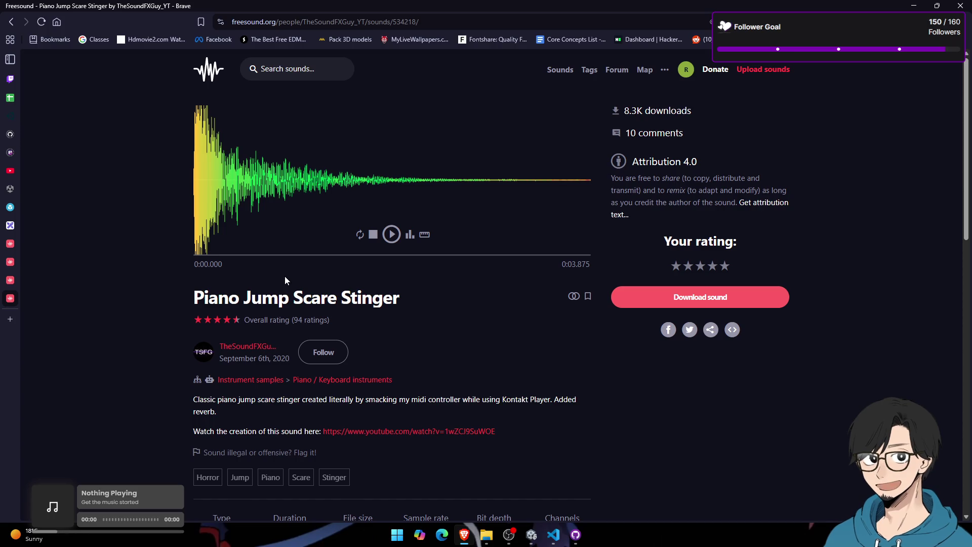
Step: Enter Play mode and assign Door Pass Piano as the jumpscare sound
click(531, 536)
click(524, 31)
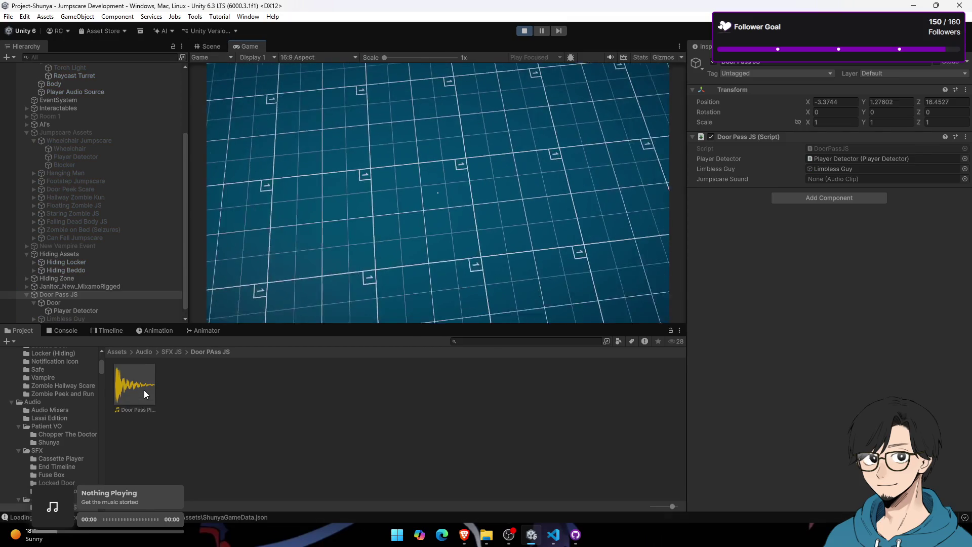
drag(144, 388, 841, 179)
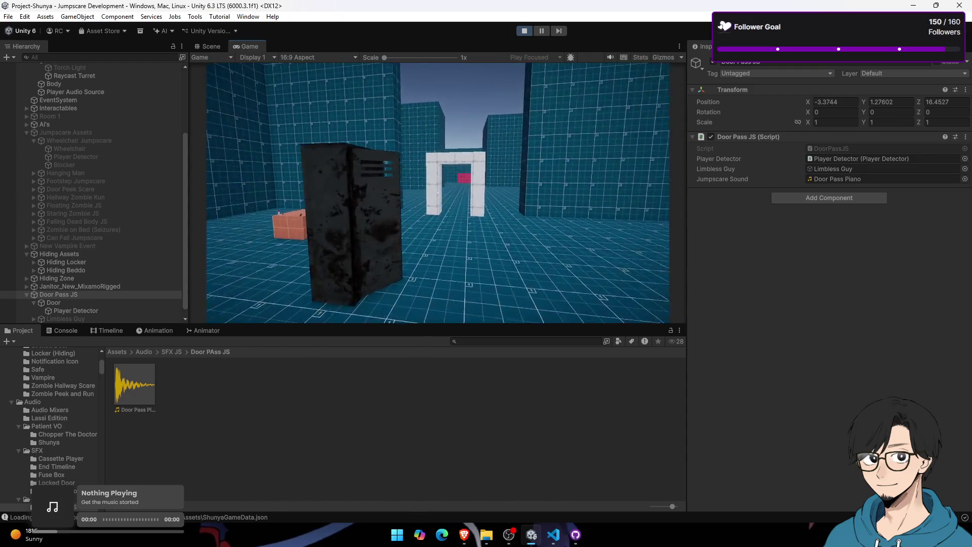
Step: Walk the player through the white doorway and back, then stop the playtest
key(w)
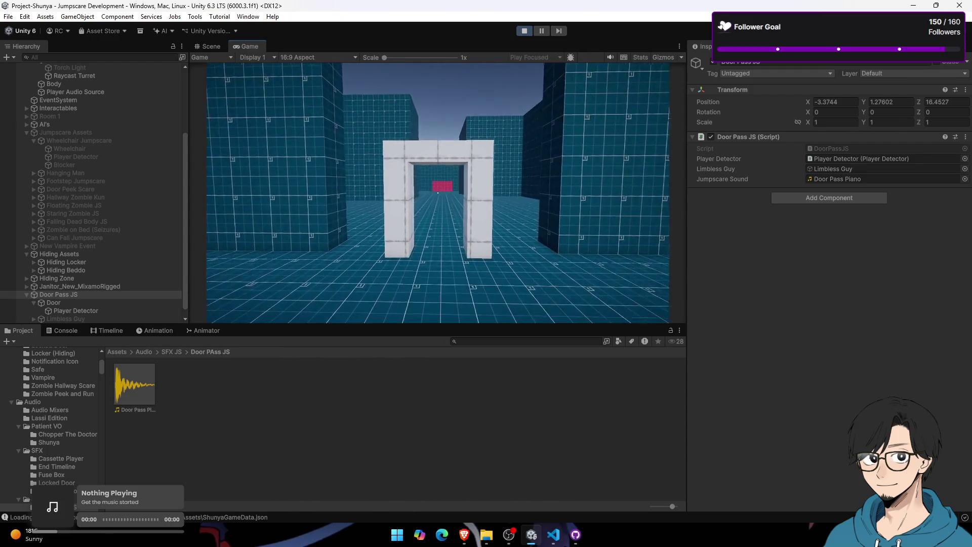
key(w)
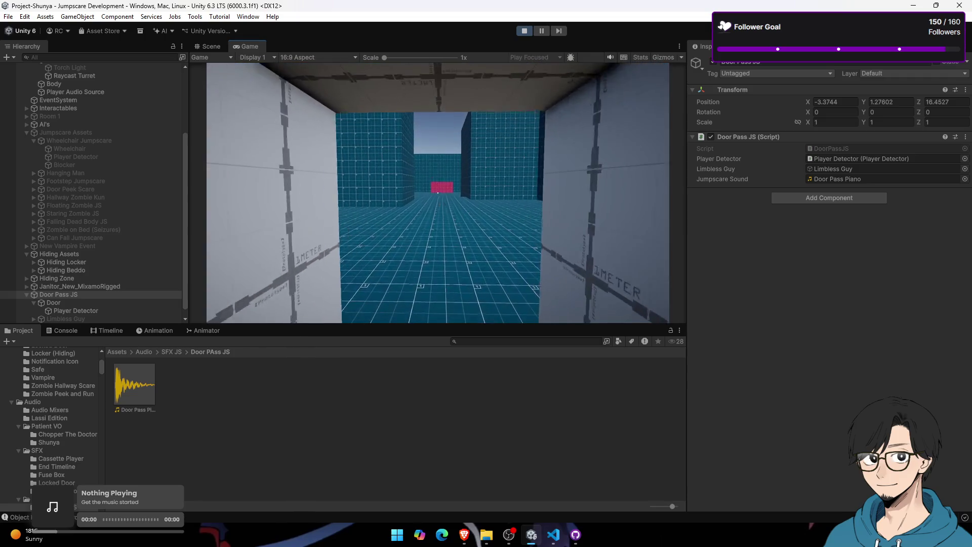
key(s)
key(w)
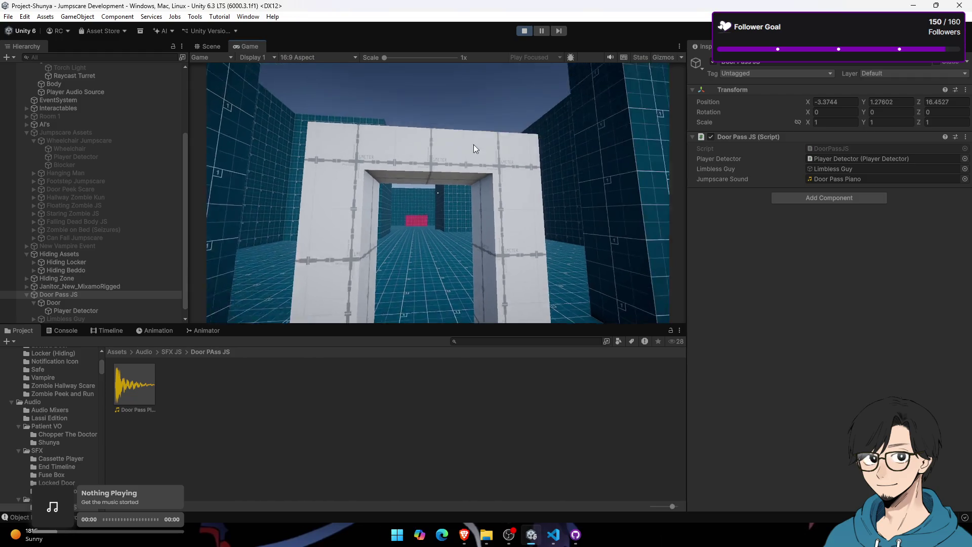
click(527, 31)
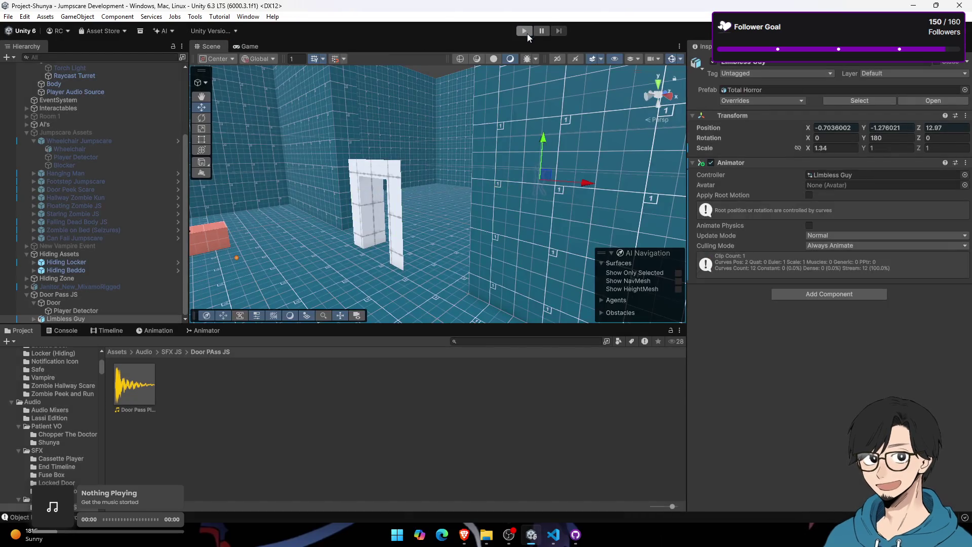
key(alt+Tab)
mouse_move(17, 141)
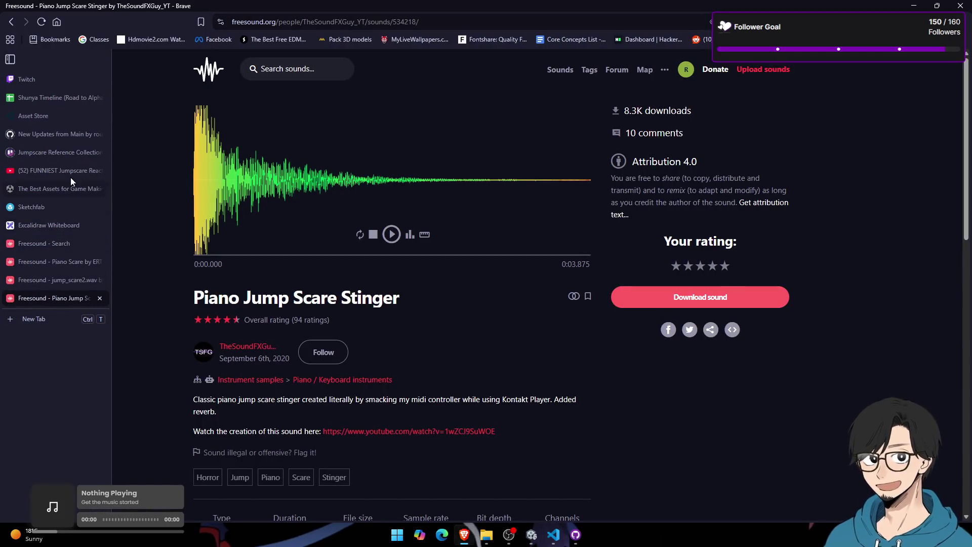
Step: Scrub the FUNNIEST Jumpscare Reactions video between 0:22 and 0:29, pausing near 0:27
click(72, 173)
click(303, 218)
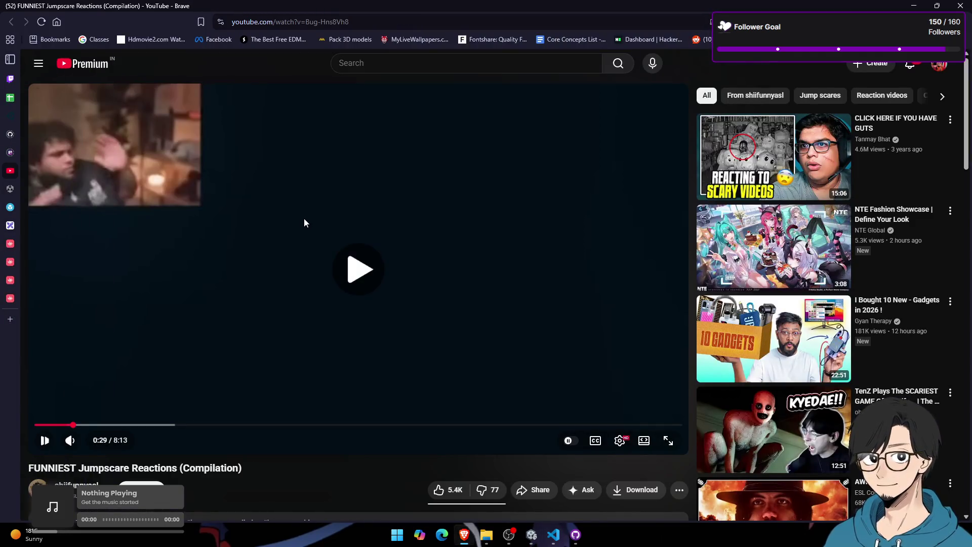
key(Left)
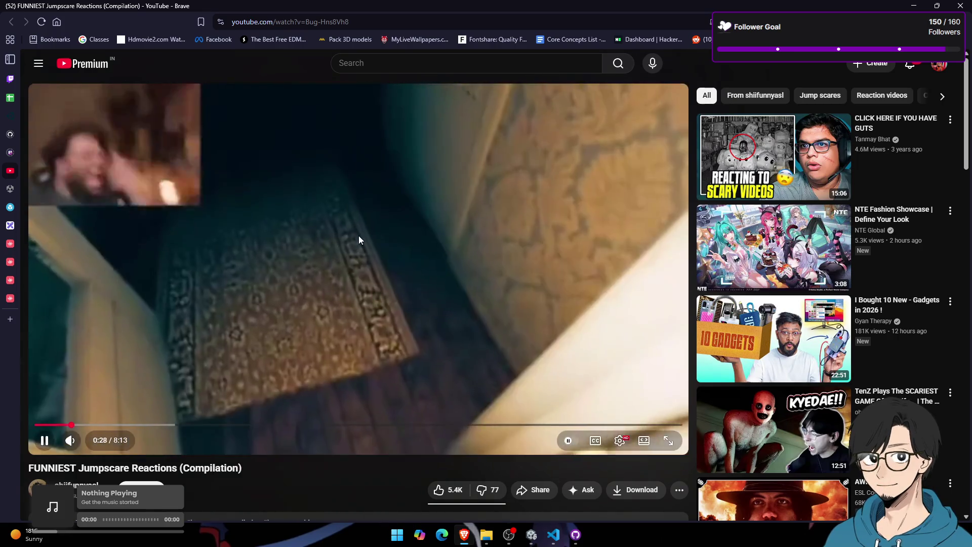
click(359, 236)
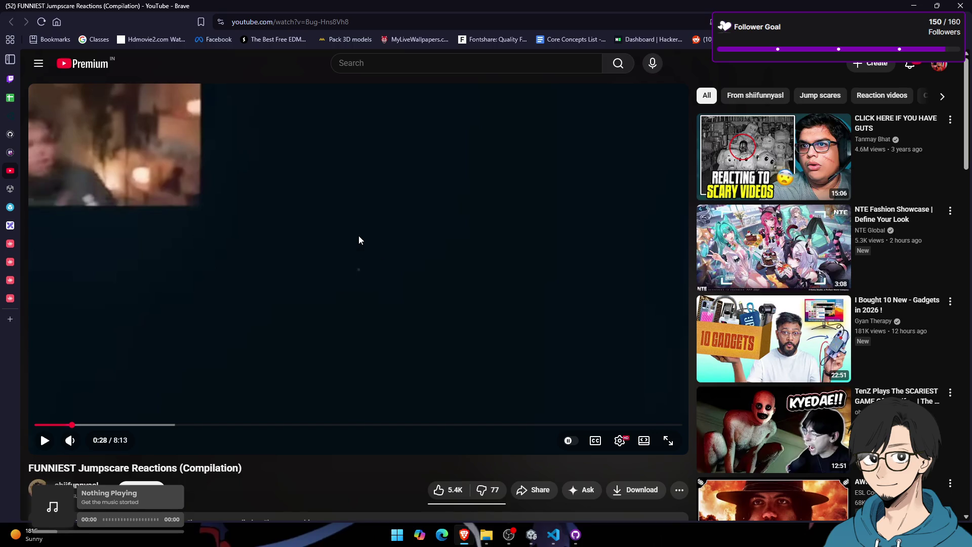
key(alt+Tab)
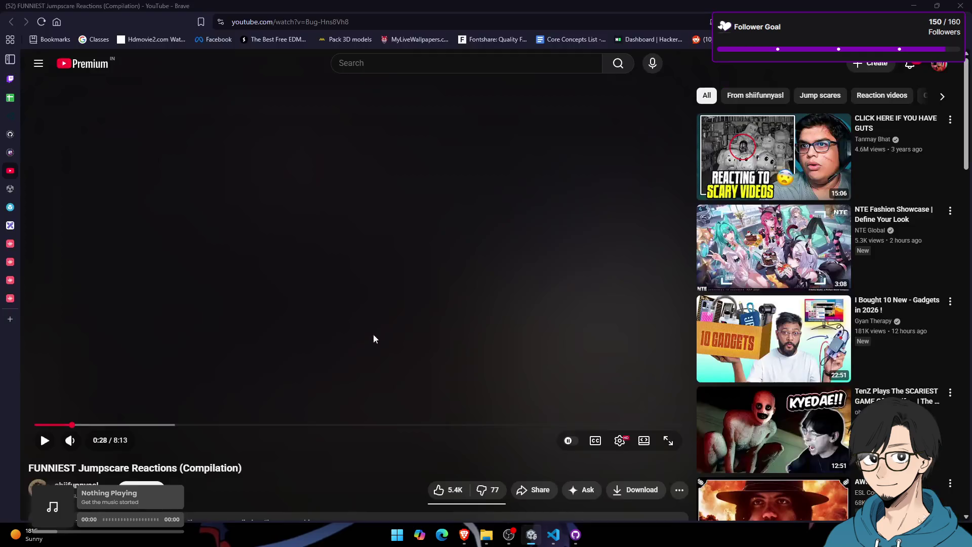
click(64, 424)
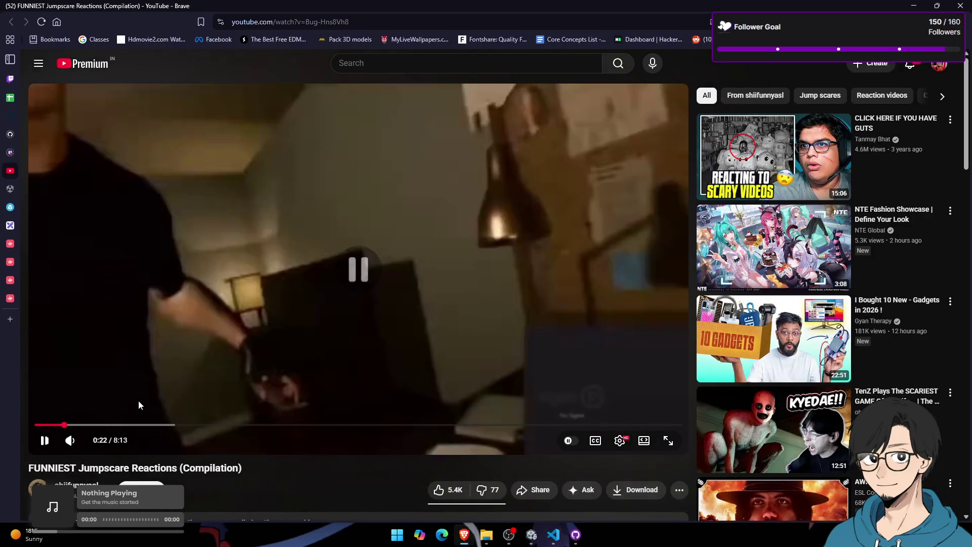
key(alt+Tab)
key(alt+Tab)
click(70, 424)
click(44, 440)
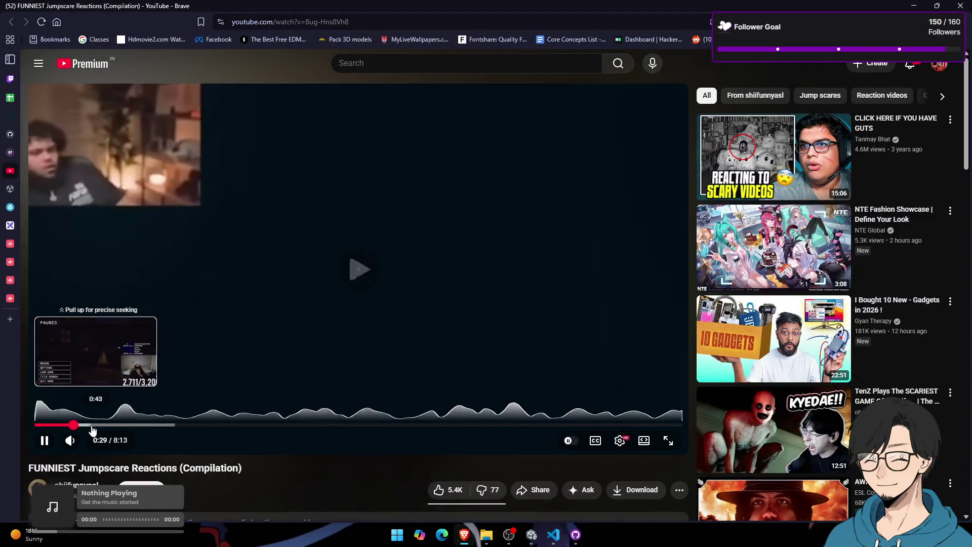
drag(93, 425, 68, 426)
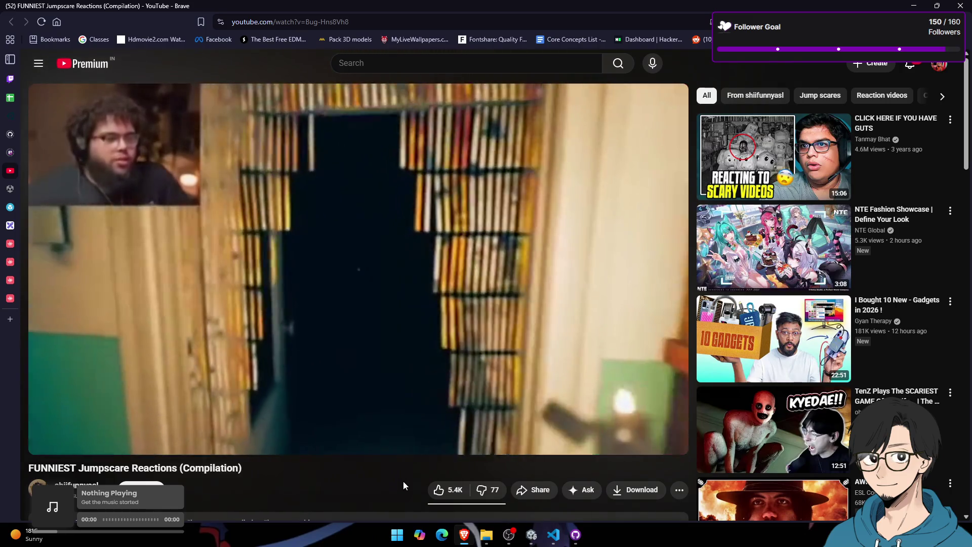
key(space)
key(space)
key(space)
key(space)
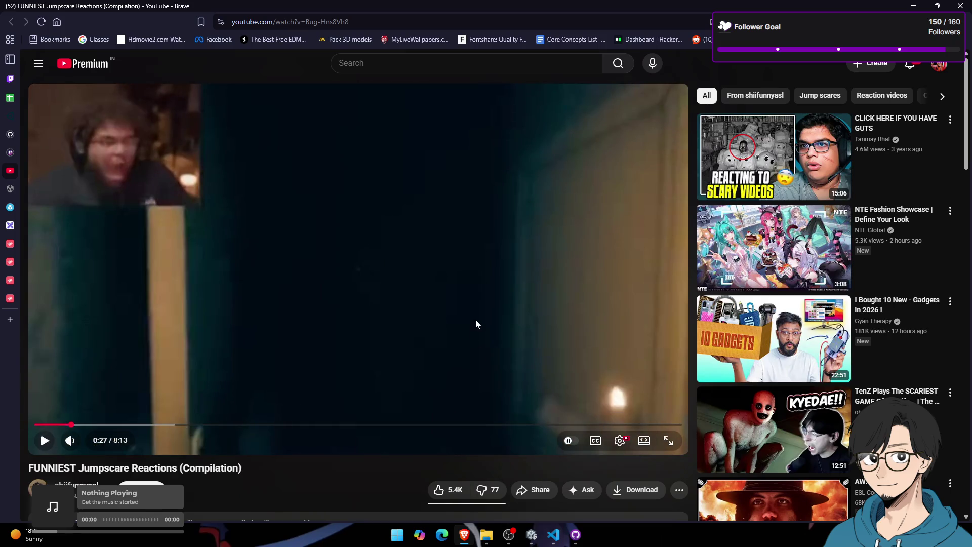
Step: Back in Unity, fly the Scene camera to the doorway and check YouTube Music's tray menu
key(alt+Tab)
mouse_move(490, 202)
mouse_down()
mouse_move(533, 184)
mouse_move(502, 189)
mouse_up()
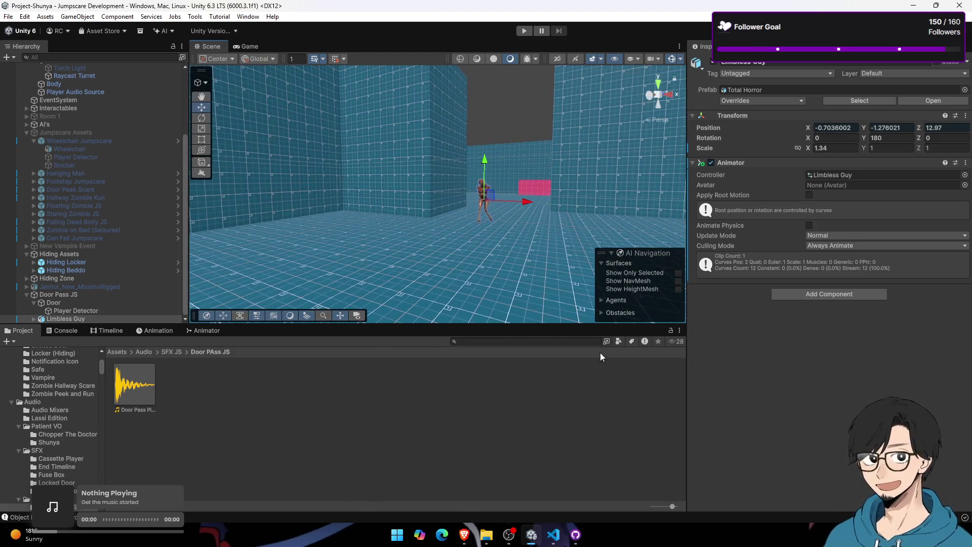
click(829, 294)
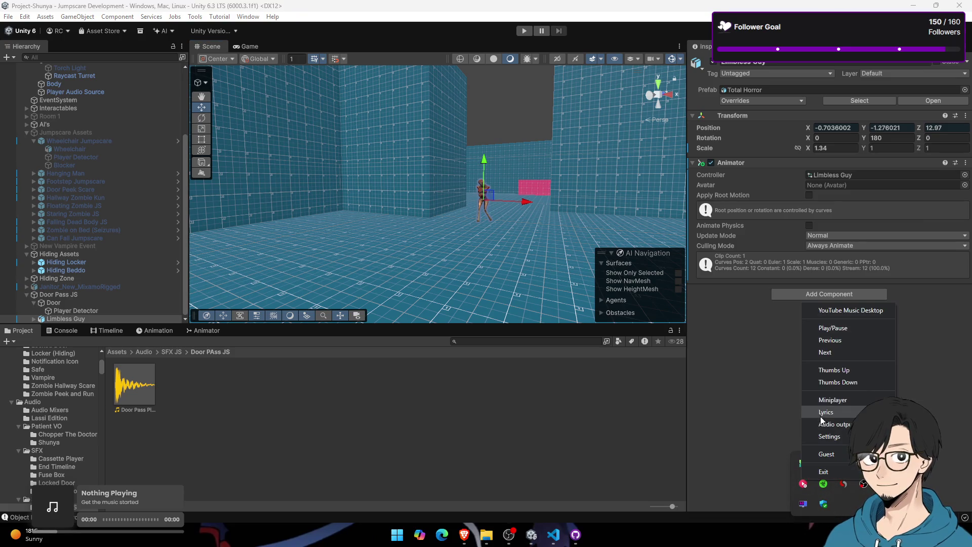
key(Escape)
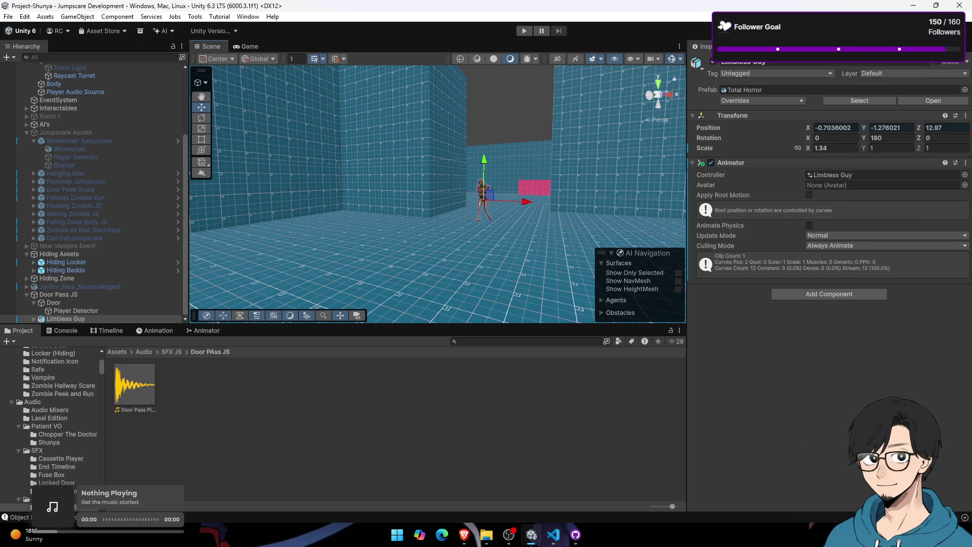
right_click(804, 481)
click(846, 332)
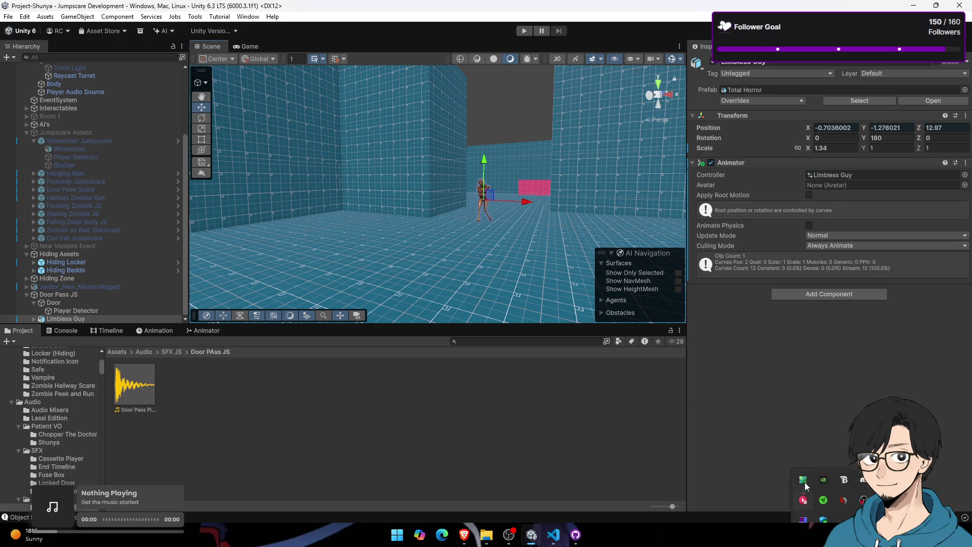
Step: Pick a different audio output device for YouTube Music from its tray icon
right_click(809, 483)
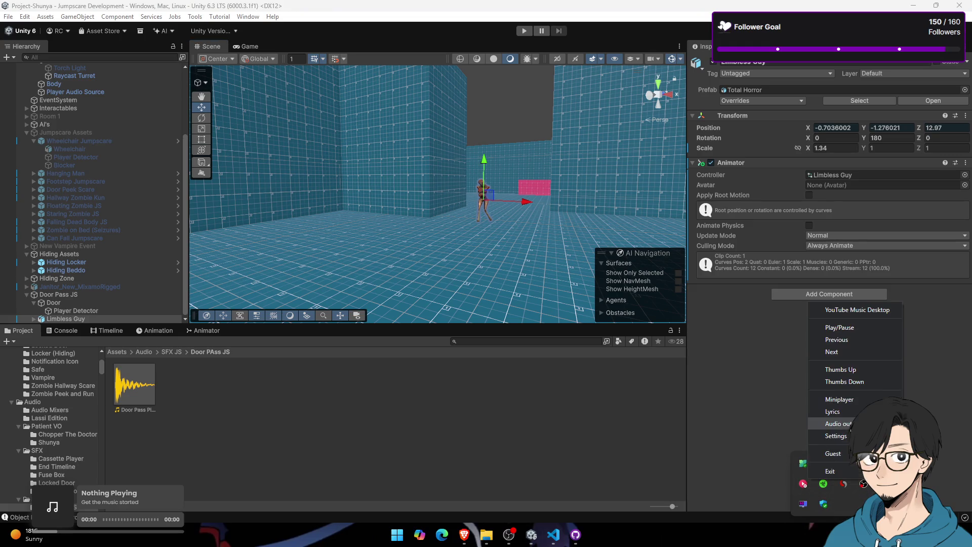
mouse_move(838, 424)
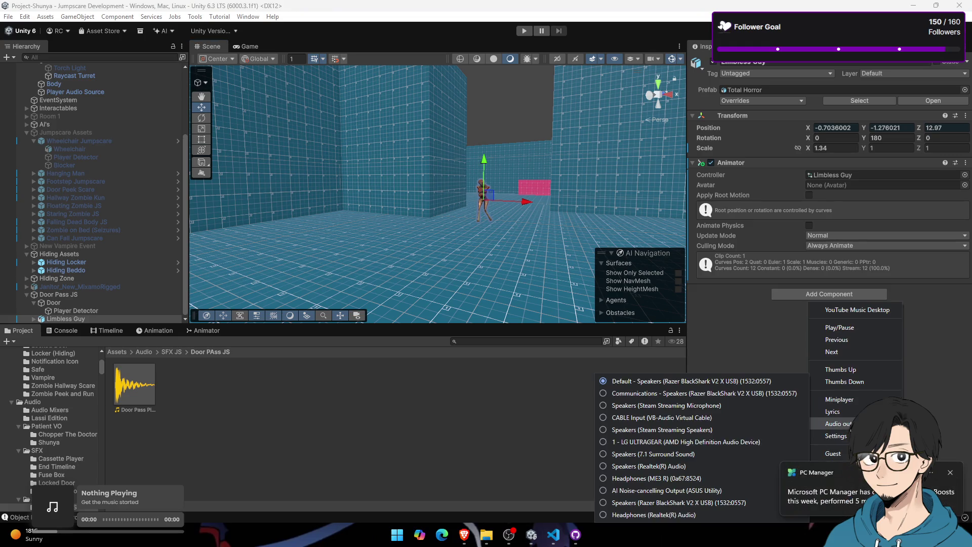
click(724, 405)
click(831, 534)
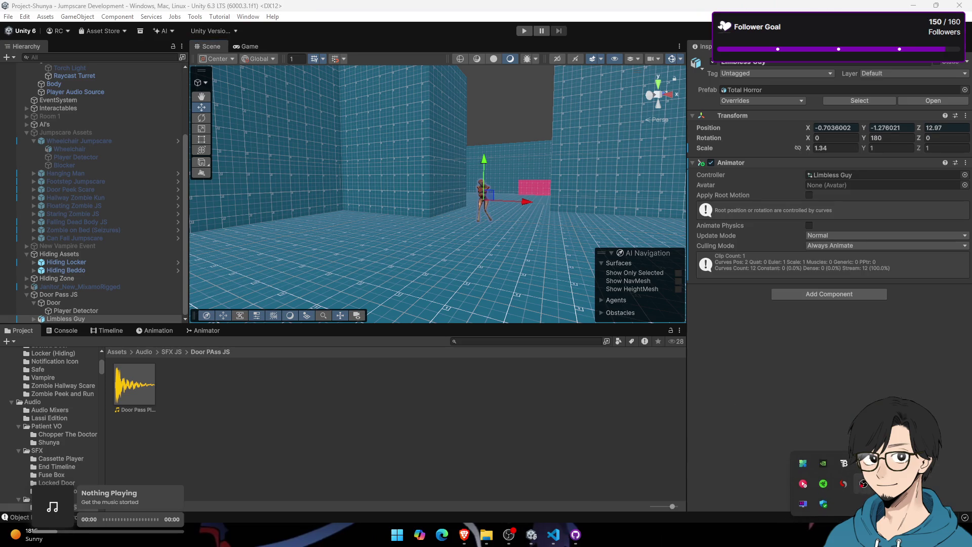
right_click(809, 486)
mouse_move(842, 433)
click(709, 394)
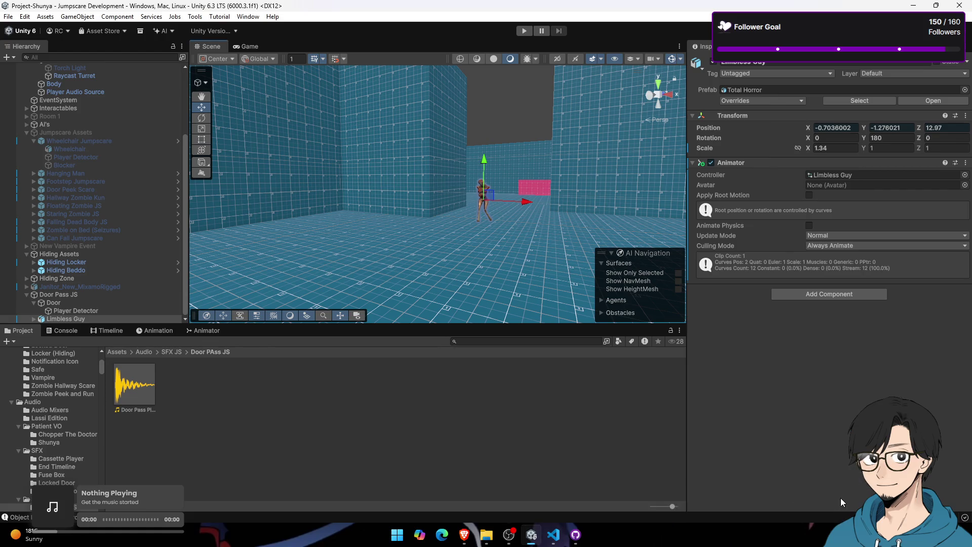
Step: Quit and relaunch YouTube Music Desktop from Start, then show Unity's Game view
right_click(804, 483)
click(771, 408)
key(super)
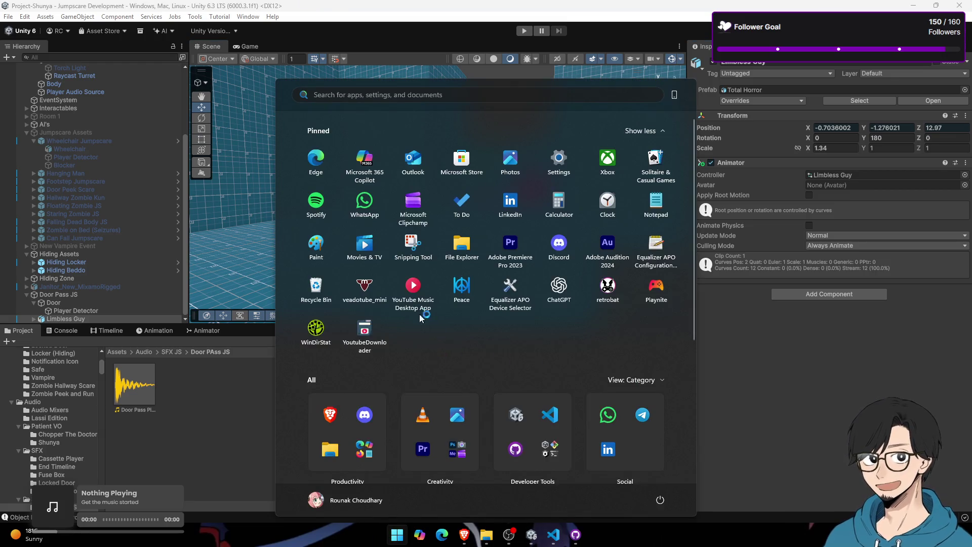
click(736, 341)
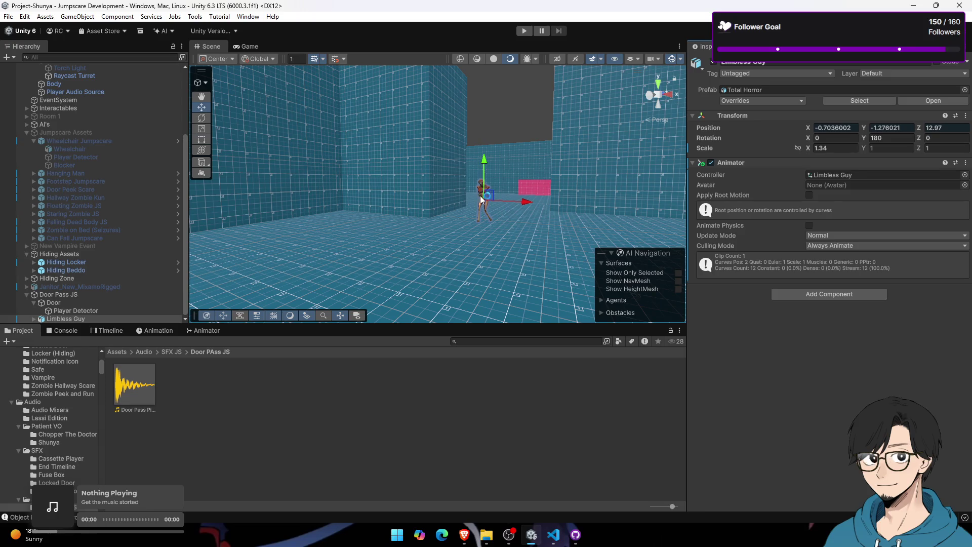
click(255, 44)
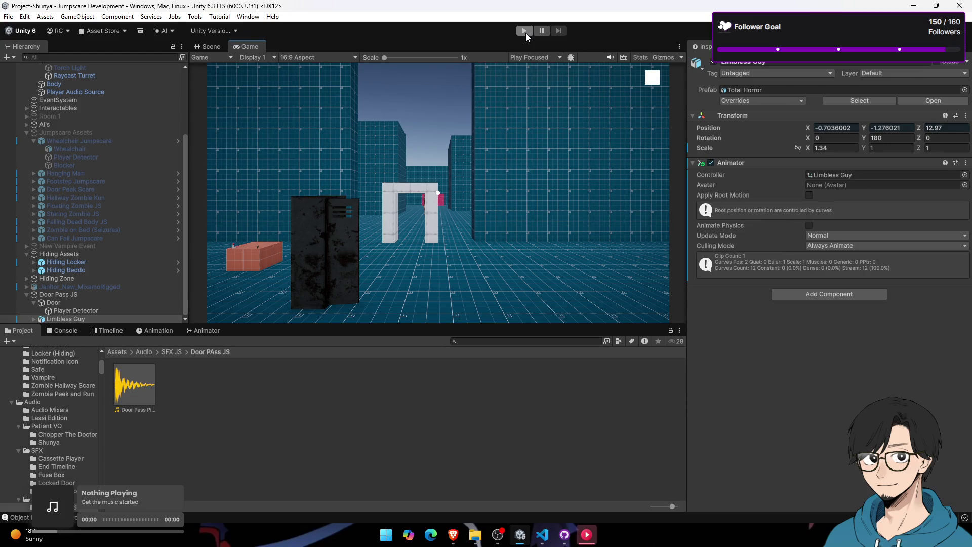
Step: Start a playtest and set a song playing in YouTube Music, then close its window
click(524, 31)
click(586, 534)
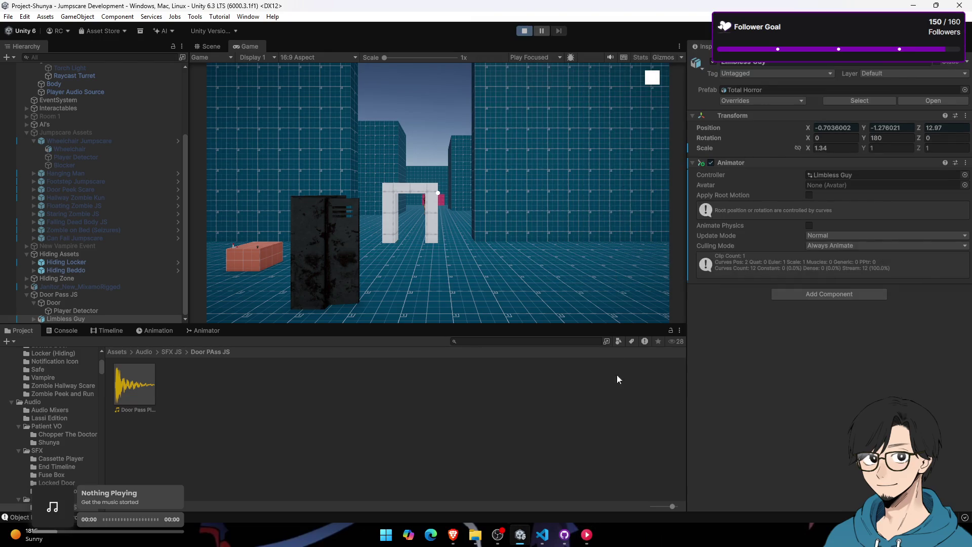
click(586, 534)
scroll(583, 203, down, 1)
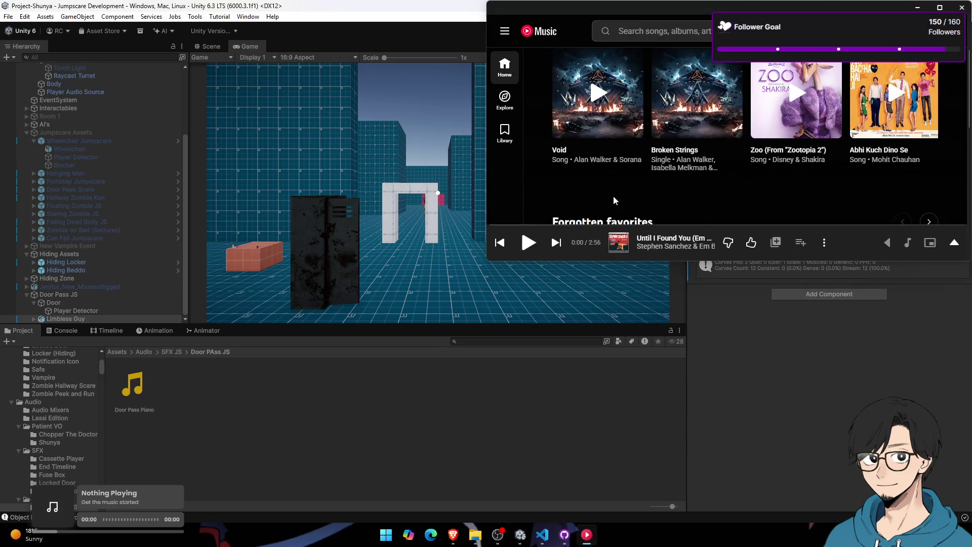
click(525, 244)
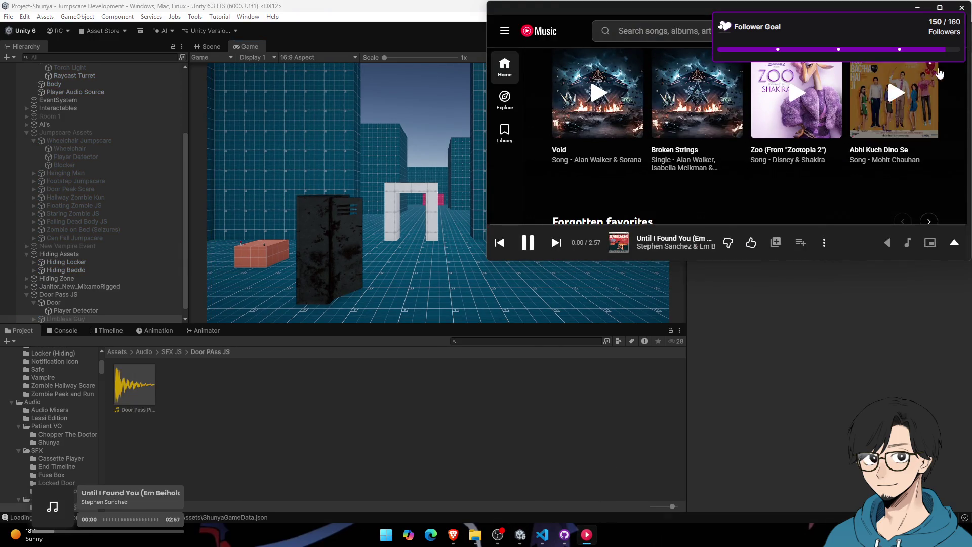
click(964, 8)
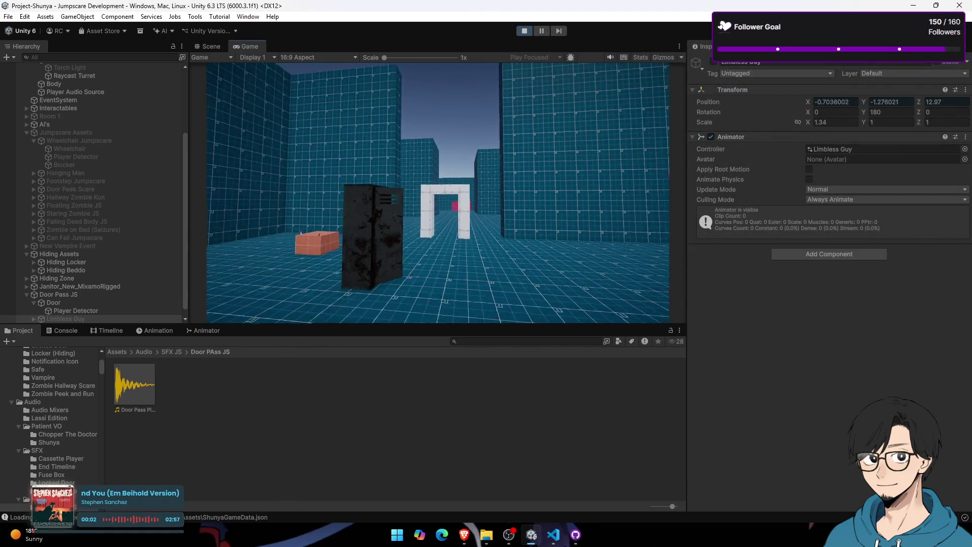
Step: Walk the player through the doorway into the corridor and stop the playtest
key(w)
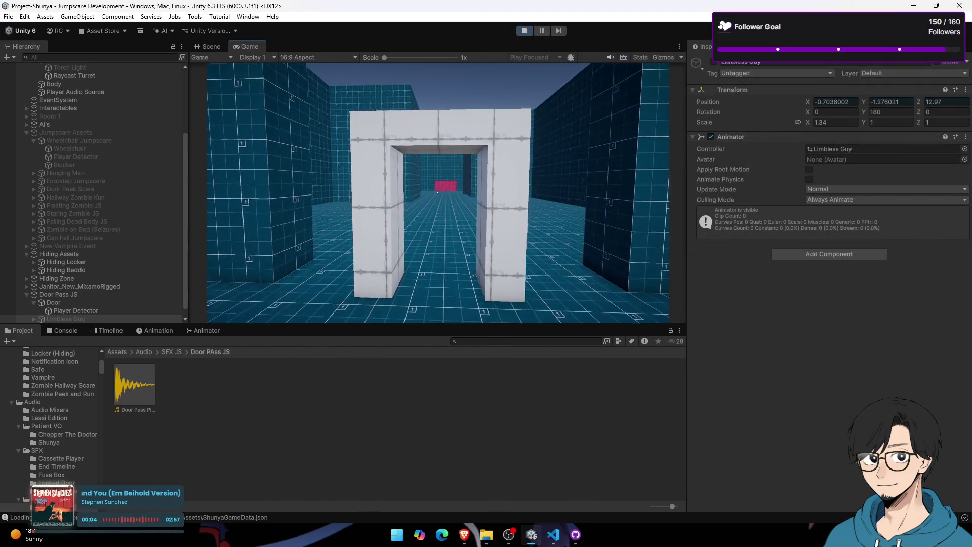
key(w)
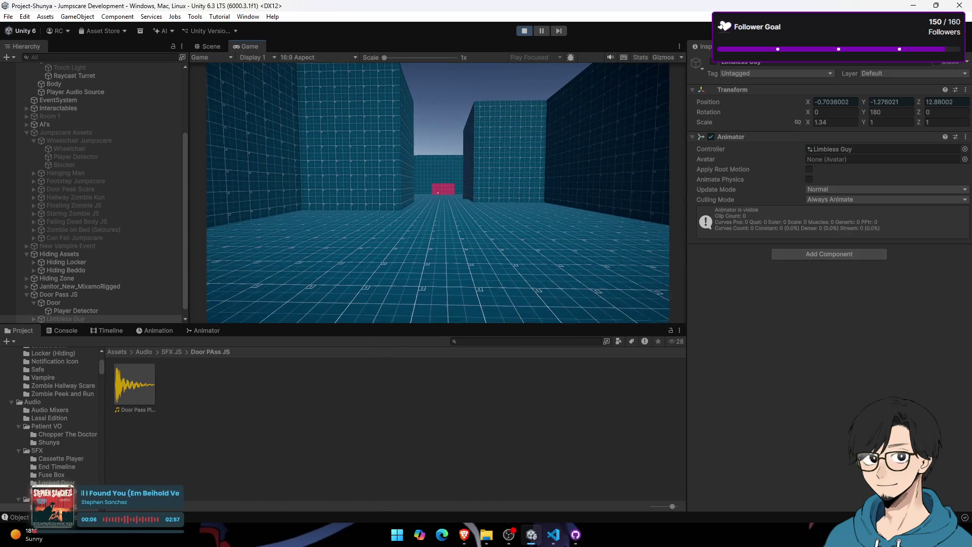
key(super)
key(Escape)
key(ctrl+p)
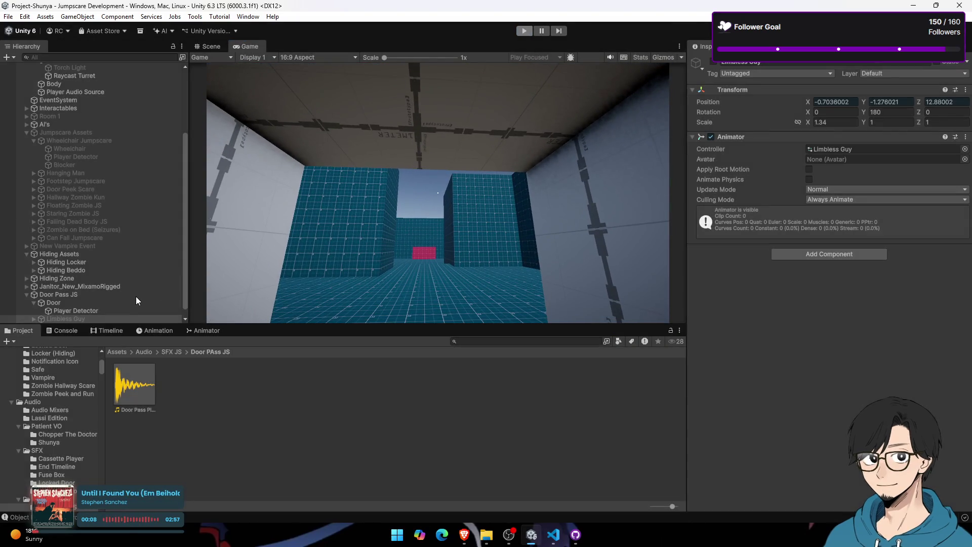
Step: Set Door Pass Piano as Door Pass JS's jumpscare sound, then walk through again
click(111, 295)
mouse_move(147, 389)
mouse_down()
mouse_move(833, 203)
mouse_move(845, 179)
mouse_up()
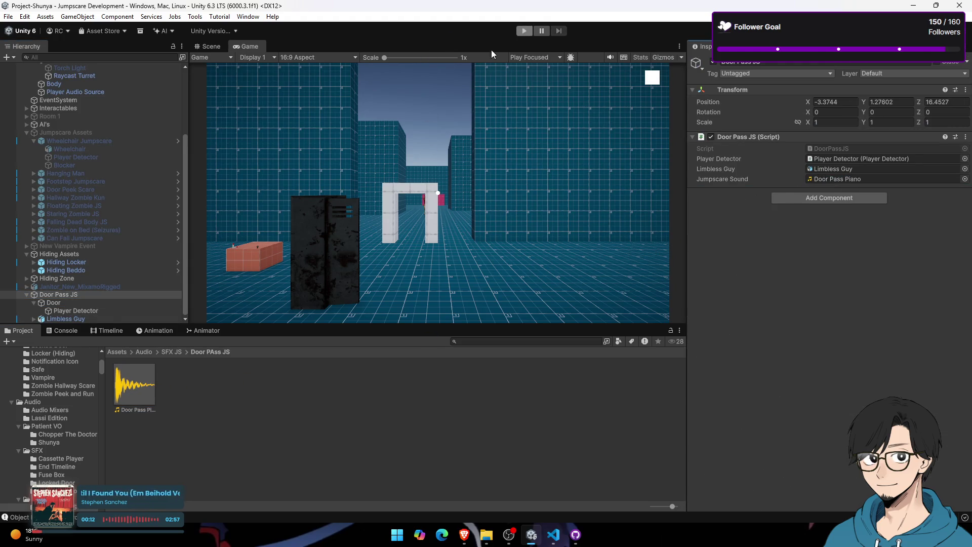
click(101, 308)
click(101, 299)
click(104, 295)
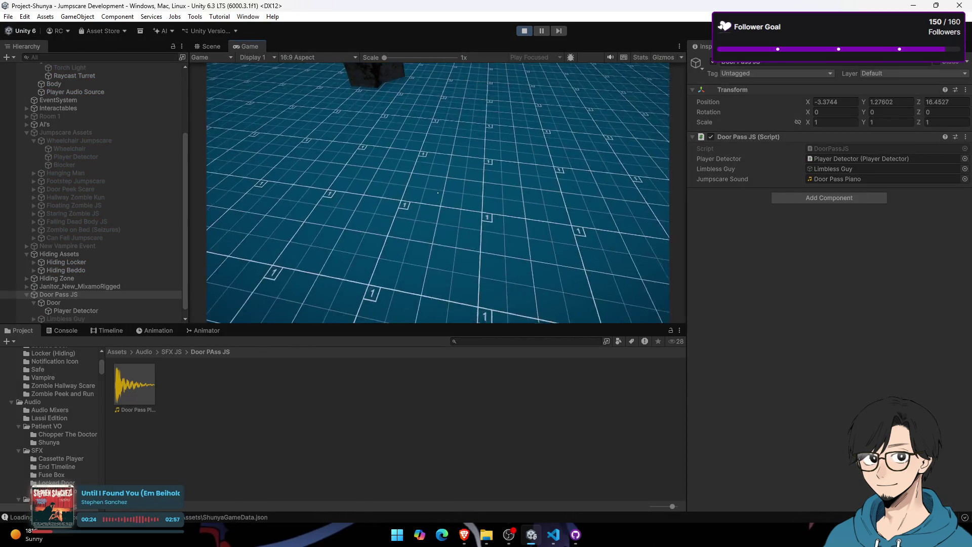
key(w)
key(w)
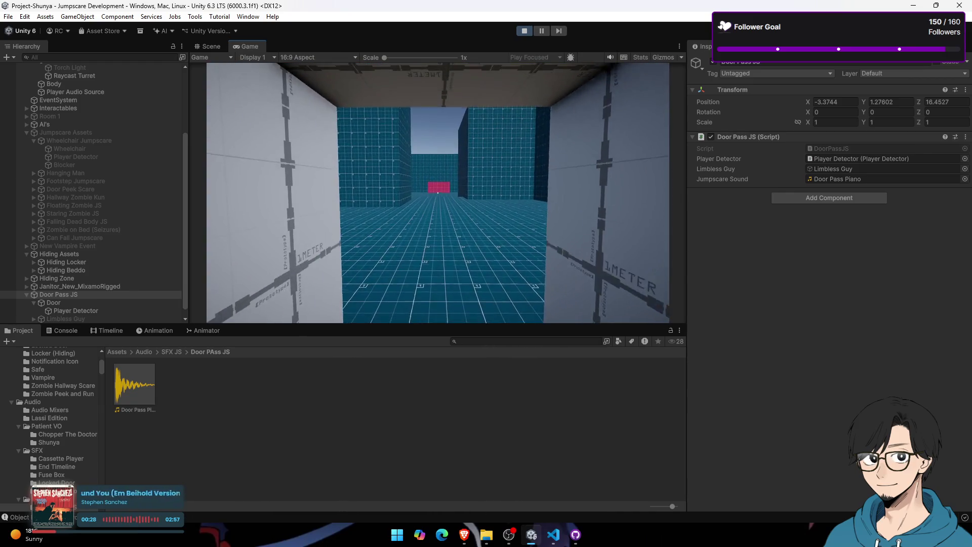
key(ctrl+p)
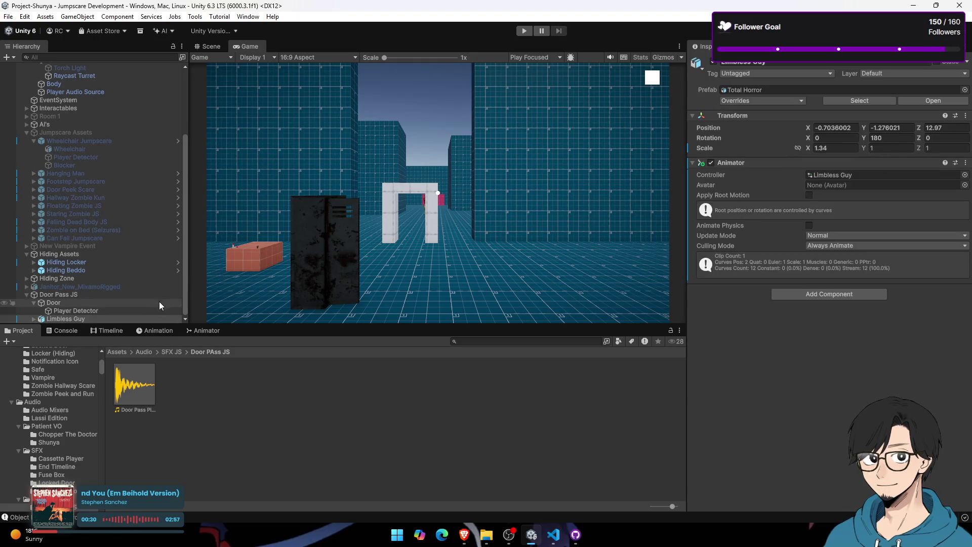
Step: Open the Animation window, enable Record, select Limbless Guy's Armature and enter scale 1
click(155, 330)
click(107, 331)
click(152, 330)
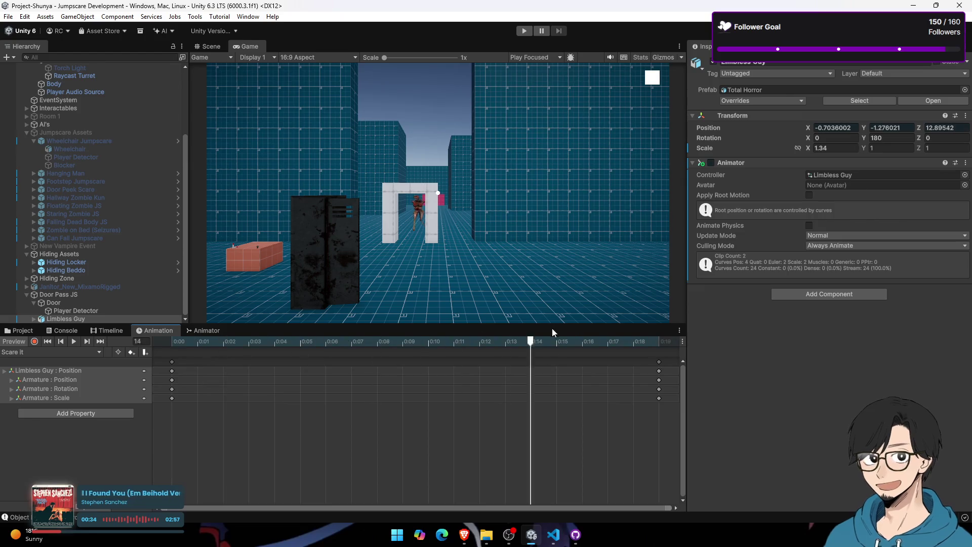
click(208, 46)
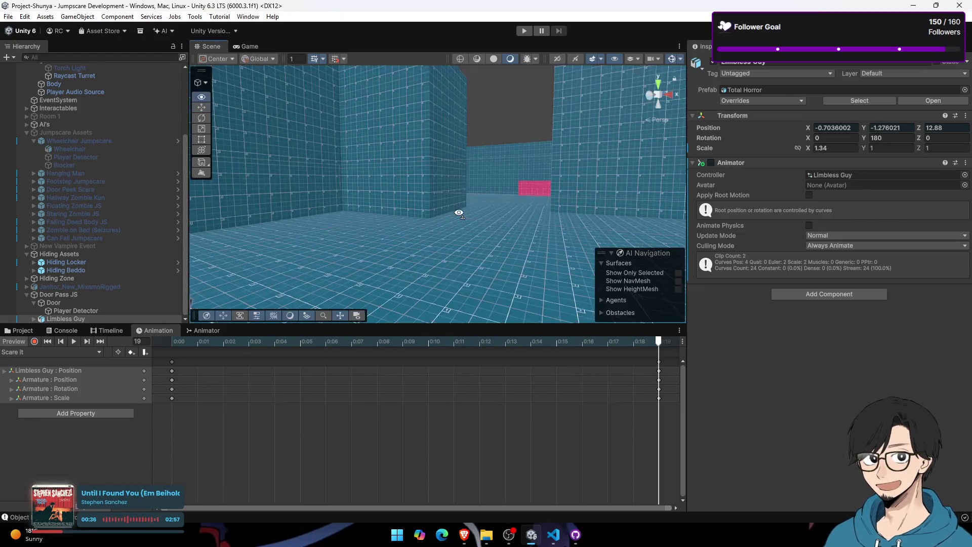
drag(436, 202, 500, 198)
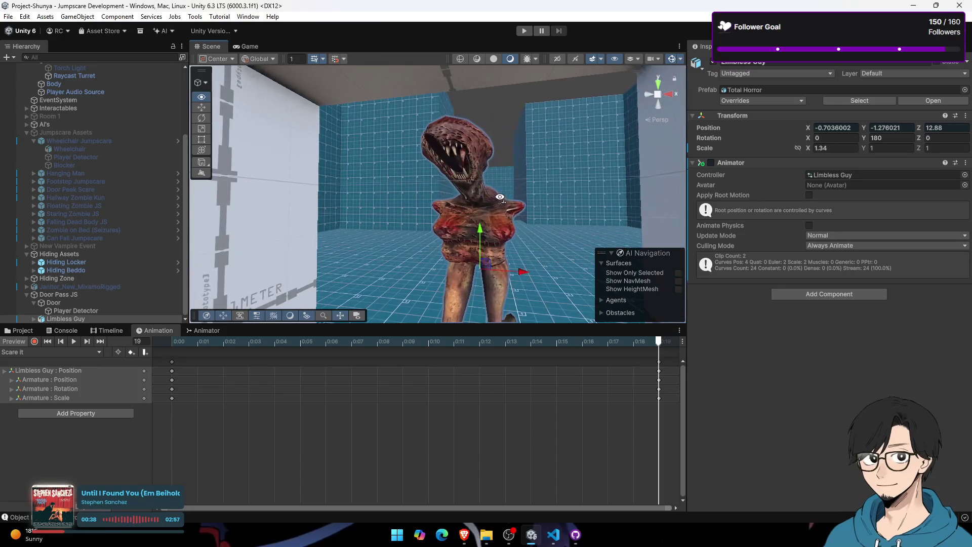
click(34, 342)
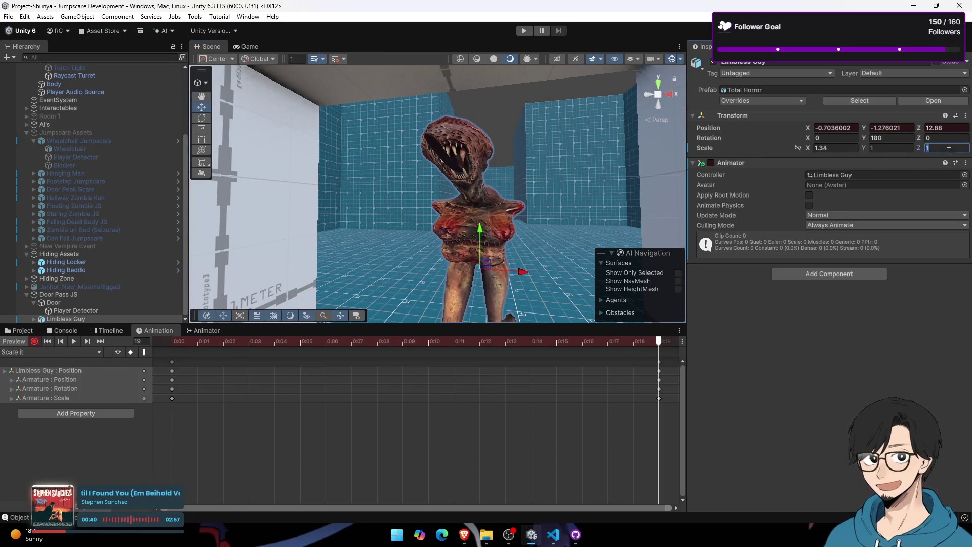
click(36, 321)
click(71, 311)
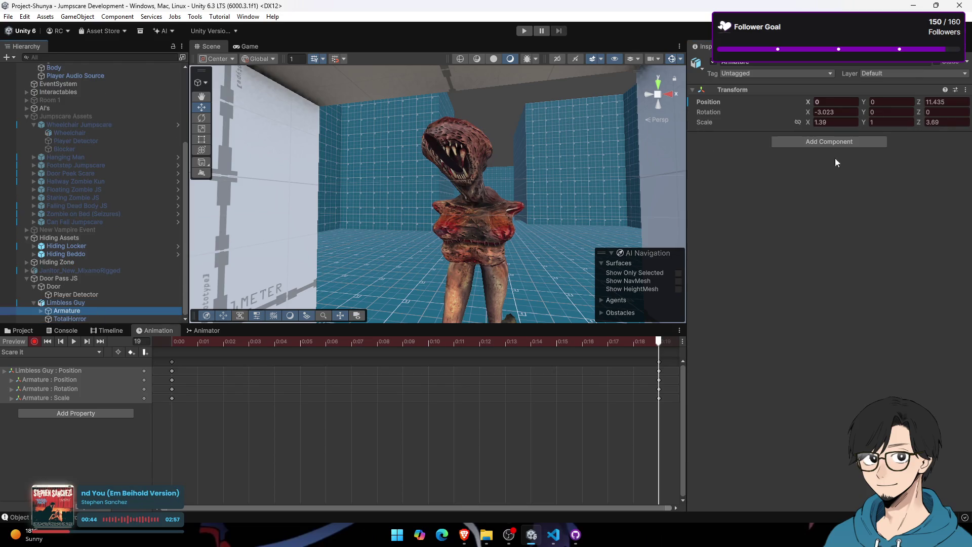
text(1)
key(Return)
Step: At frame 19 set Z scale 1.49 and Z position 15.525, preview, then stop recording
mouse_move(618, 244)
mouse_down()
mouse_move(801, 142)
mouse_move(855, 123)
mouse_up()
text(1.57)
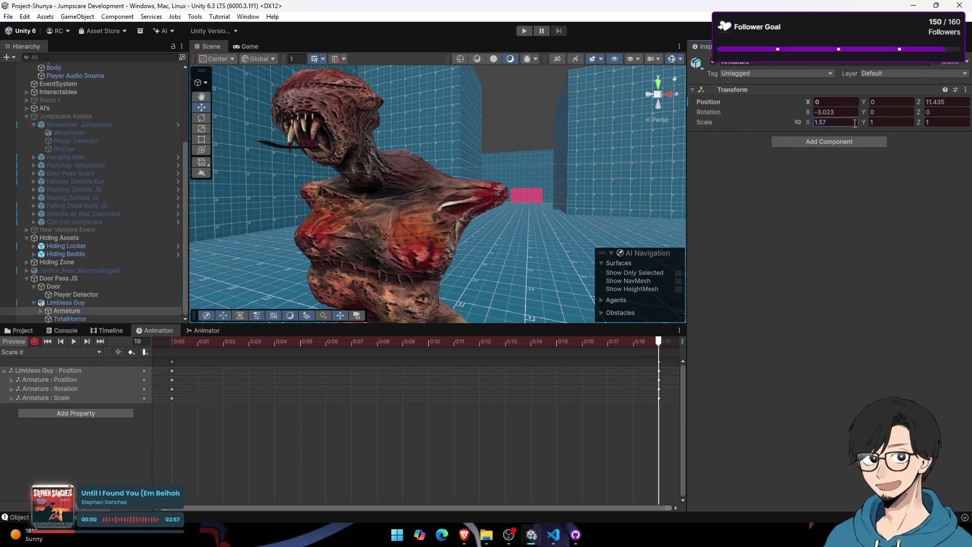
drag(919, 126, 927, 123)
drag(430, 203, 358, 206)
scroll(359, 206, down, 6)
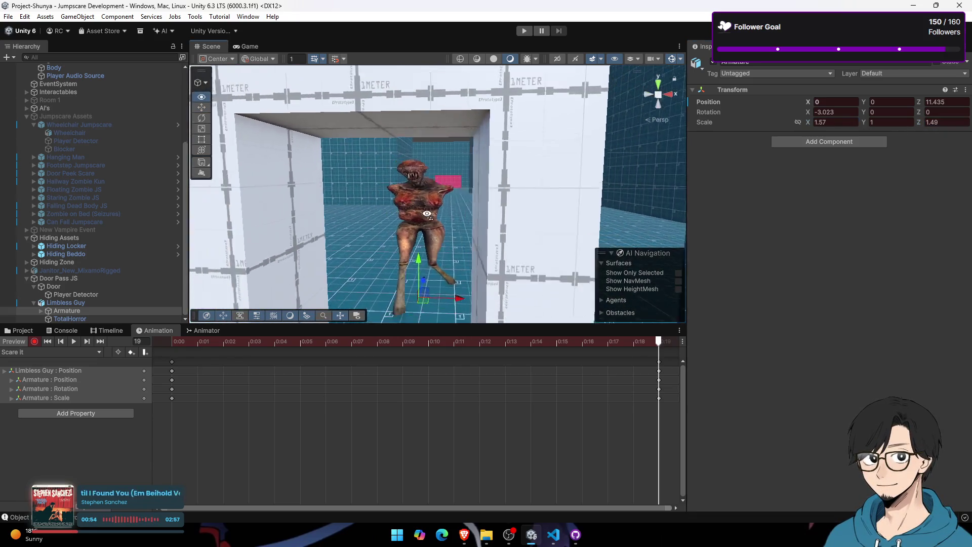
click(479, 342)
drag(507, 364, 658, 357)
mouse_move(430, 243)
mouse_down()
mouse_move(291, 253)
mouse_move(324, 250)
mouse_up()
drag(527, 222, 351, 235)
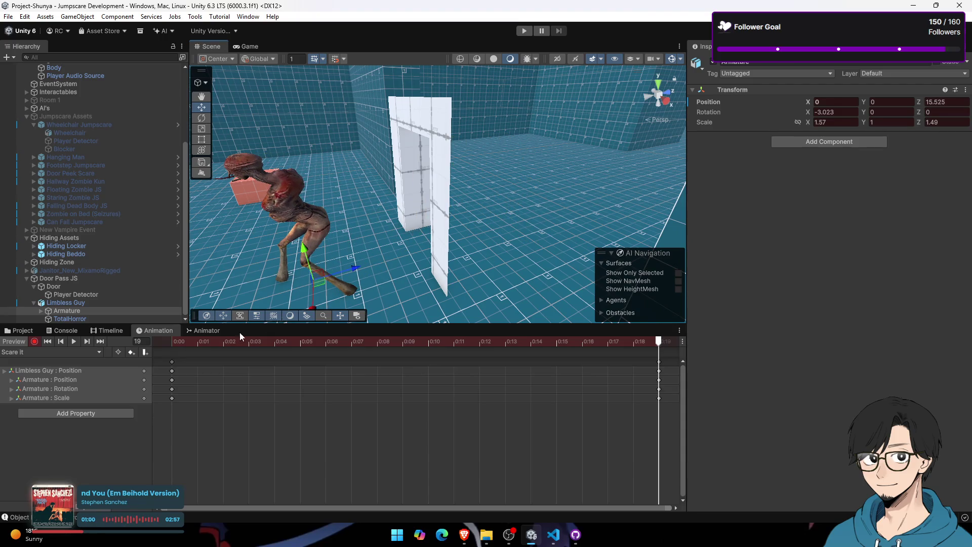
key(space)
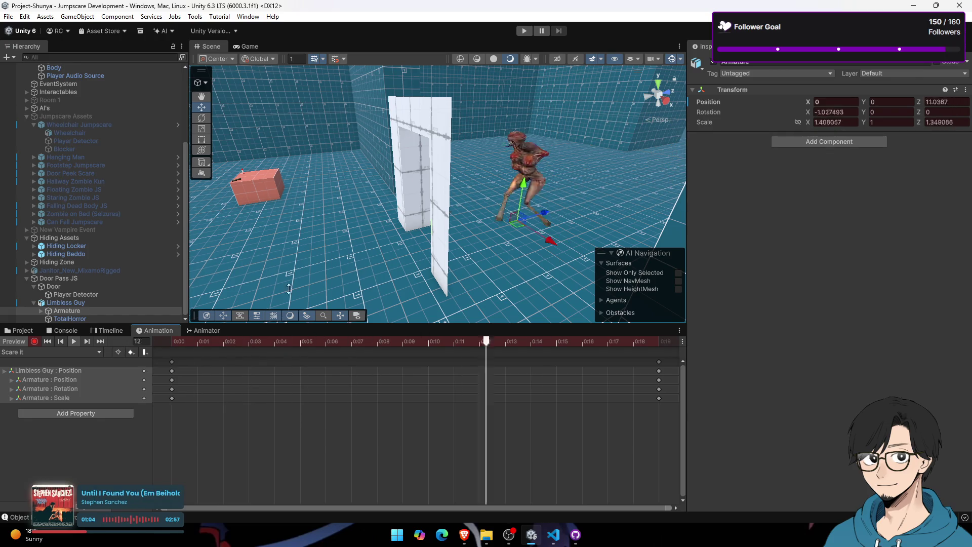
drag(384, 238, 397, 244)
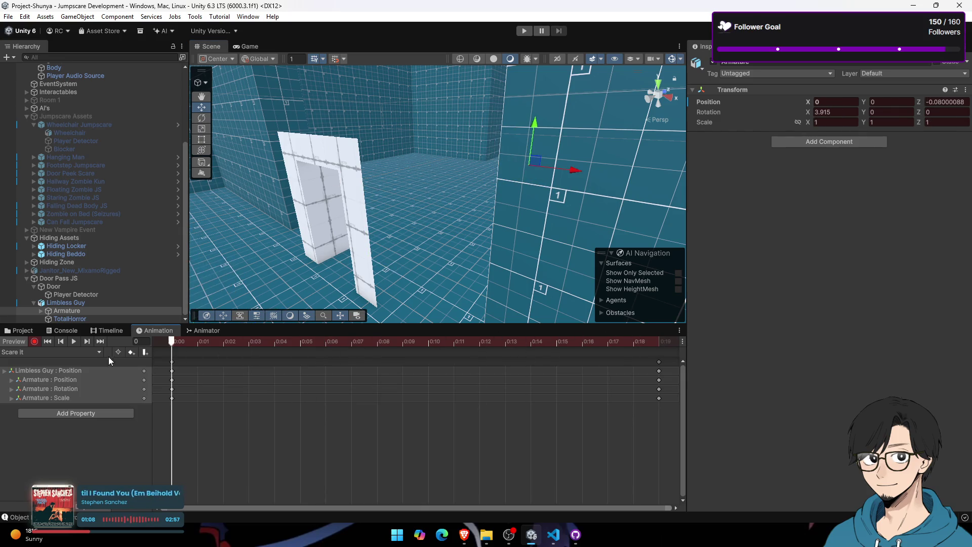
click(35, 341)
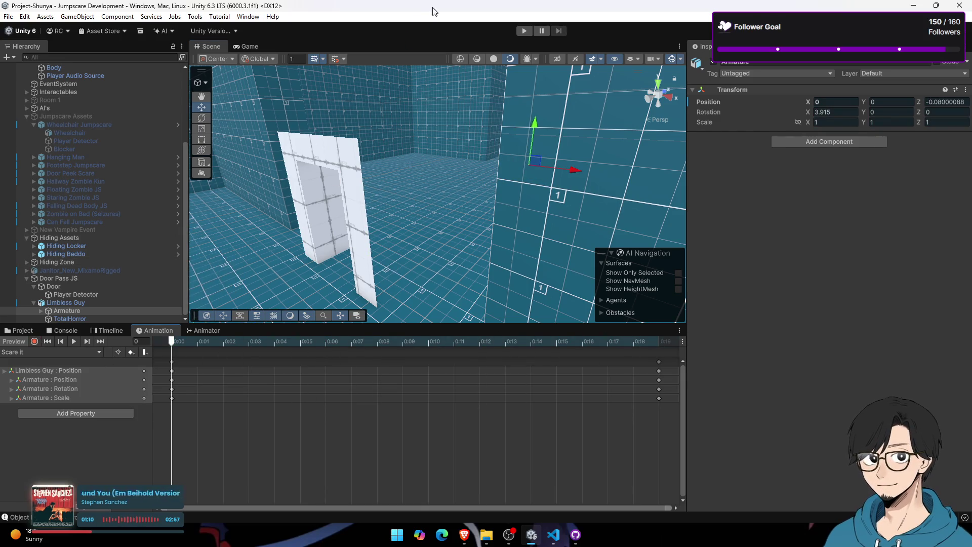
Step: Run the game, walk forward through the white door arch to trigger the jumpscare, then stop
click(241, 53)
key(ctrl+p)
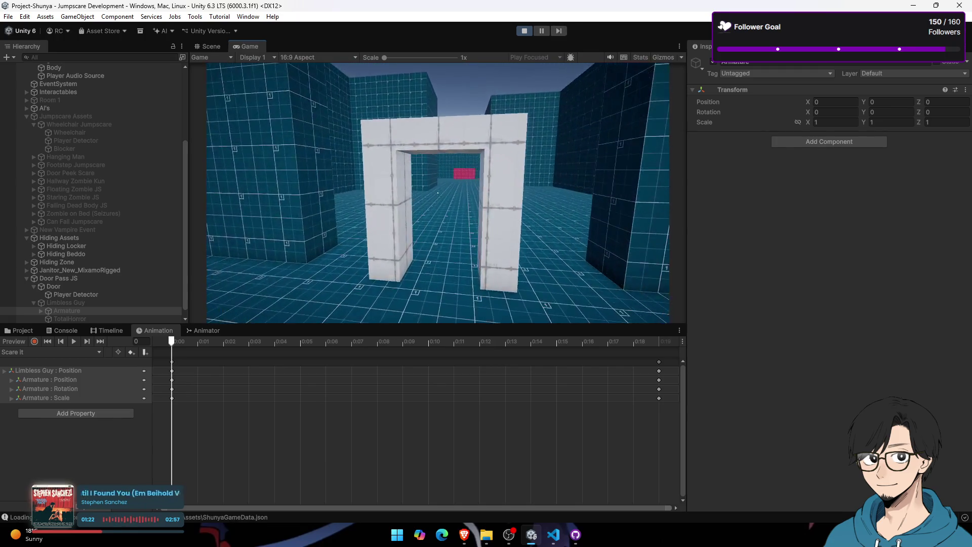
key(w)
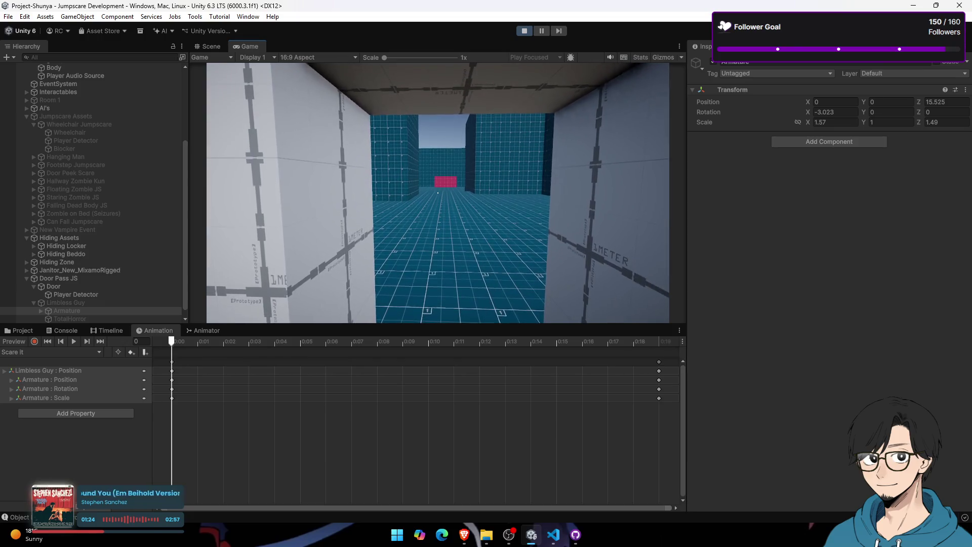
click(530, 29)
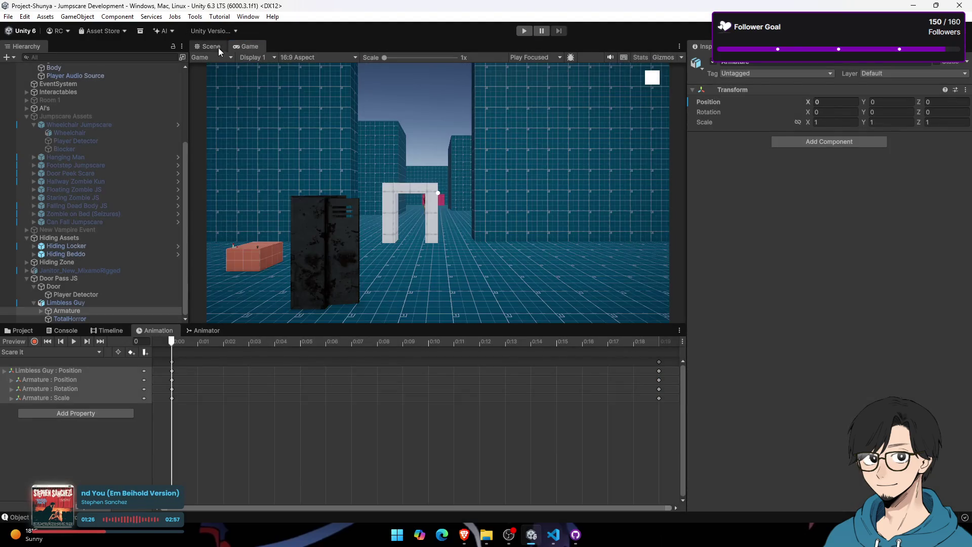
Step: Drag the Scare It clip's frame-19 keyframes to 0:21, then start a playtest
click(219, 47)
drag(472, 345, 649, 351)
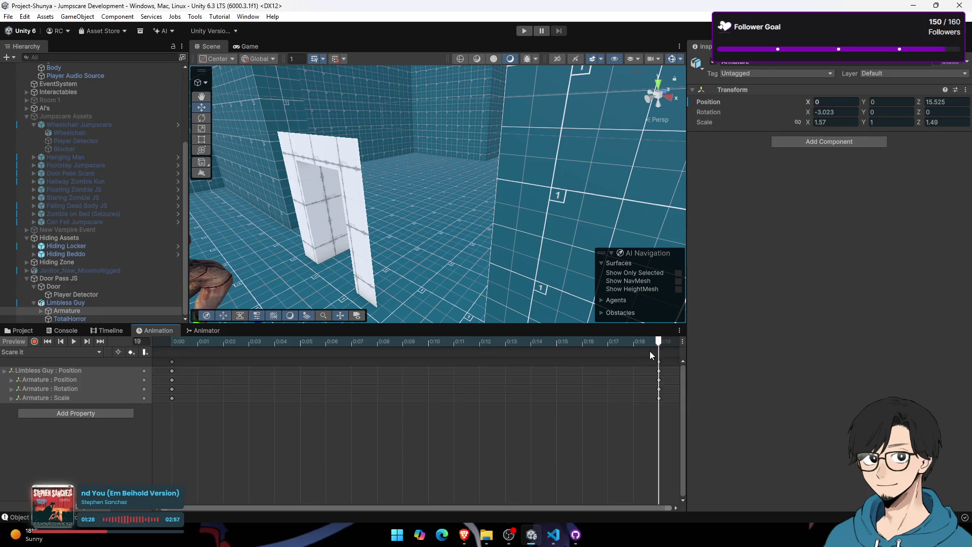
mouse_move(589, 425)
mouse_down()
mouse_move(574, 373)
mouse_move(629, 380)
mouse_up()
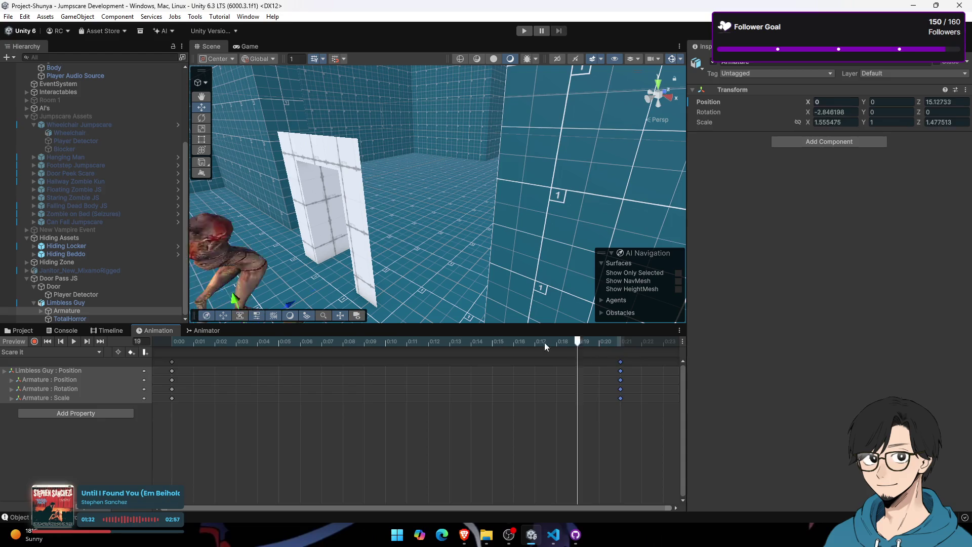
drag(545, 342, 154, 345)
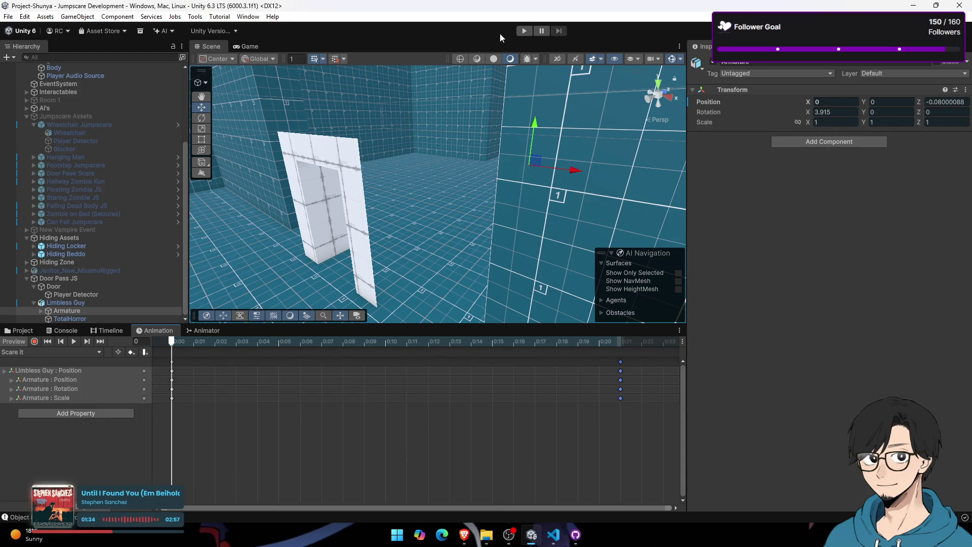
click(524, 31)
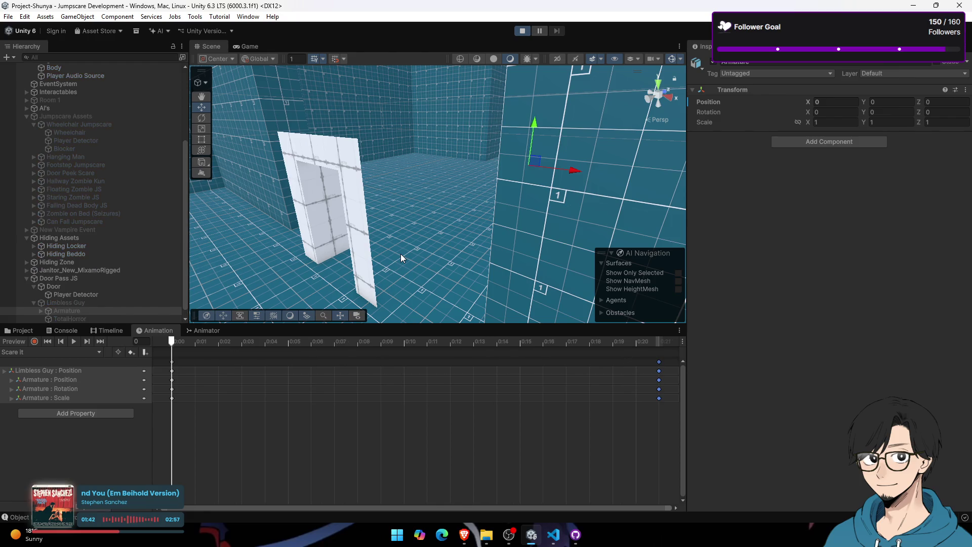
Step: Walk into the white doorway and back out, then stop the playtest
key(w)
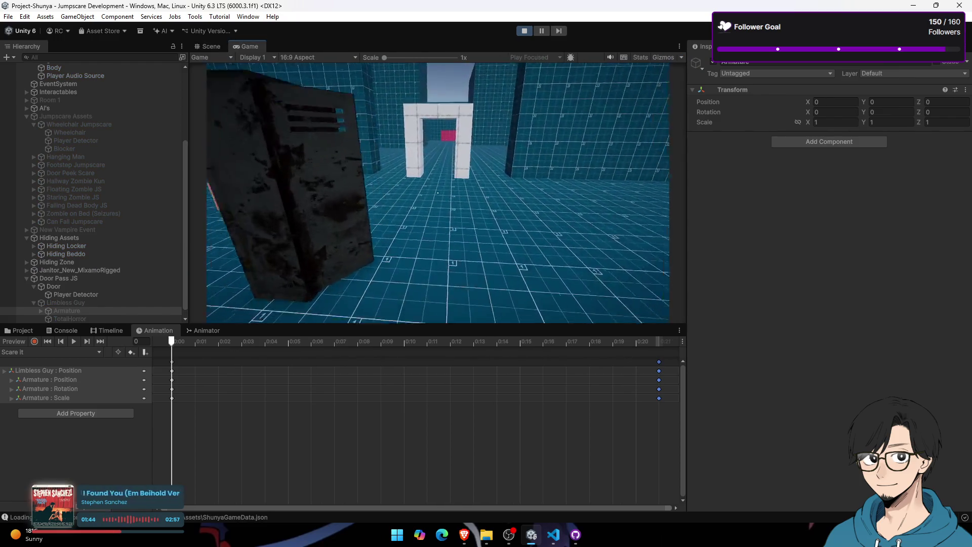
key(w)
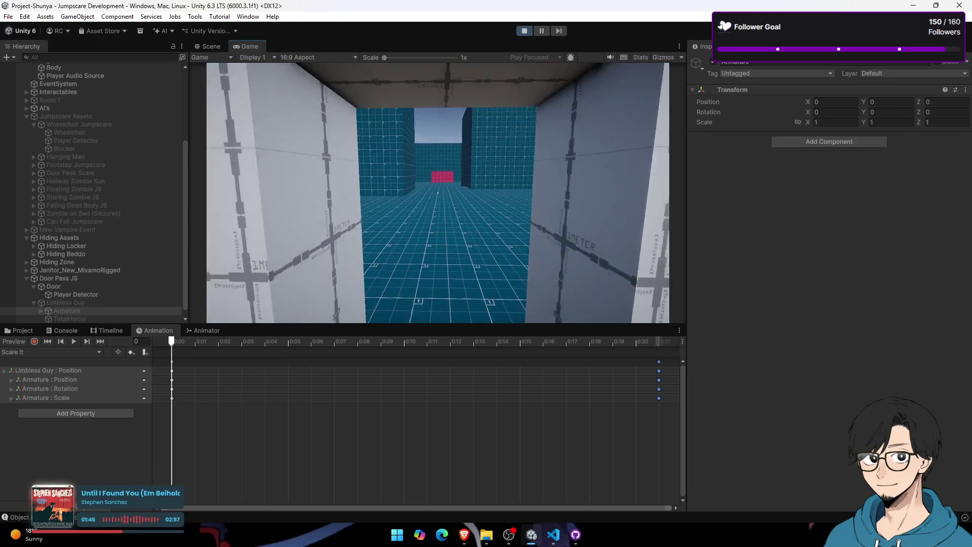
key(s)
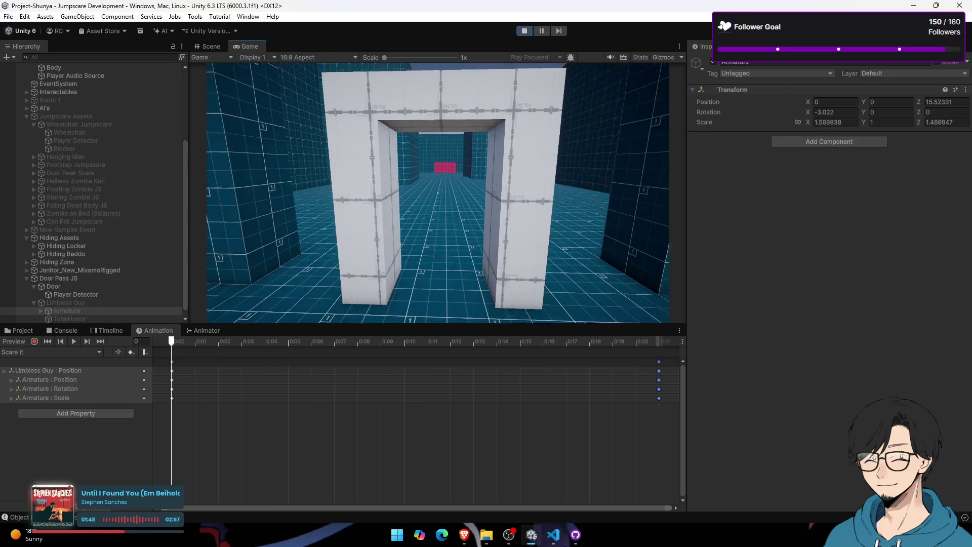
click(524, 32)
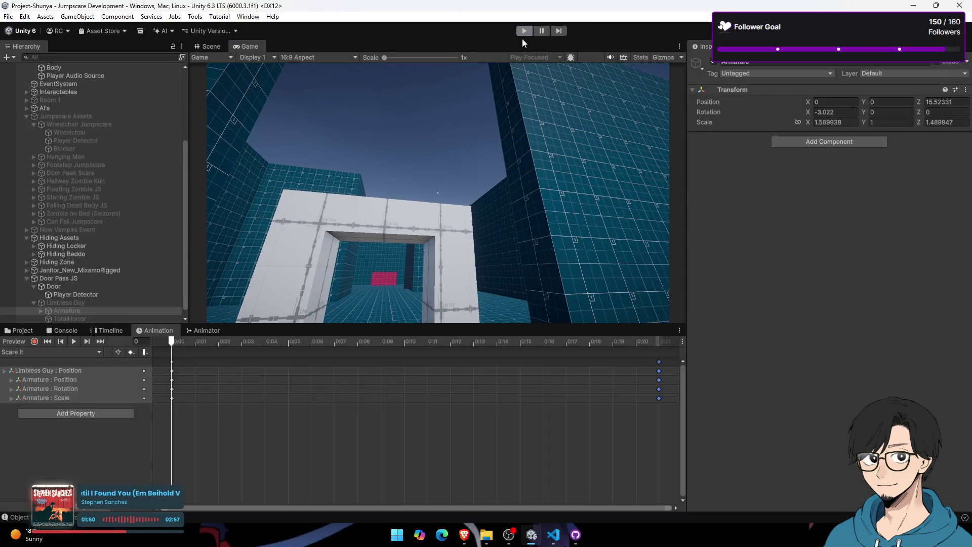
Step: Cycle through the open windows until GitHub Desktop is in front
mouse_move(464, 534)
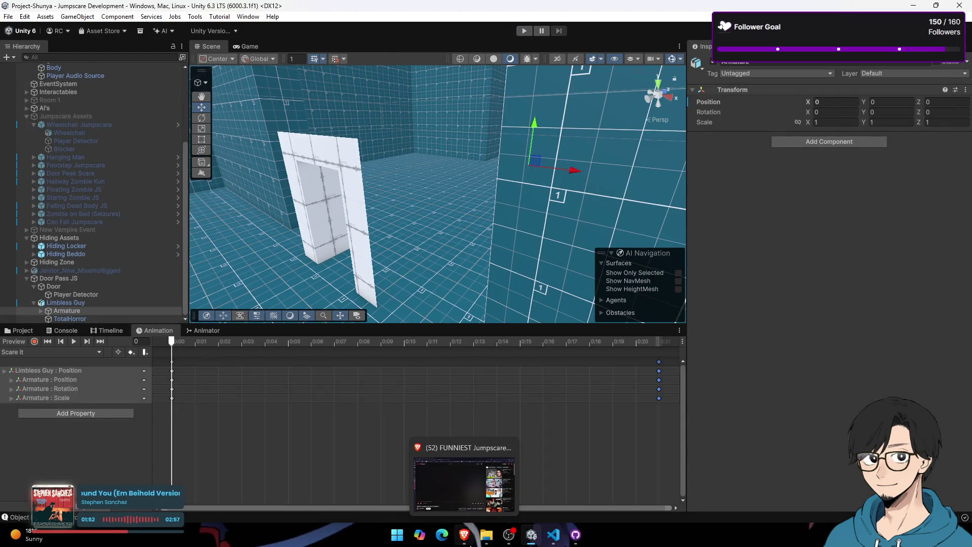
click(469, 494)
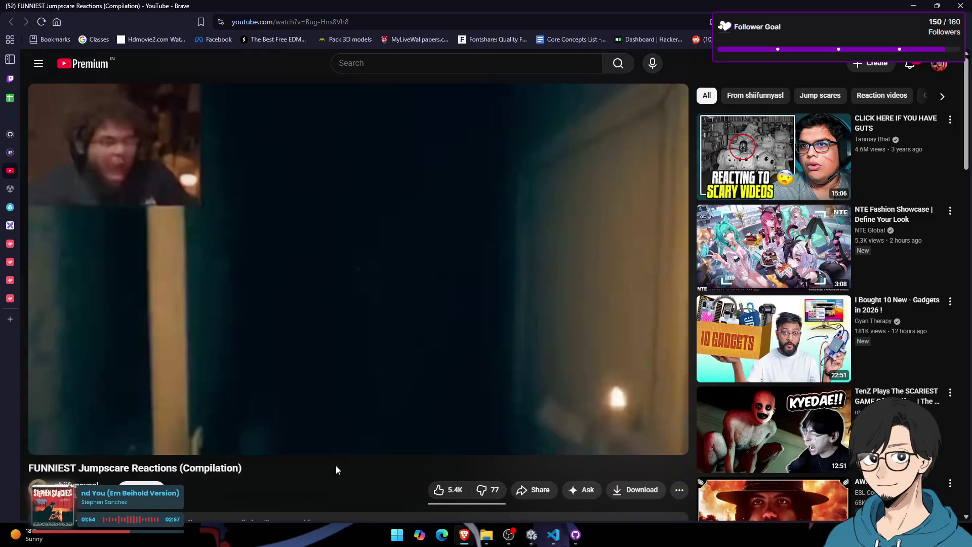
key(alt+Tab)
key(alt+Tab)
key(Tab)
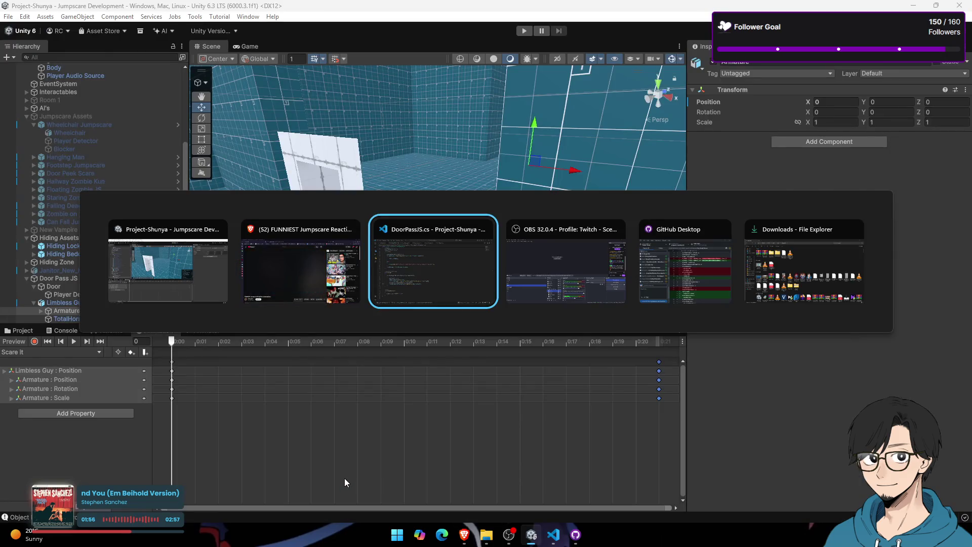
key(alt+Tab)
key(alt+Tab)
key(Tab)
key(Tab)
key(Tab)
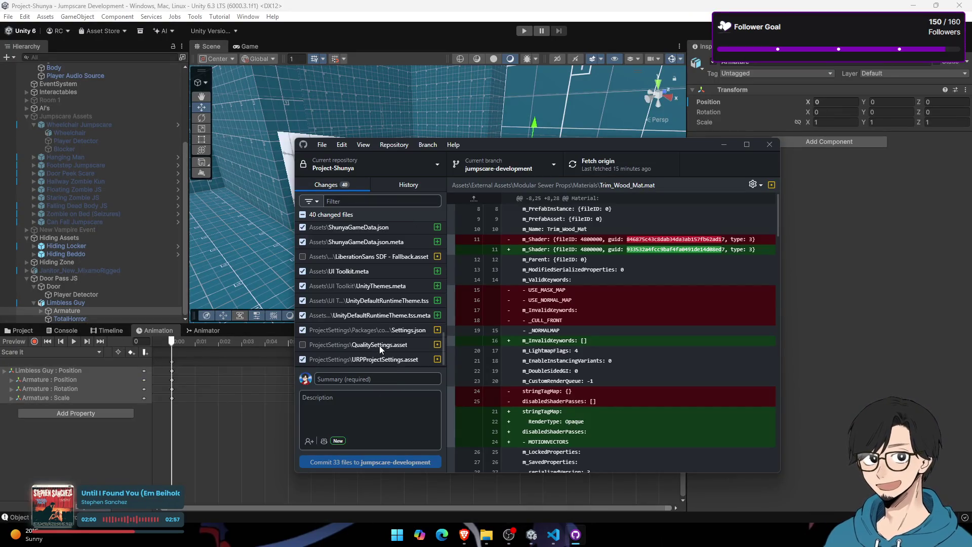
Step: Untick ShunyaGameData.json(.meta), UI Toolkit theme files, Settings.json and URPProjectSettings.asset
scroll(380, 349, up, 1)
click(302, 277)
click(303, 293)
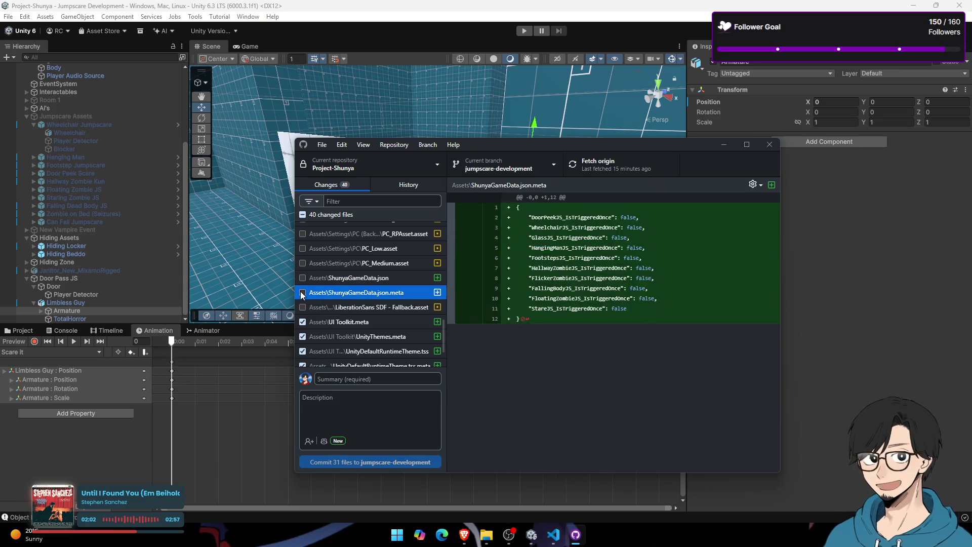
scroll(314, 342, down, 1)
click(303, 273)
click(303, 286)
click(303, 301)
click(303, 315)
click(303, 329)
click(303, 359)
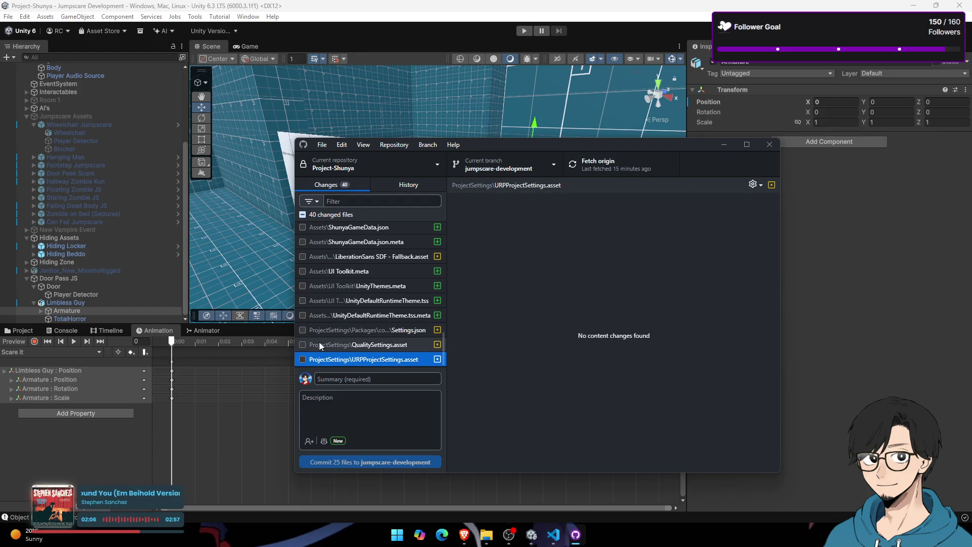